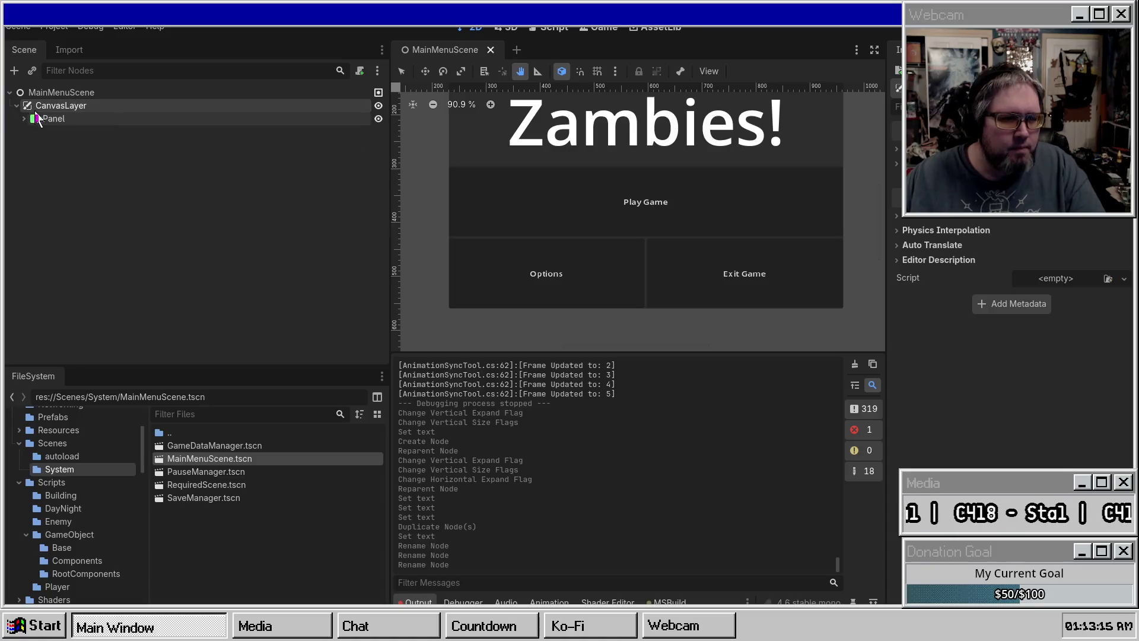
# Step: Add a plain Node child under CanvasLayer and name it OptionsRoute
pyautogui.rightClick(91, 108)
pyautogui.click(164, 120)
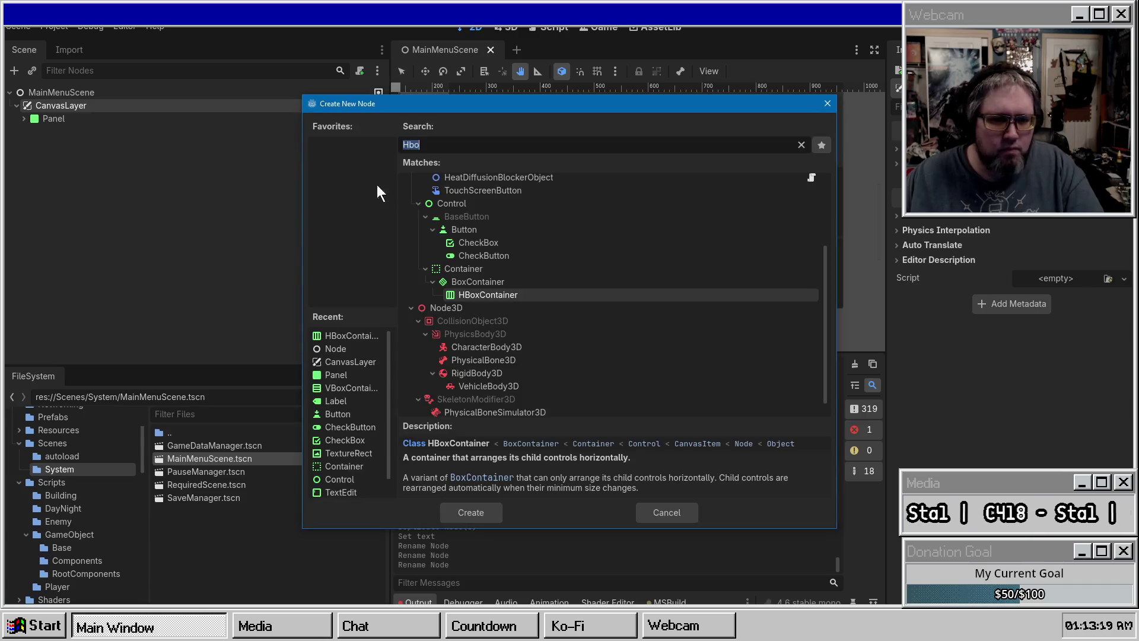
pyautogui.scroll(3, 468, 227)
pyautogui.doubleClick(467, 180)
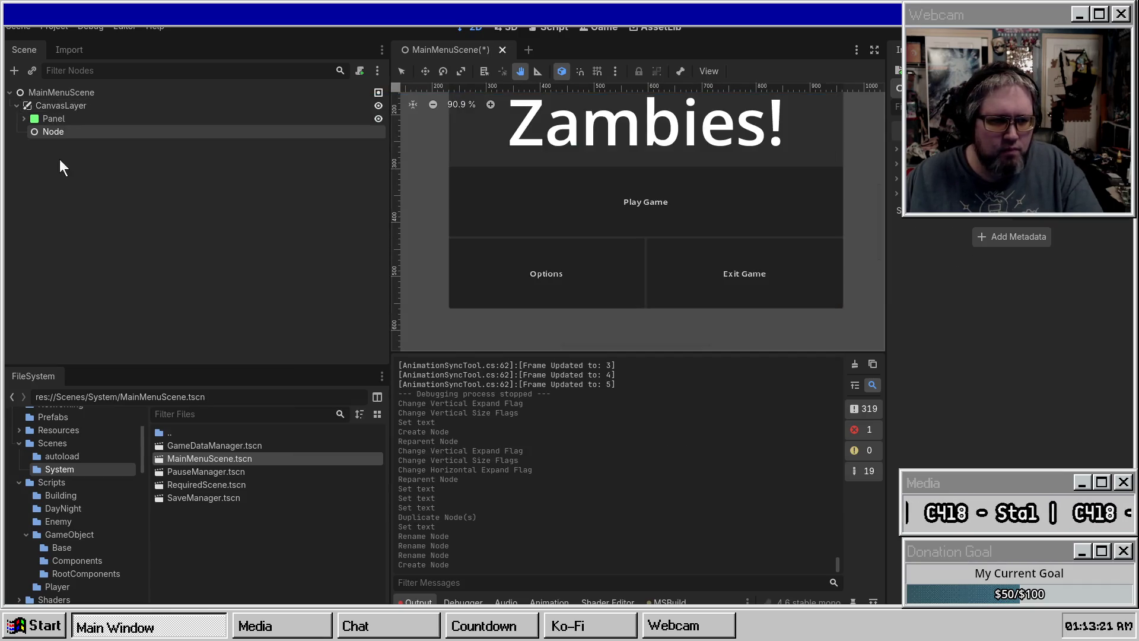
pyautogui.write('Opti')
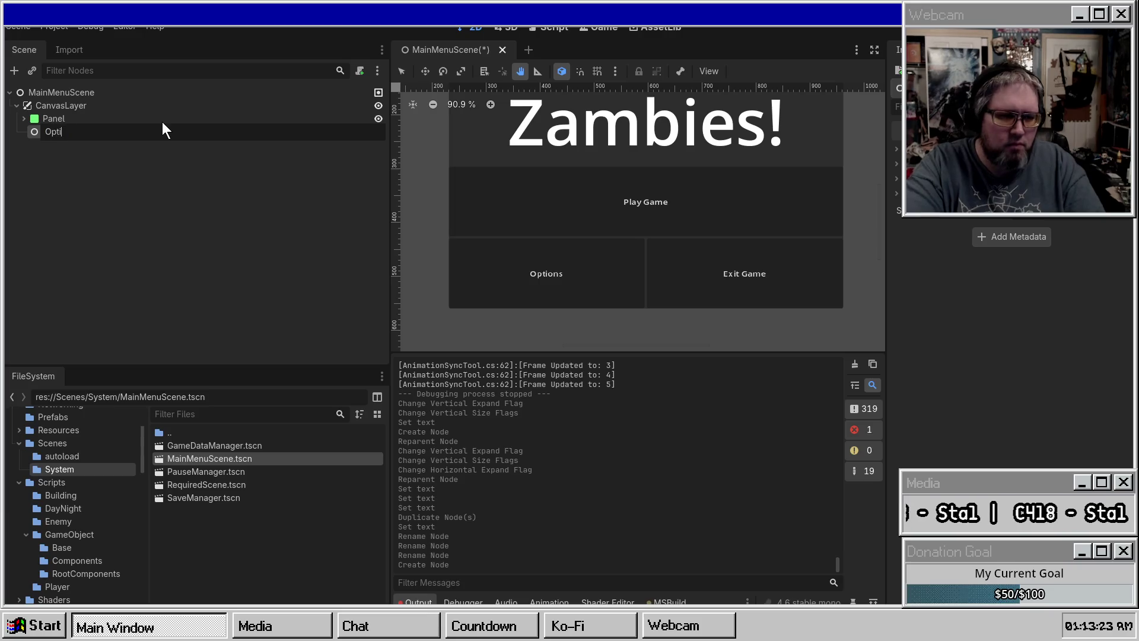
pyautogui.write('onsRouter')
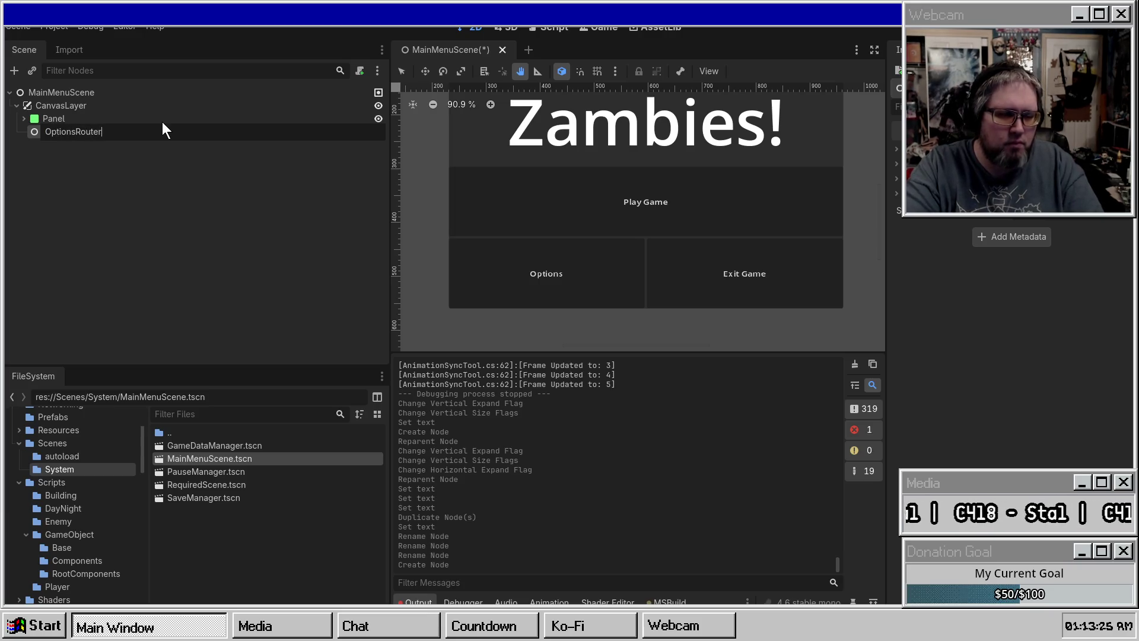
pyautogui.press('BackSpace')
pyautogui.press('BackSpace')
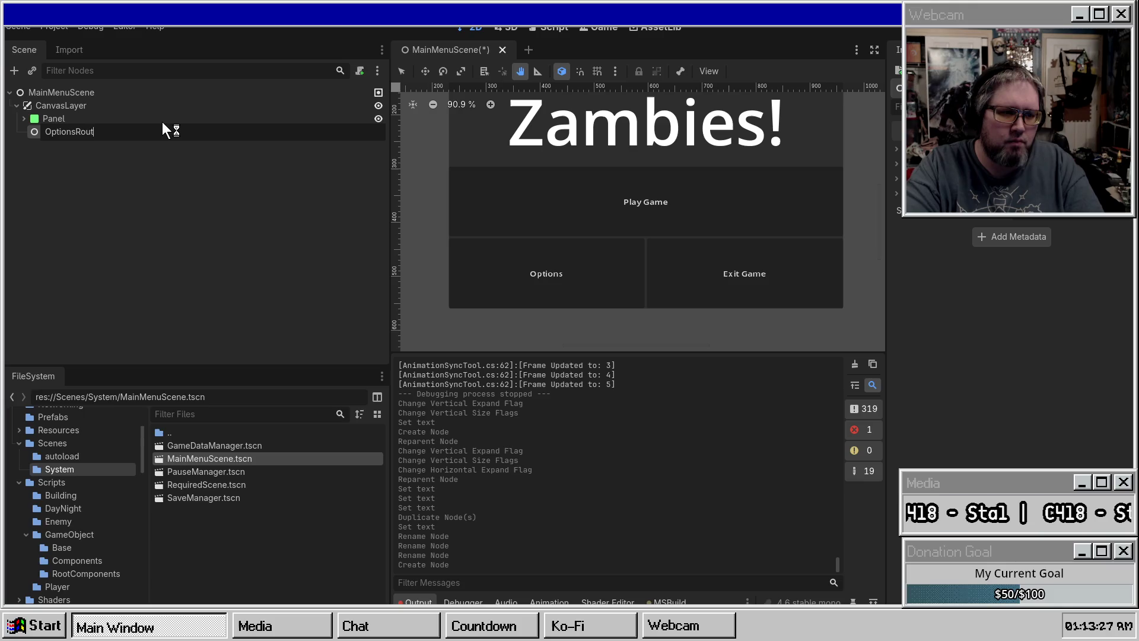
pyautogui.write('te')
pyautogui.press('Return')
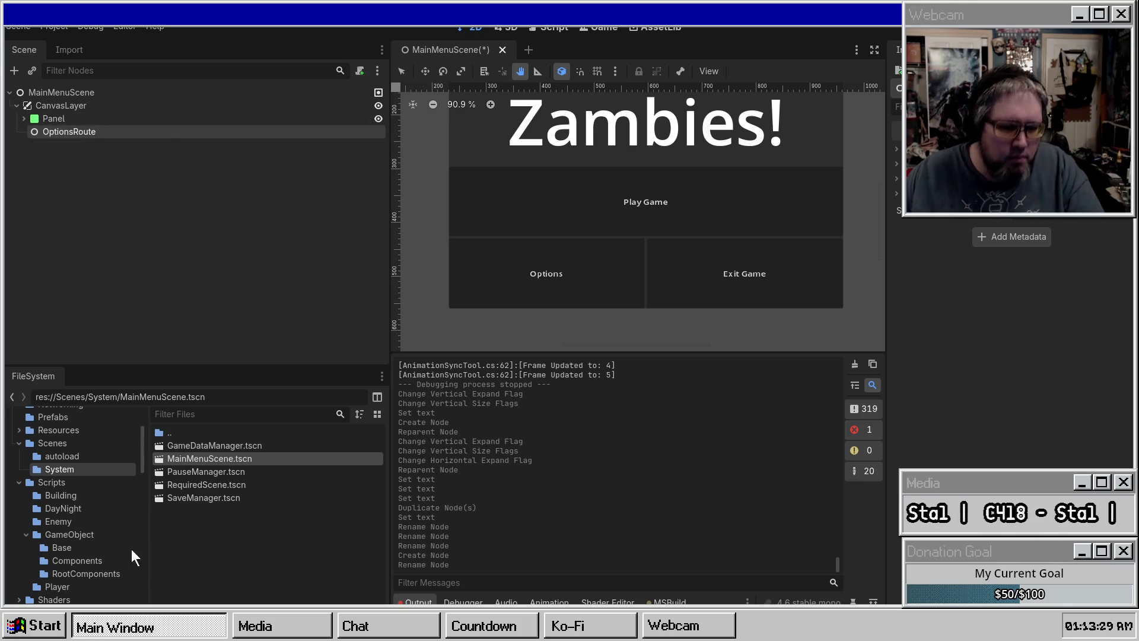
# Step: Open the PauseManager scene from the Scenes/System folder
pyautogui.click(66, 448)
pyautogui.scroll(2, 66, 449)
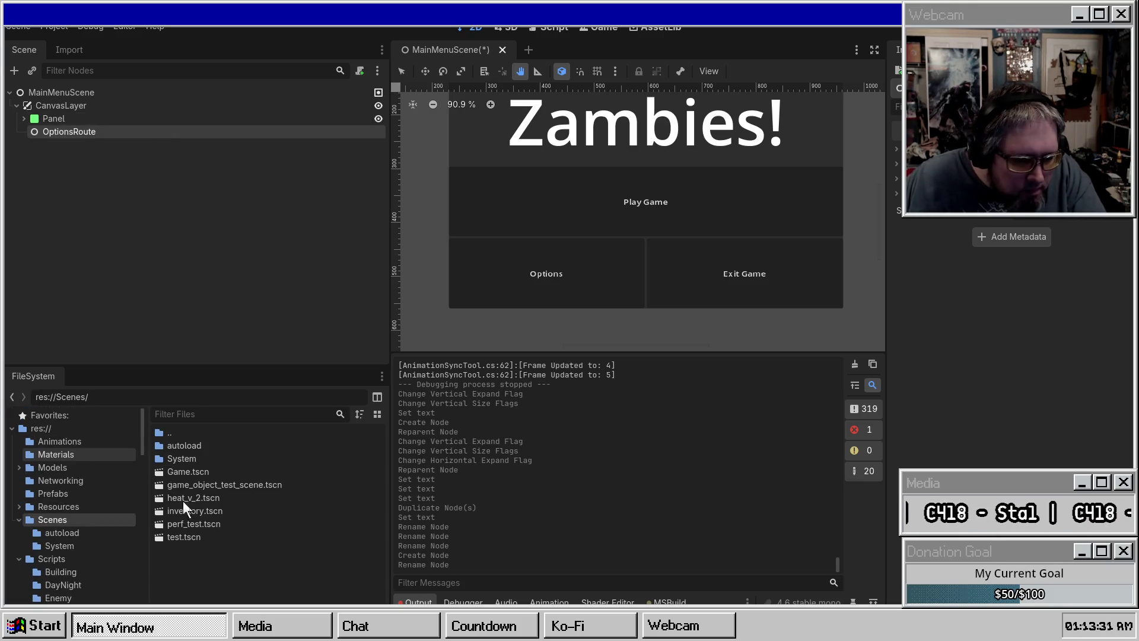
pyautogui.click(79, 521)
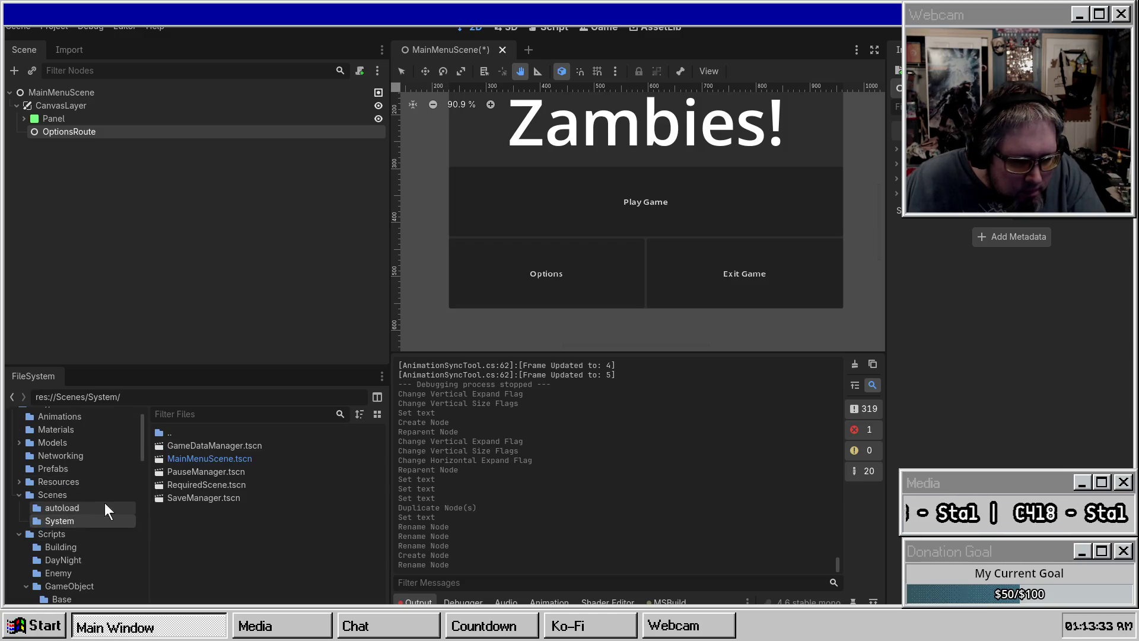
pyautogui.doubleClick(211, 473)
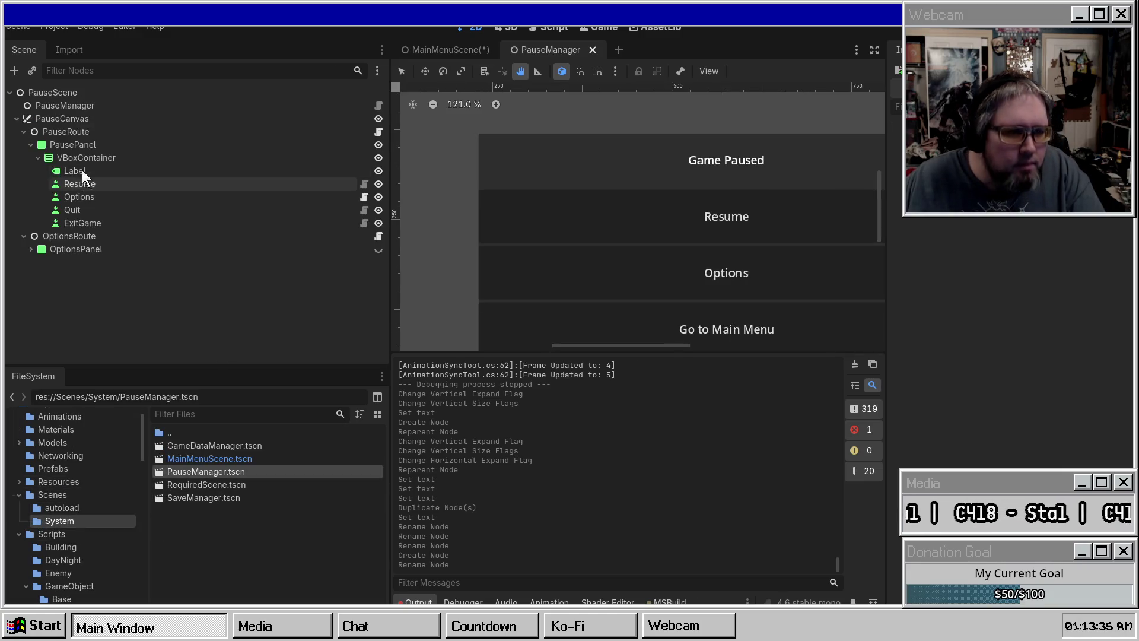
# Step: Create a new OptionsMenus folder inside Scenes/System
pyautogui.click(70, 236)
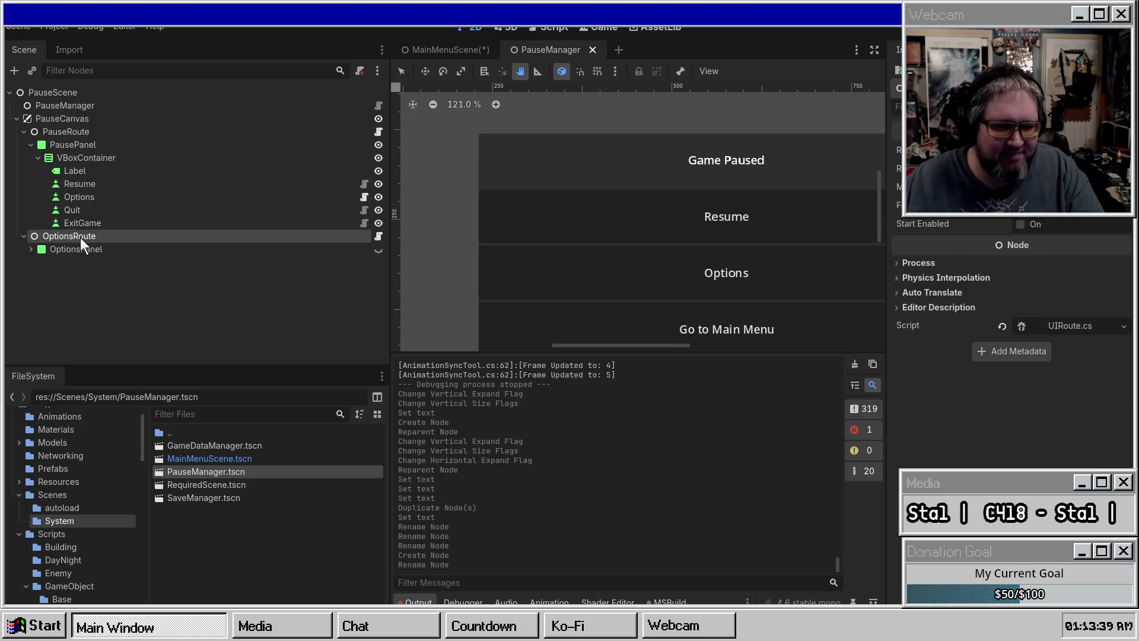
pyautogui.rightClick(212, 517)
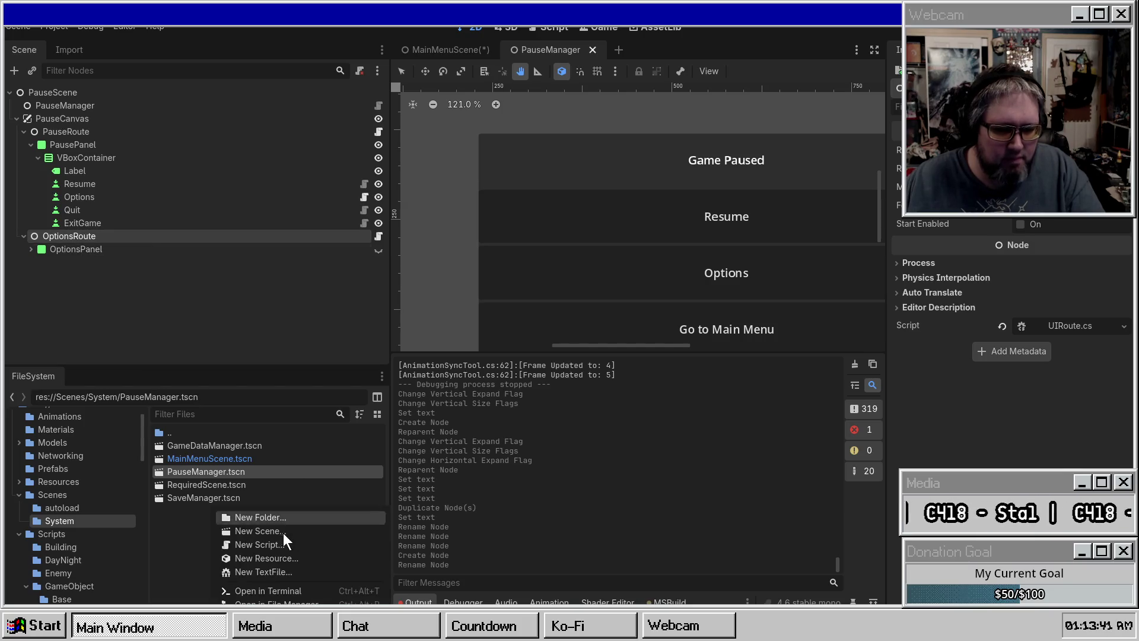
pyautogui.click(281, 518)
pyautogui.write('OptionsMenus')
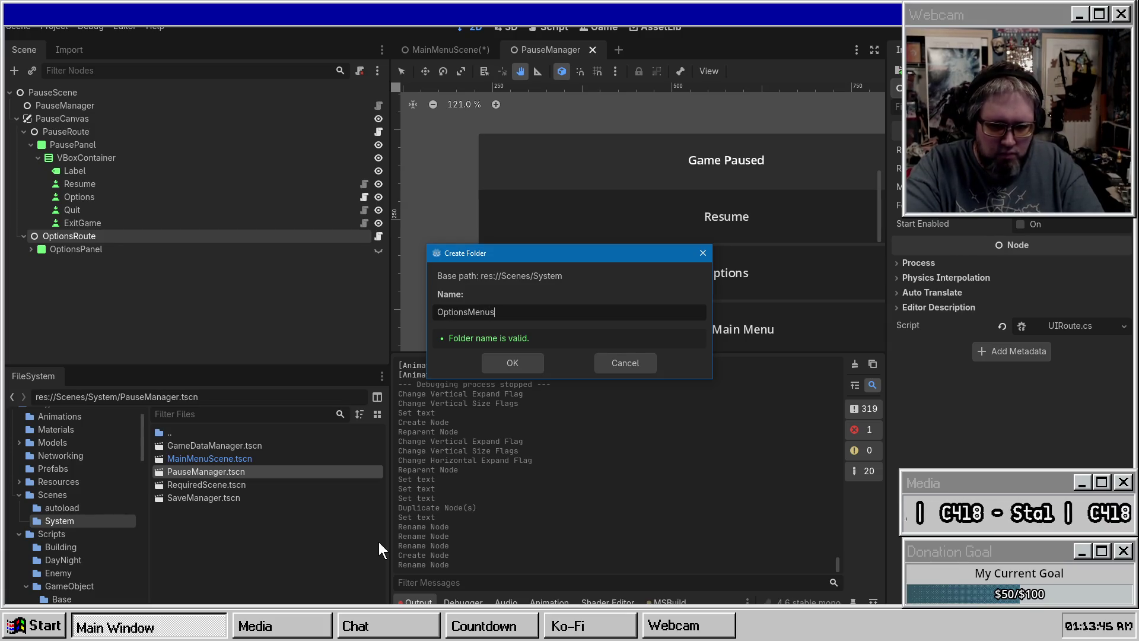
pyautogui.press('Return')
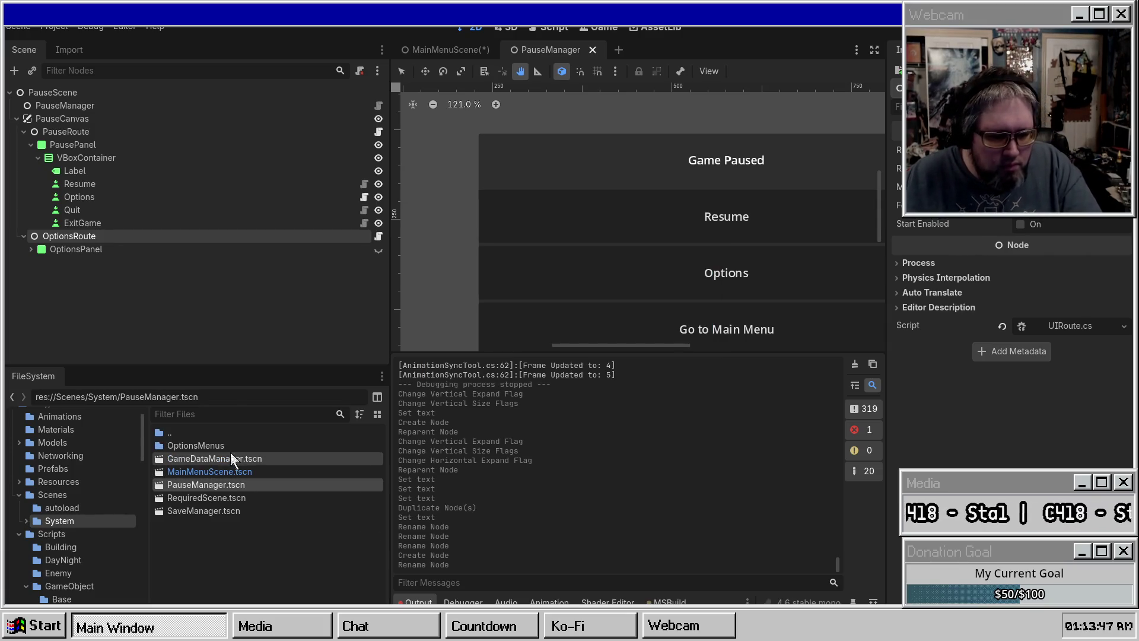
pyautogui.doubleClick(216, 447)
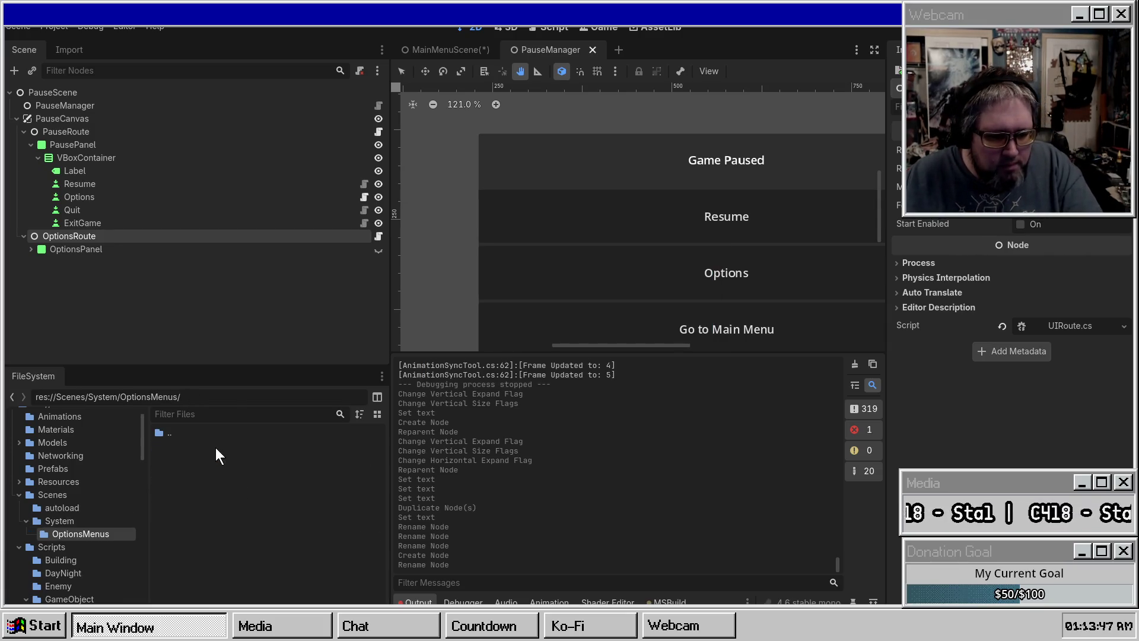
# Step: Rename the folder to Menus and drag OptionsRoute into FileSystem to save it as a scene
pyautogui.rightClick(79, 533)
pyautogui.click(119, 515)
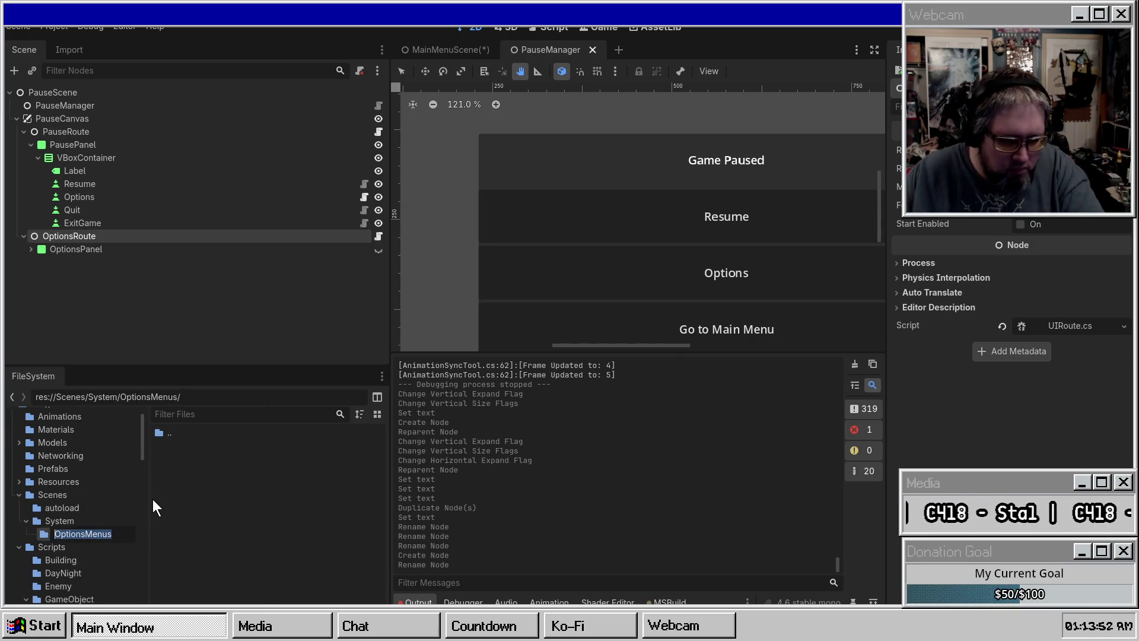
pyautogui.write('Menus')
pyautogui.press('Return')
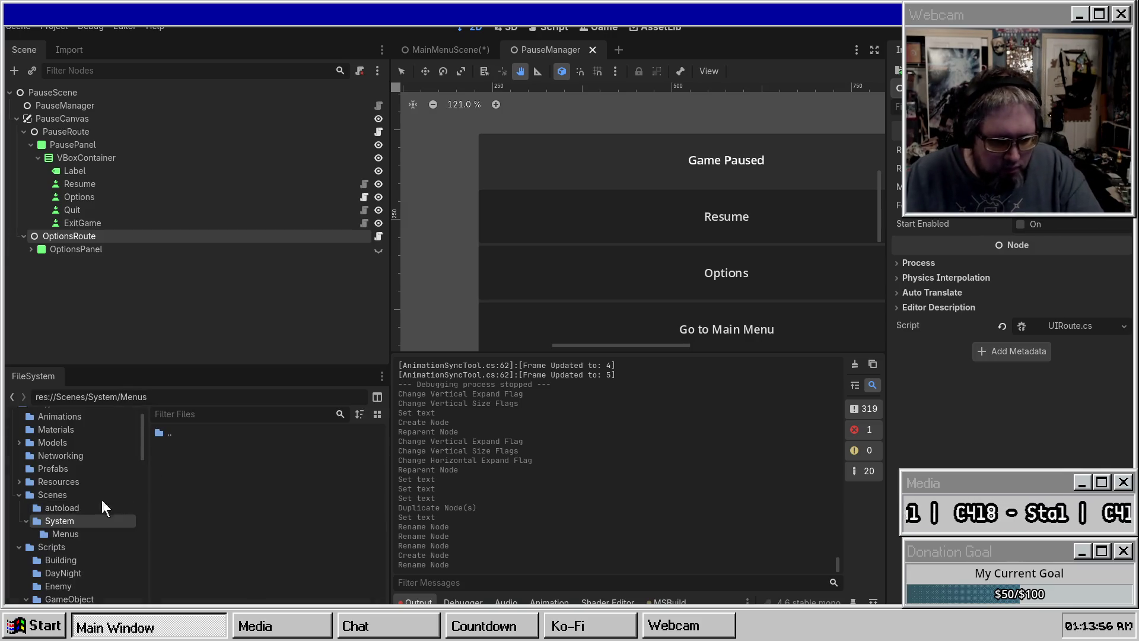
pyautogui.moveTo(71, 236); pyautogui.dragTo(252, 512)
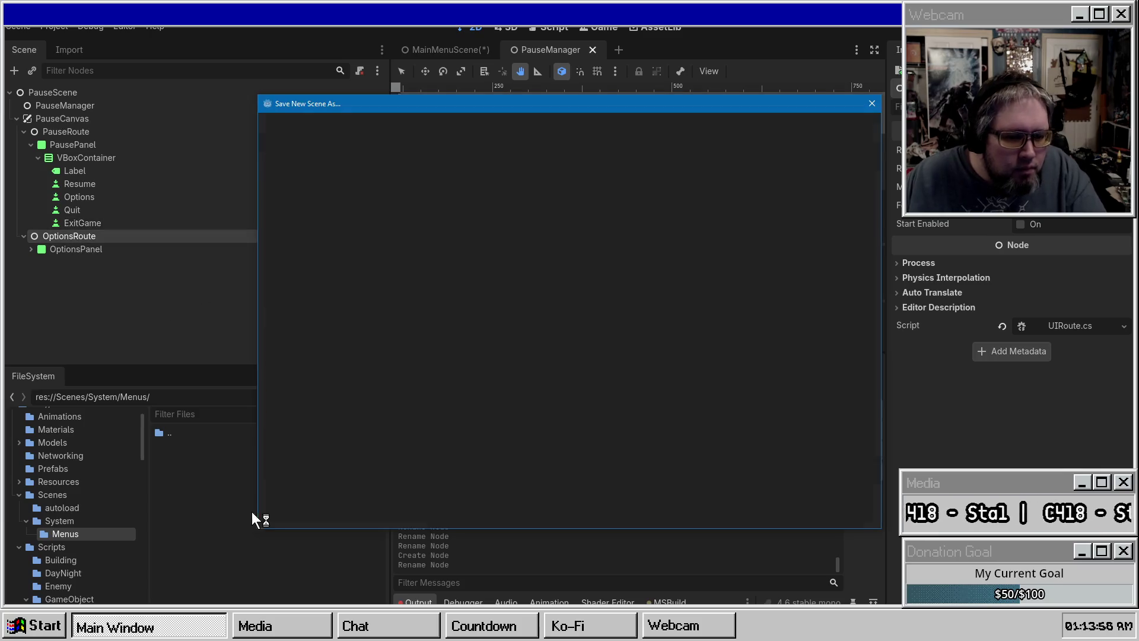
# Step: Save OptionsRoute as options_route.tscn and PauseRoute as pause_route.tscn in Menus
pyautogui.click(461, 511)
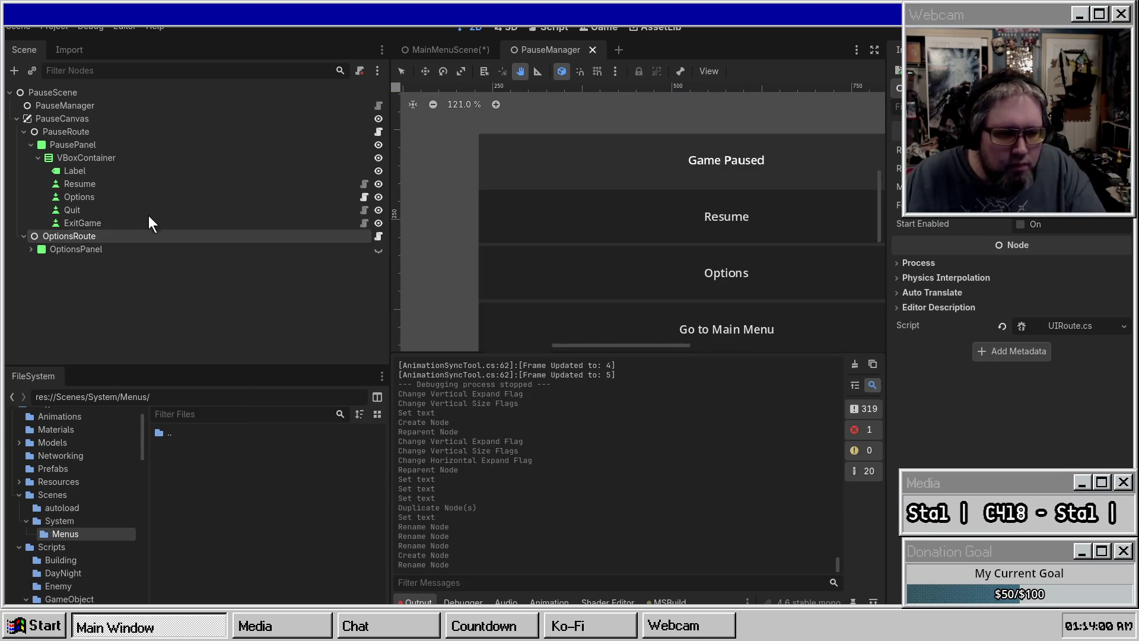
pyautogui.click(66, 130)
pyautogui.moveTo(58, 130)
pyautogui.mouseDown()
pyautogui.moveTo(204, 479)
pyautogui.moveTo(246, 449)
pyautogui.mouseUp()
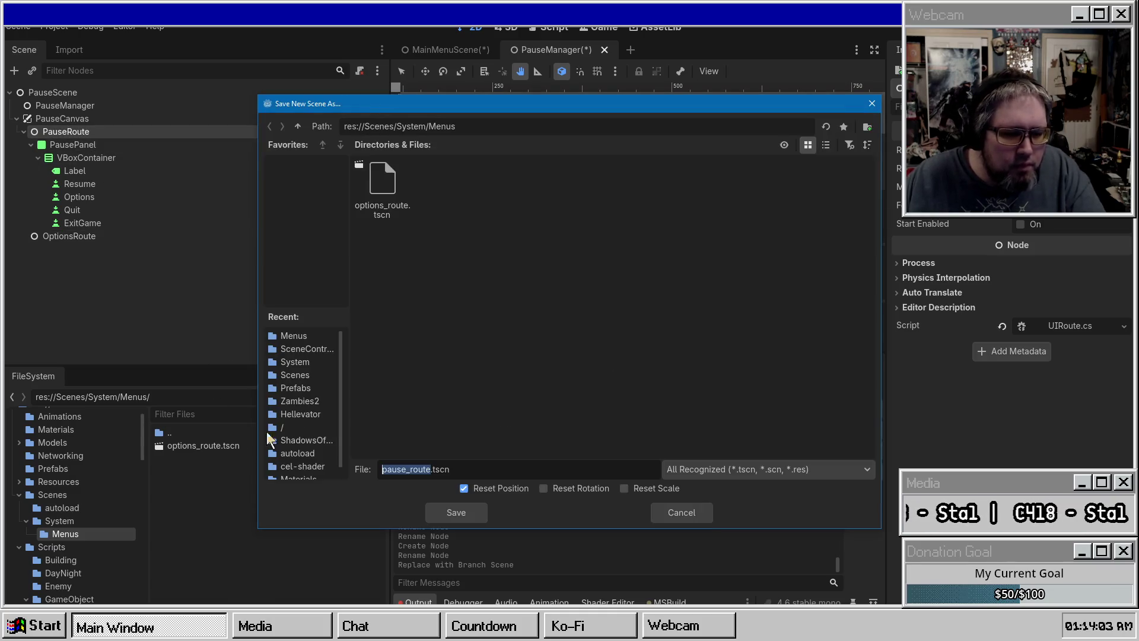
pyautogui.click(452, 510)
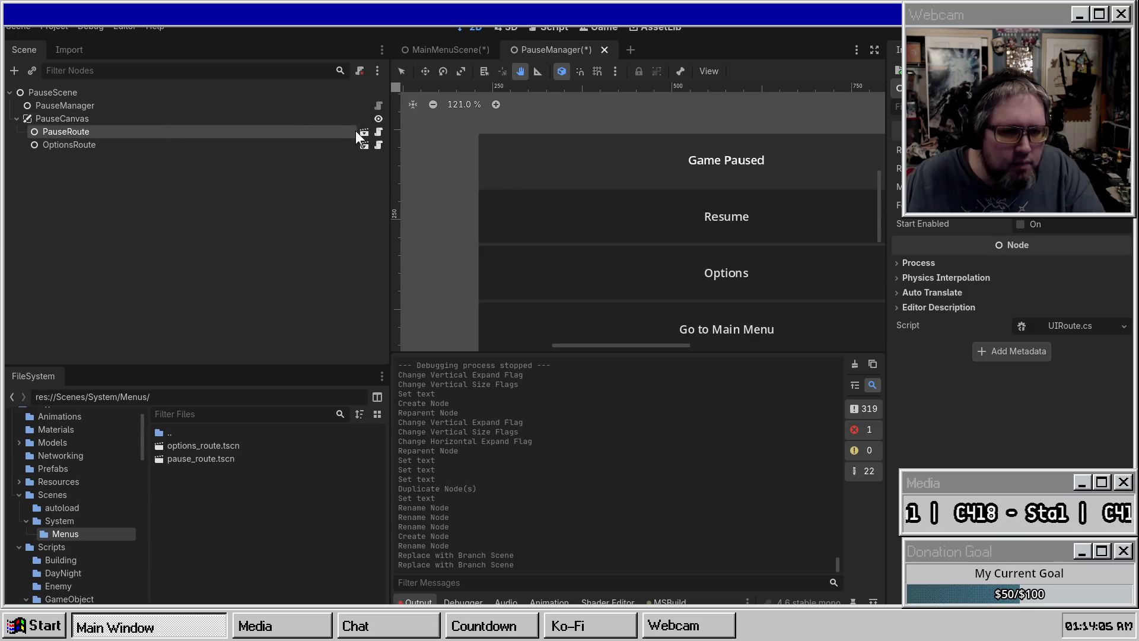
pyautogui.click(363, 146)
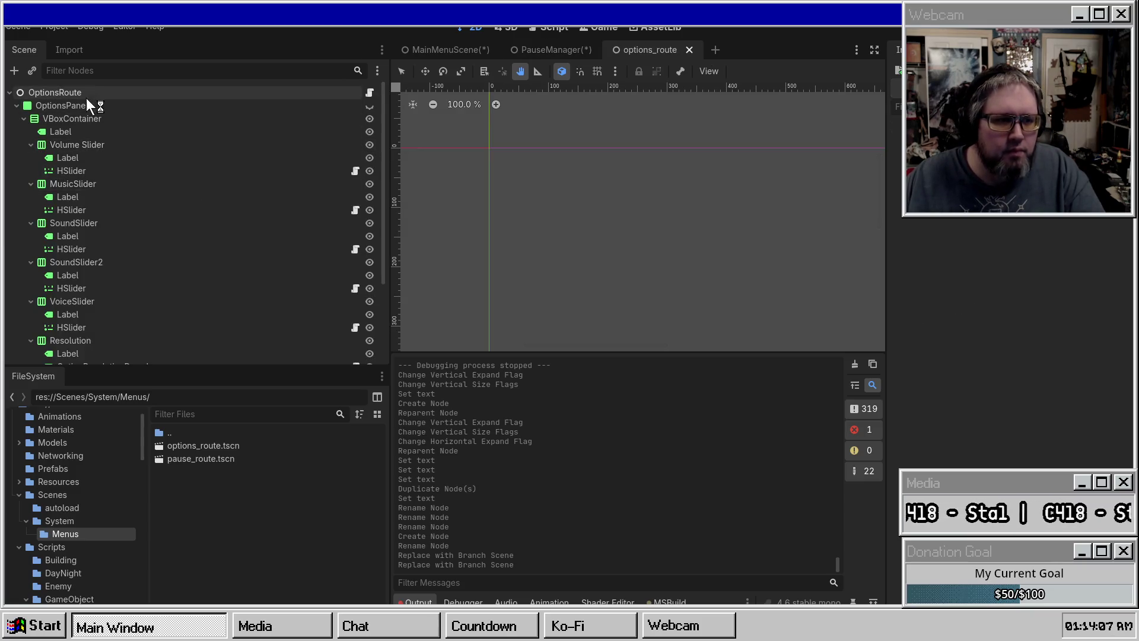
# Step: Make OptionsPanel visible on the canvas and save the options_route scene
pyautogui.click(113, 105)
pyautogui.scroll(-5, 597, 231)
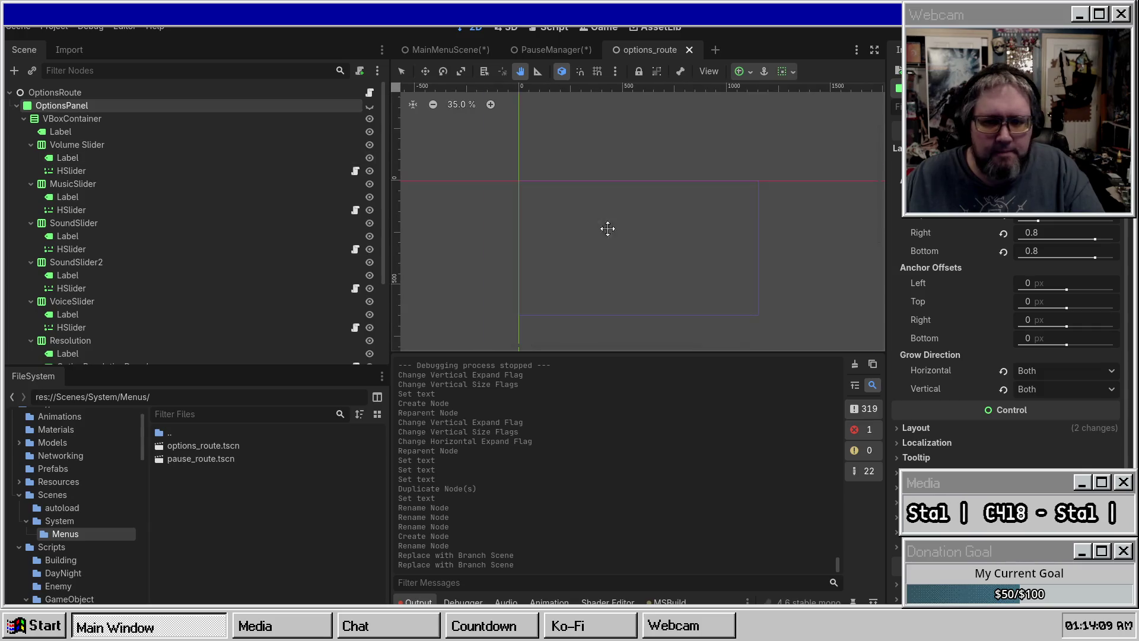
pyautogui.scroll(3, 651, 198)
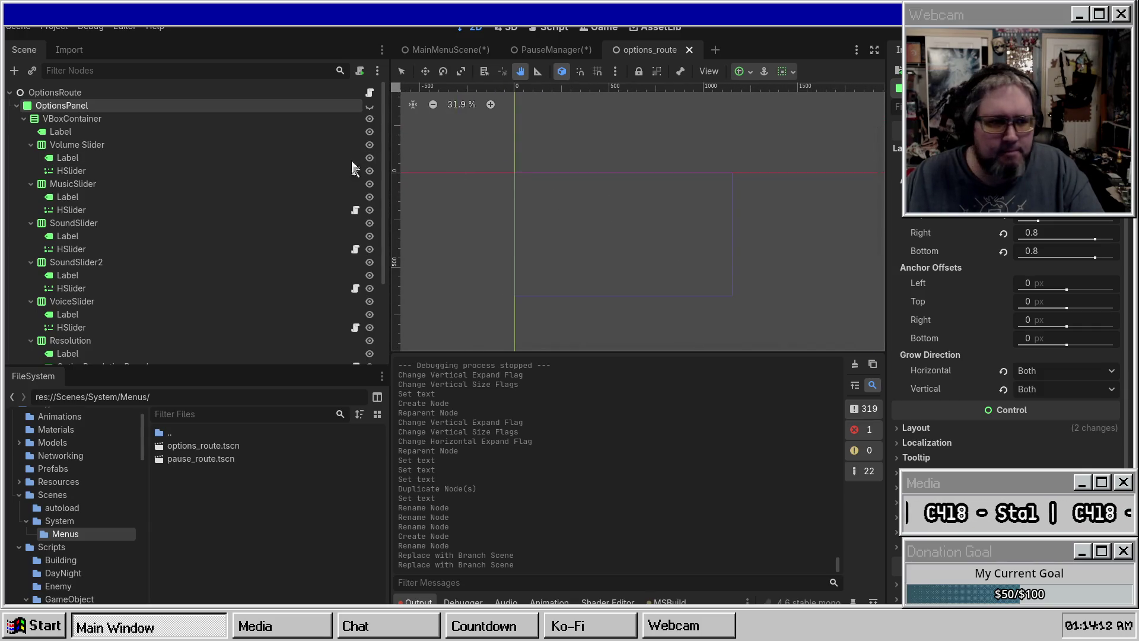
pyautogui.click(369, 106)
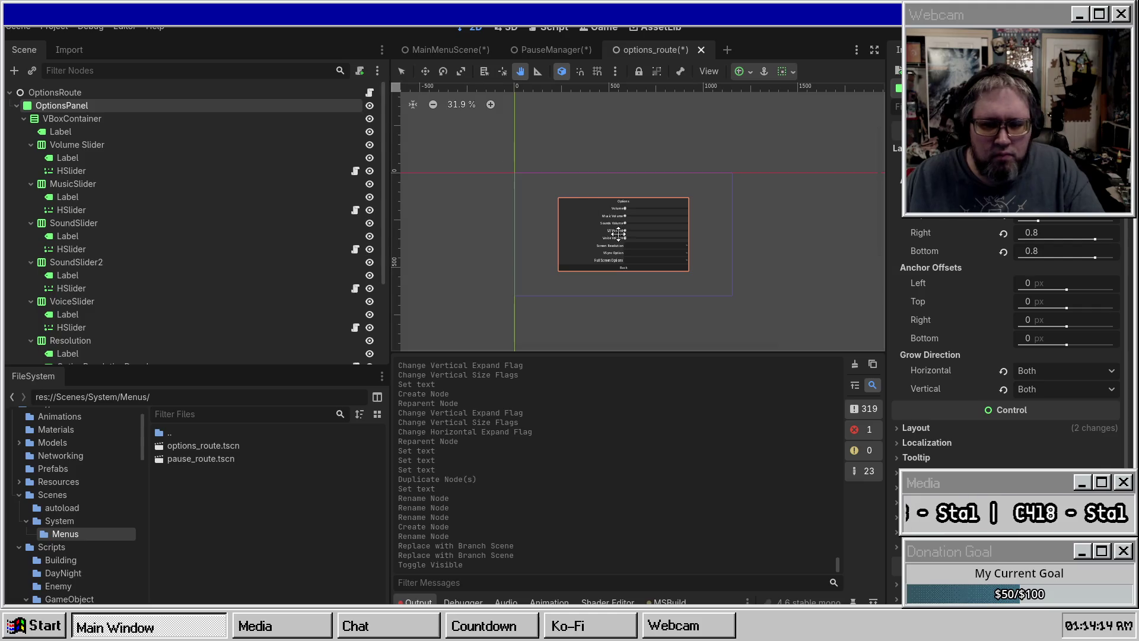
pyautogui.hotkey('ctrl', 's')
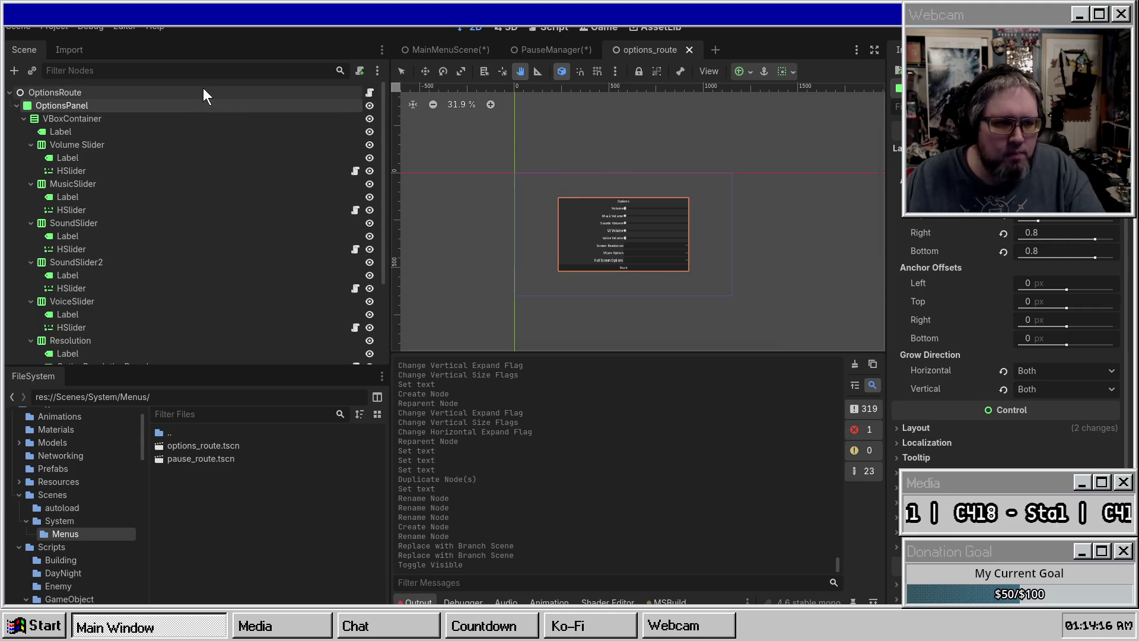
# Step: Change the OptionsRoute root node's type to Control and save
pyautogui.click(138, 92)
pyautogui.rightClick(137, 92)
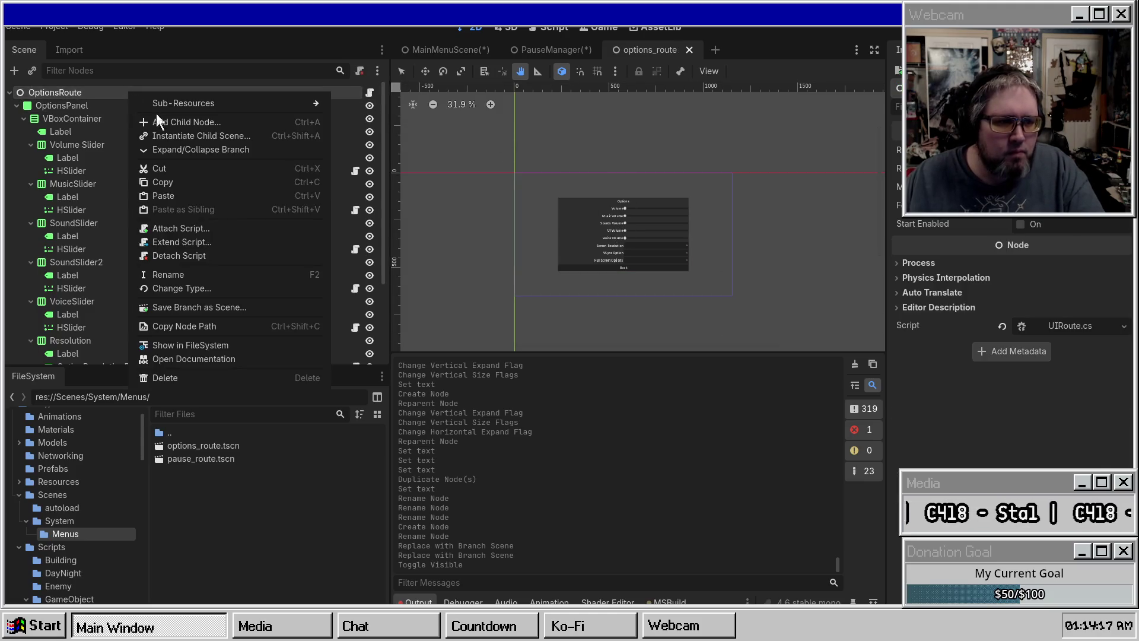
pyautogui.click(190, 287)
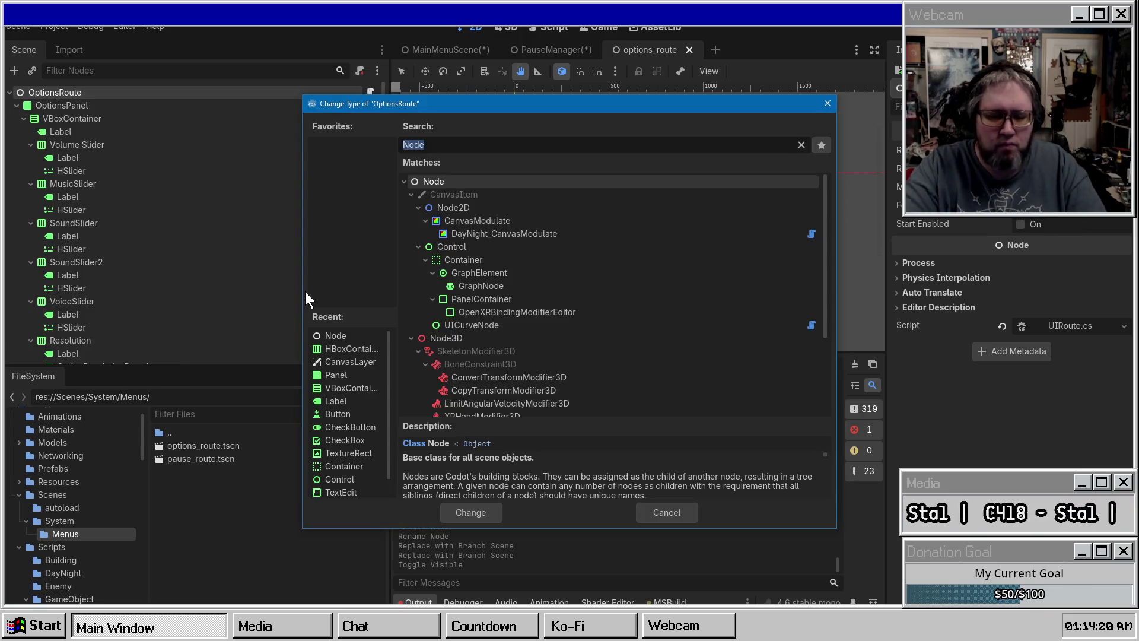
pyautogui.write('Control')
pyautogui.press('Return')
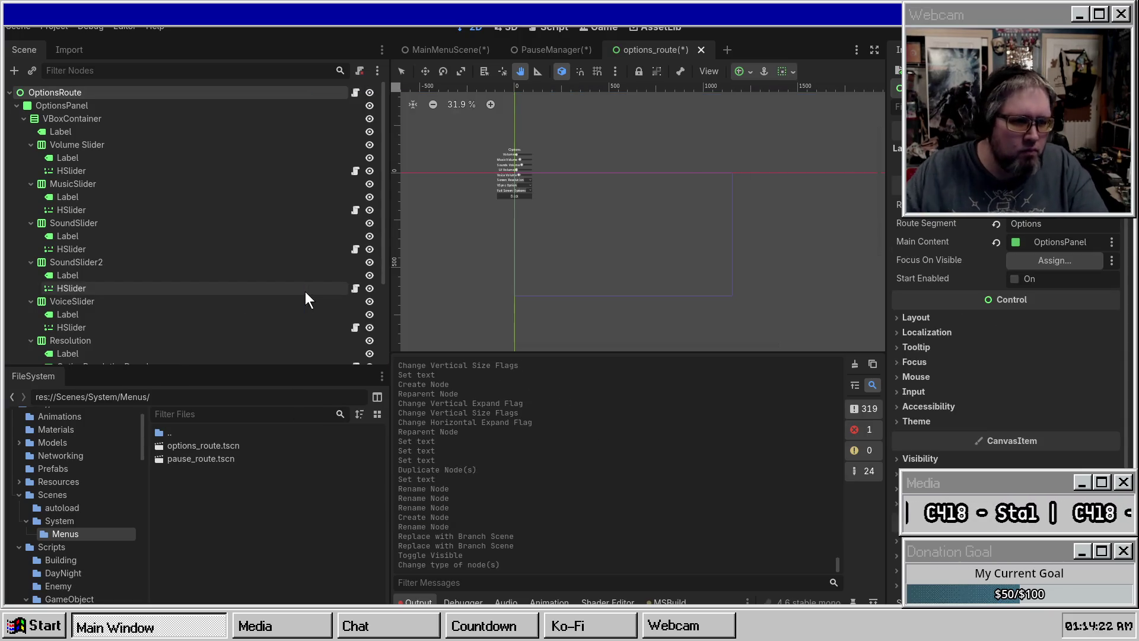
pyautogui.hotkey('ctrl', 's')
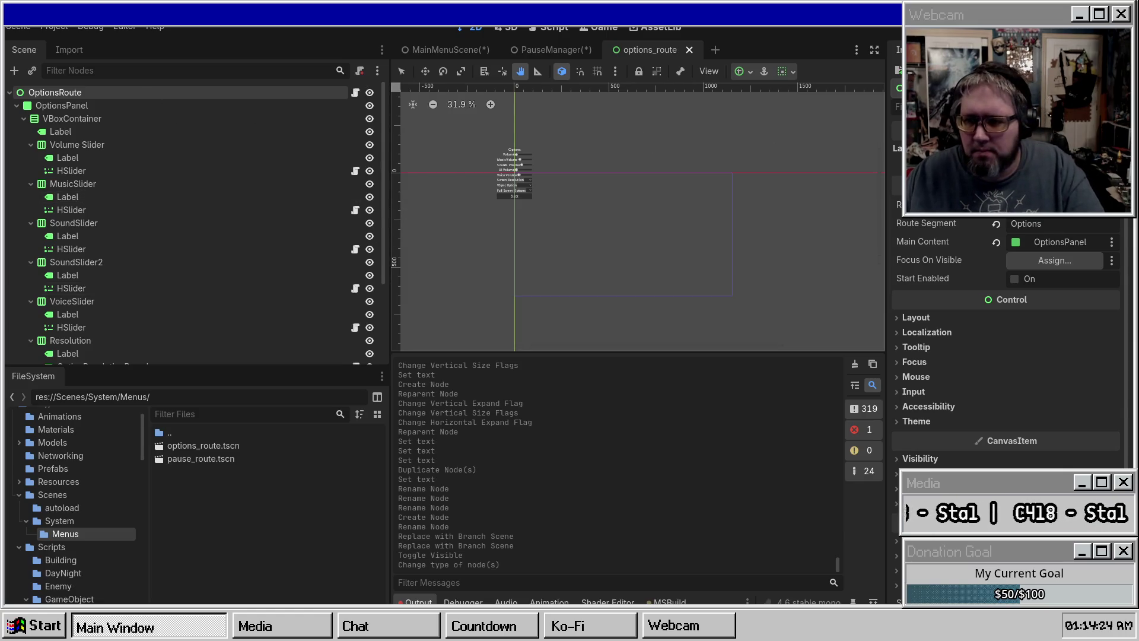
# Step: Anchor OptionsRoute to centre, stretch OptionsPanel with Full Rect, and save
pyautogui.click(1056, 214)
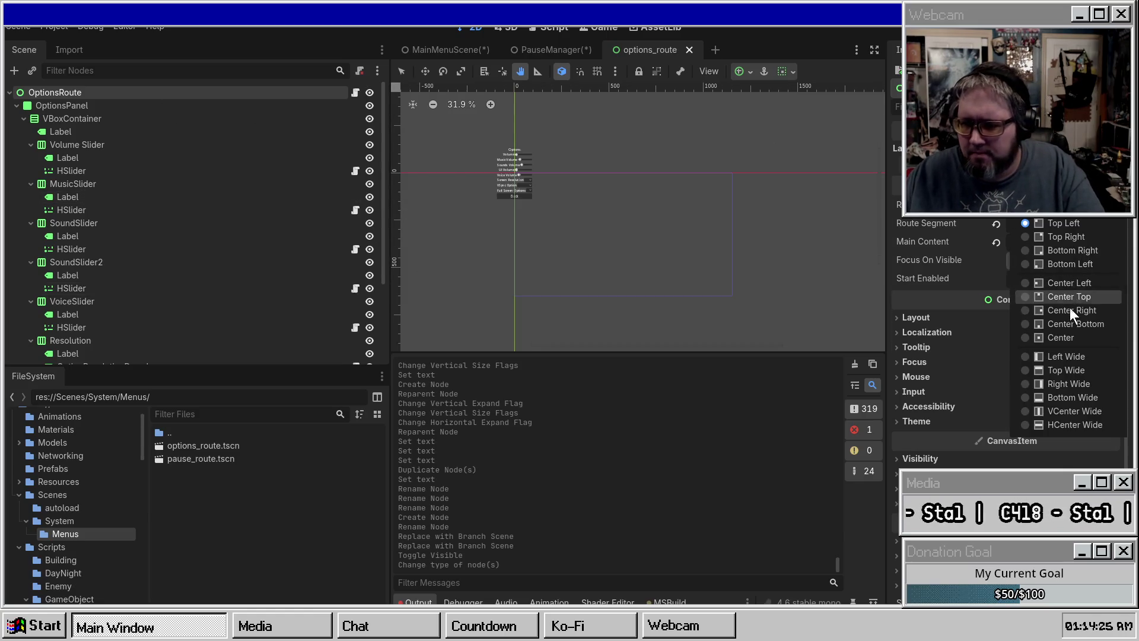
pyautogui.click(1060, 223)
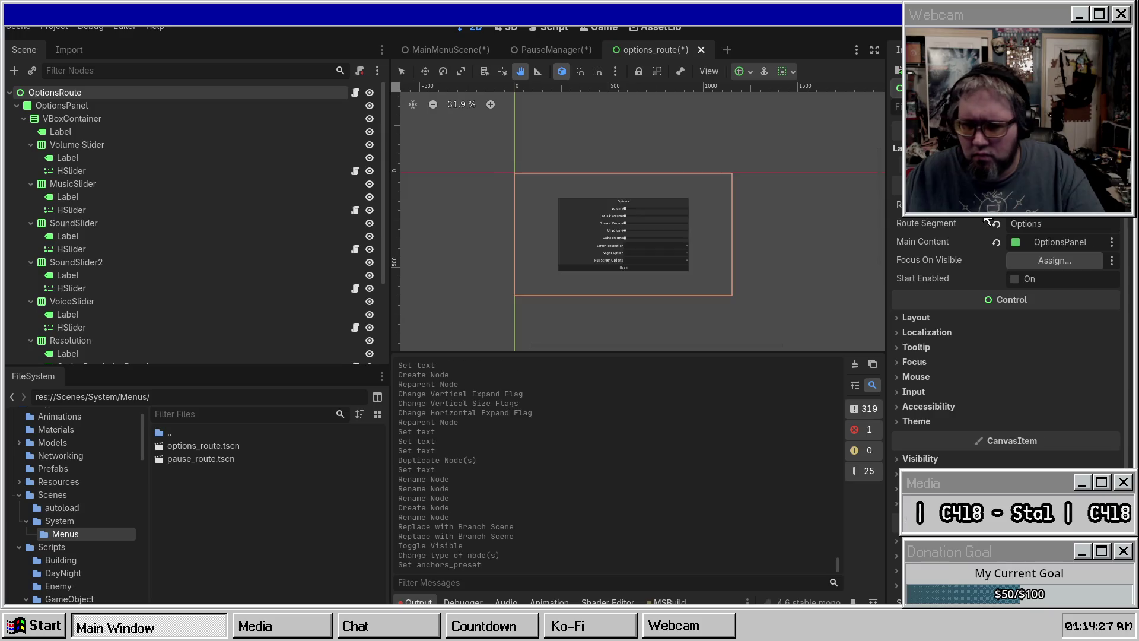
pyautogui.click(16, 106)
pyautogui.doubleClick(26, 93)
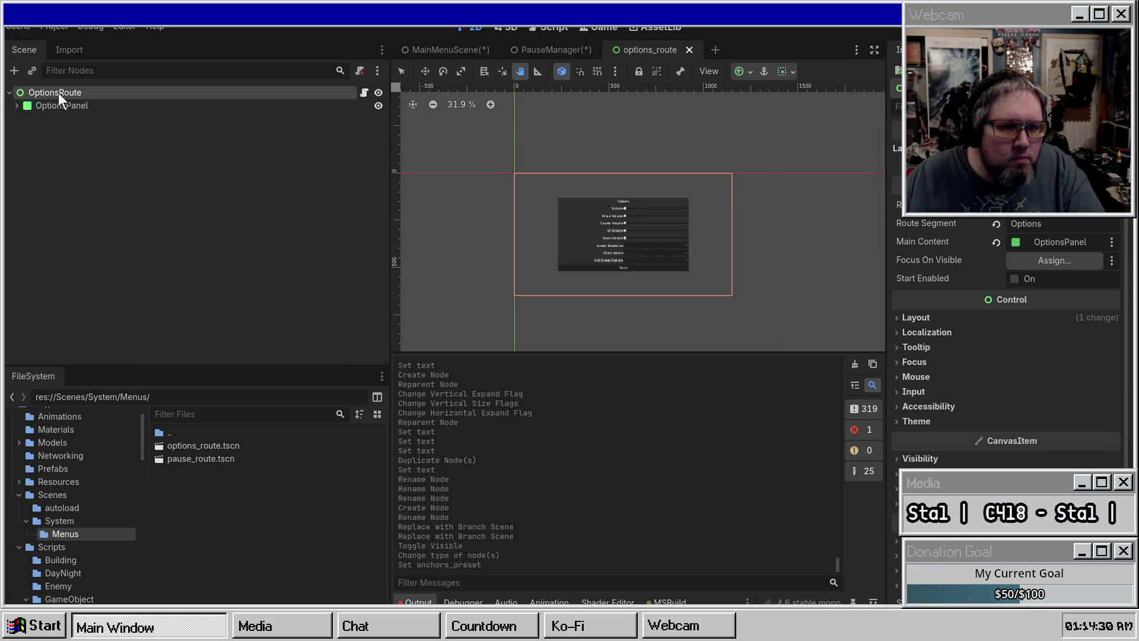
pyautogui.click(130, 106)
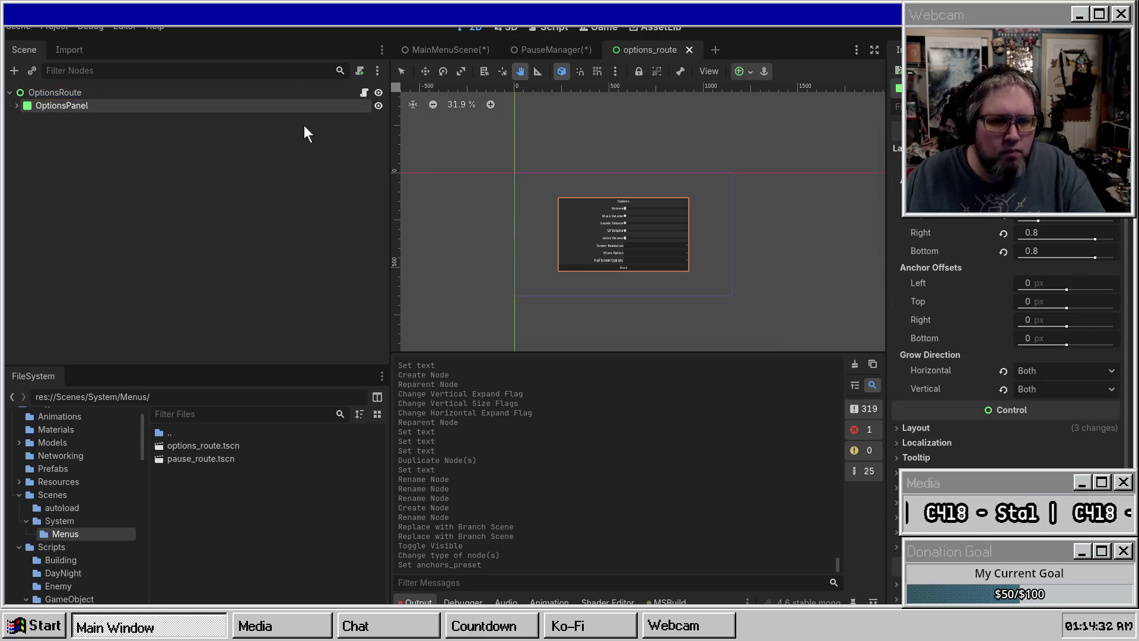
pyautogui.click(742, 74)
pyautogui.click(814, 180)
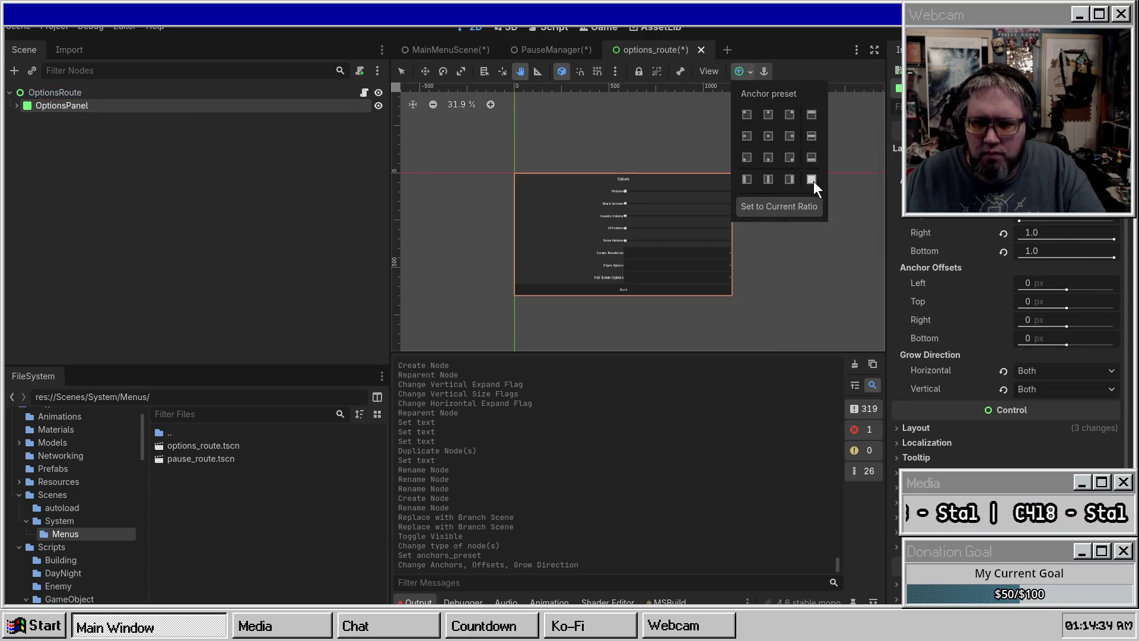
pyautogui.hotkey('ctrl', 's')
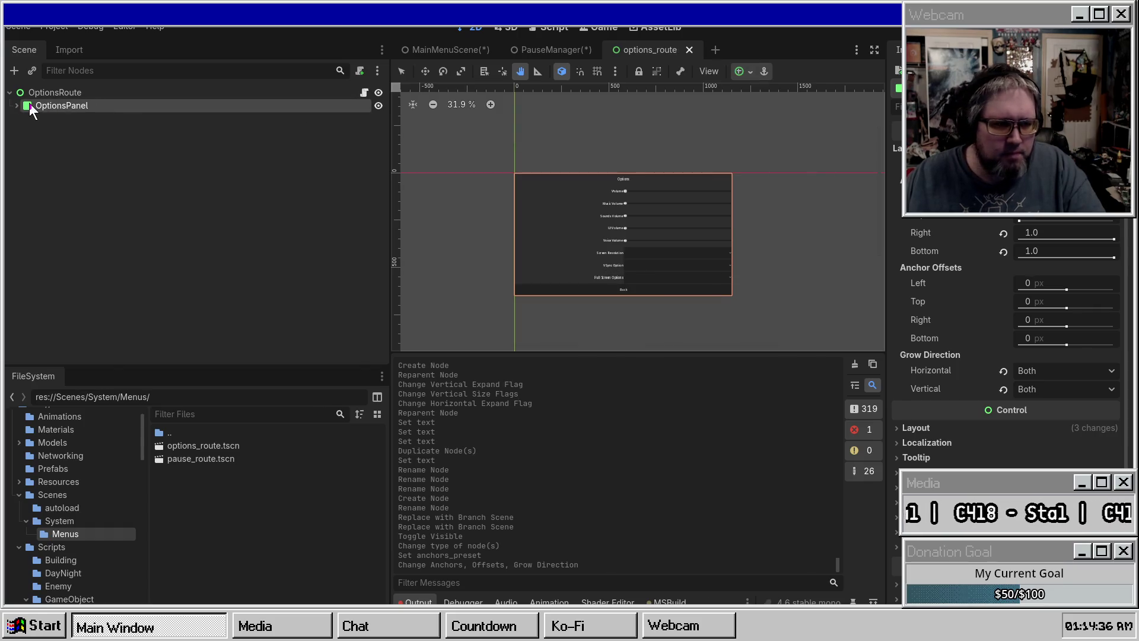
# Step: Review OptionsRoute's route settings, then save the PauseManager scene
pyautogui.click(17, 106)
pyautogui.click(50, 93)
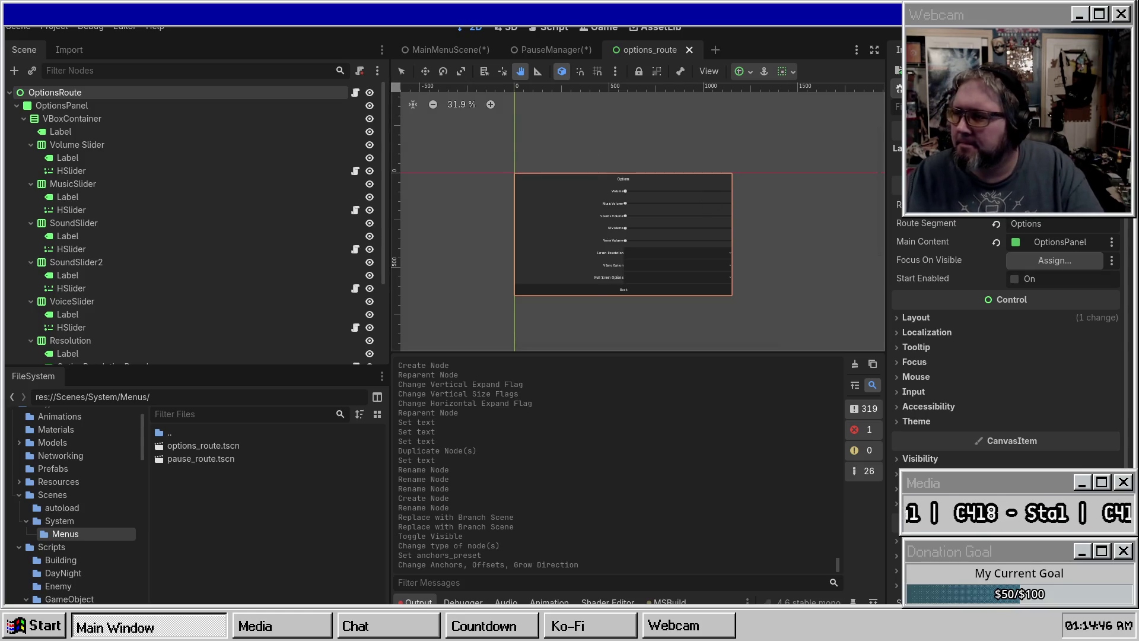
pyautogui.click(17, 105)
pyautogui.click(10, 93)
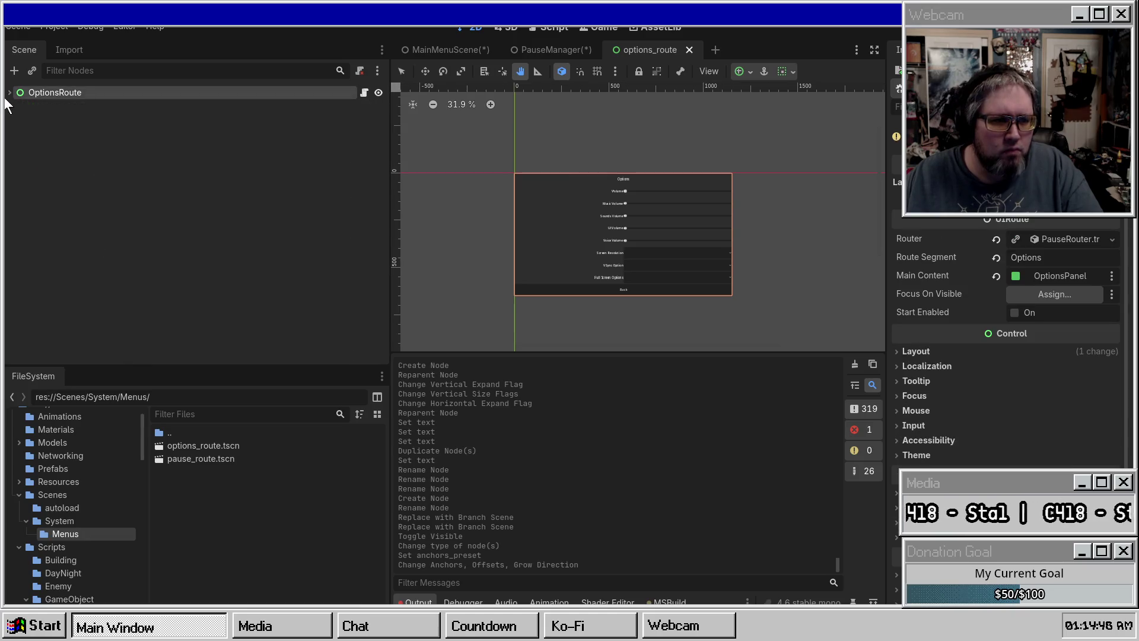
pyautogui.click(526, 49)
pyautogui.hotkey('ctrl', 's')
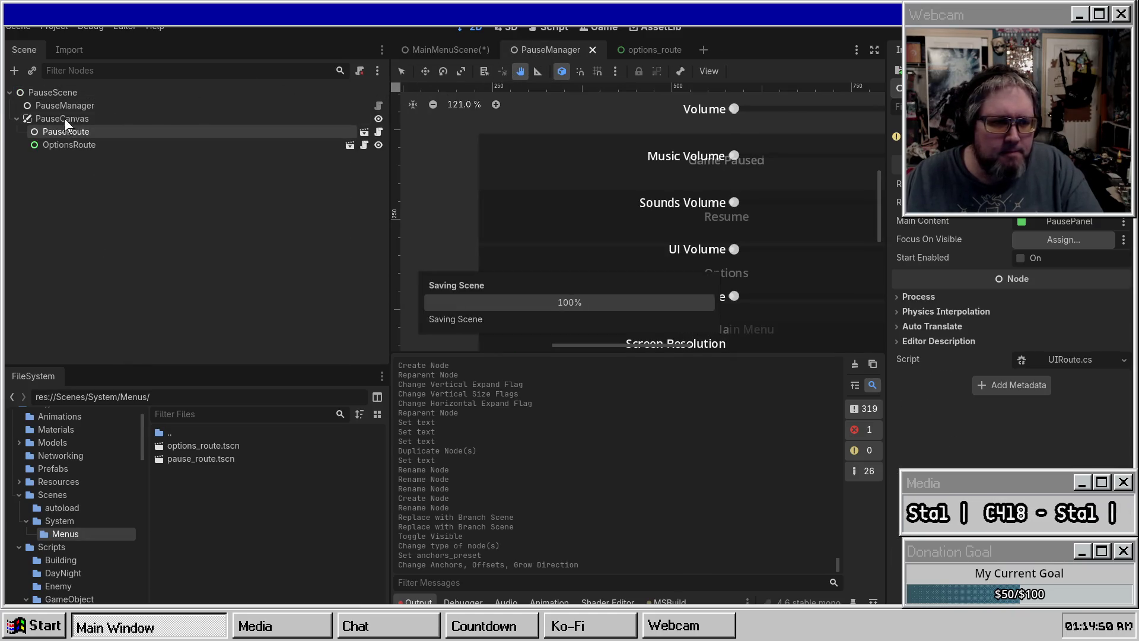
# Step: In pause_route, change the PauseRoute root node's type to Control
pyautogui.click(365, 132)
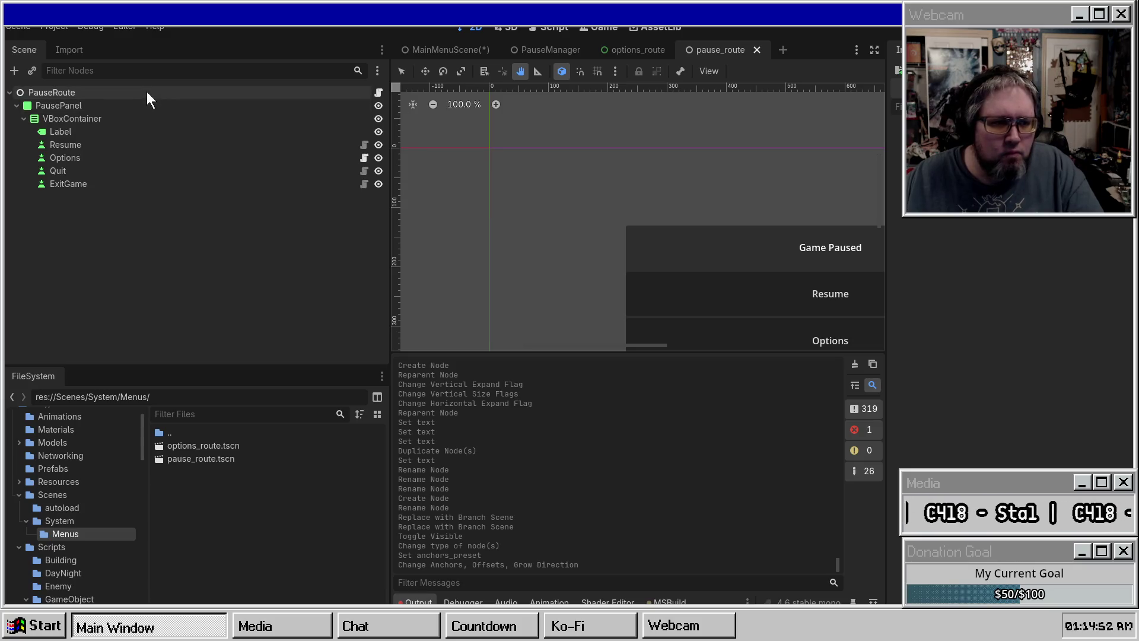
pyautogui.rightClick(147, 92)
pyautogui.click(201, 288)
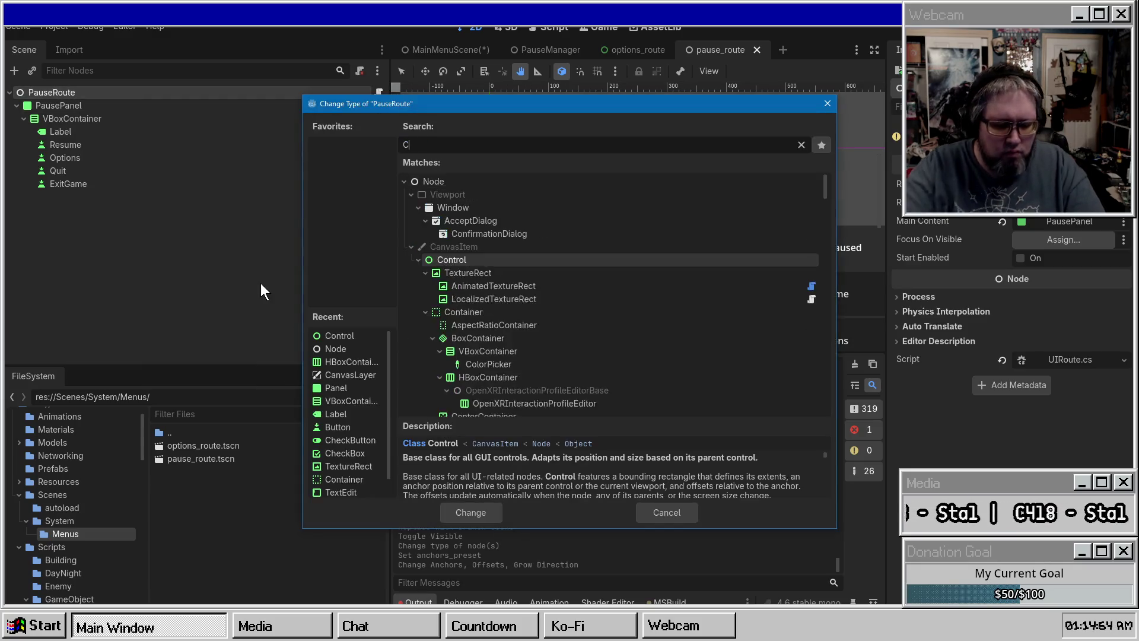
pyautogui.write('Control')
pyautogui.press('Return')
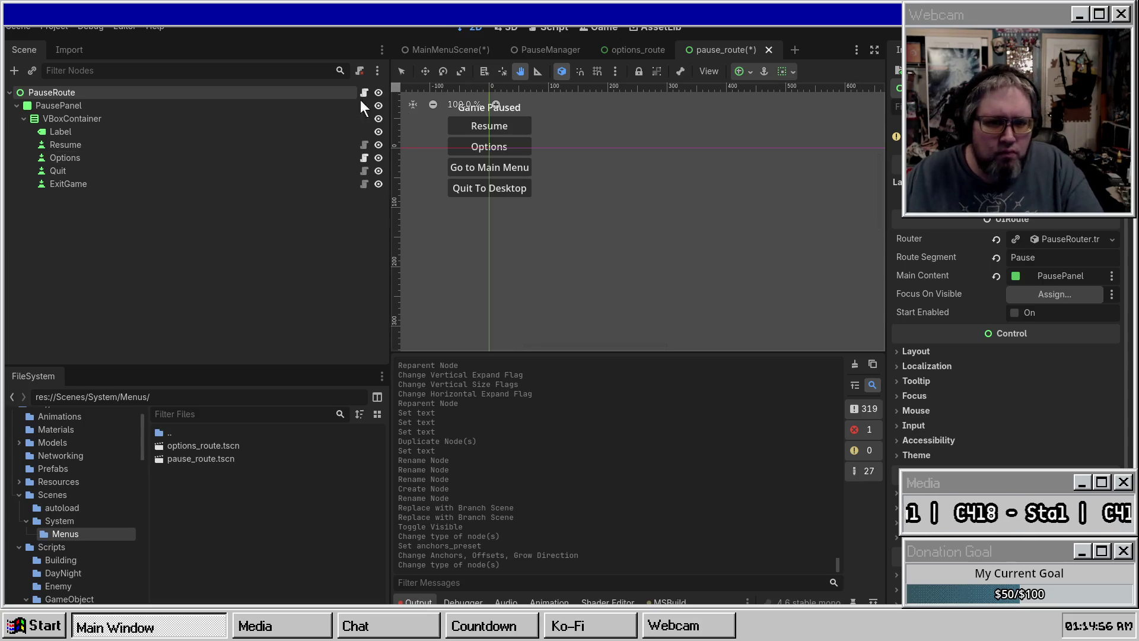
# Step: Apply Full Rect anchors to PauseRoute and PausePanel, then save pause_route
pyautogui.click(739, 72)
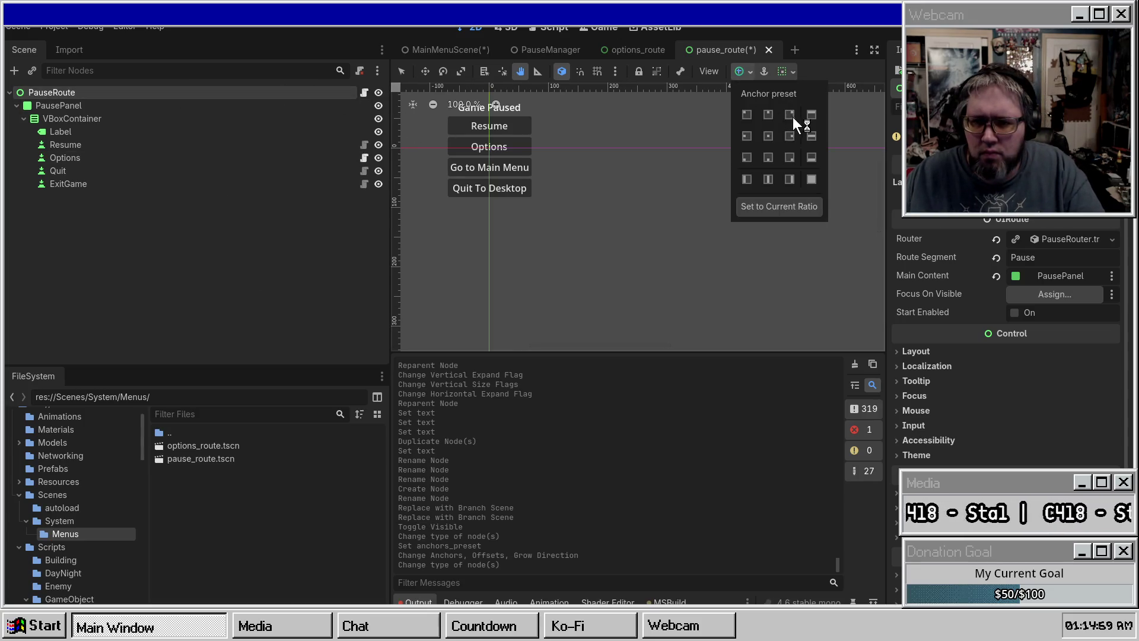
pyautogui.click(811, 179)
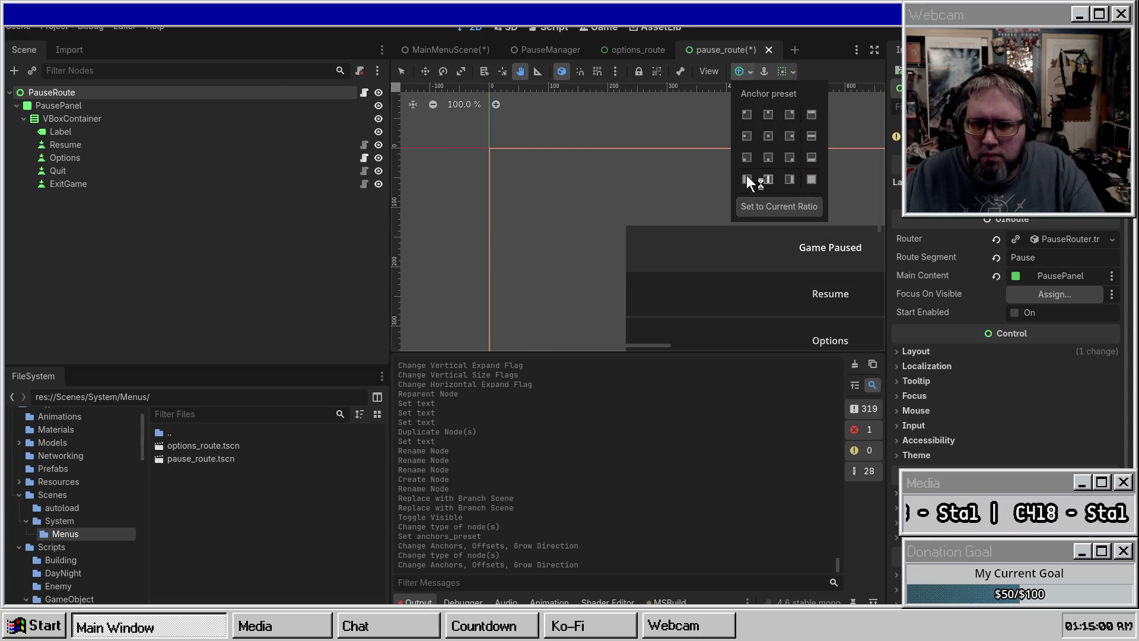
pyautogui.click(112, 114)
pyautogui.click(112, 106)
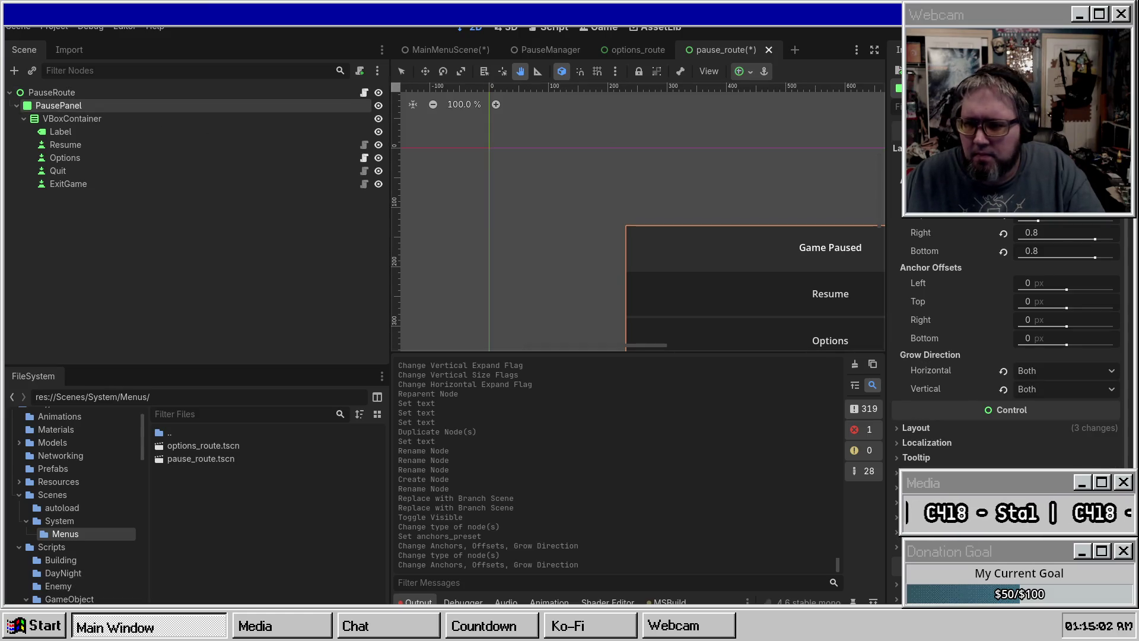
pyautogui.click(739, 71)
pyautogui.click(807, 187)
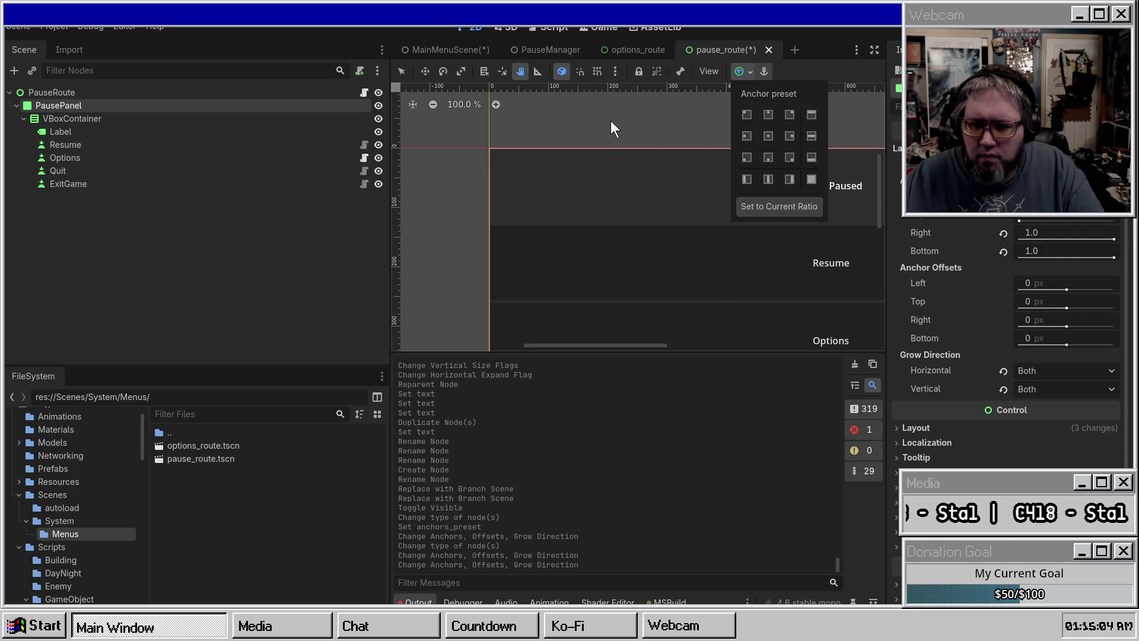
pyautogui.hotkey('ctrl', 's')
pyautogui.click(145, 118)
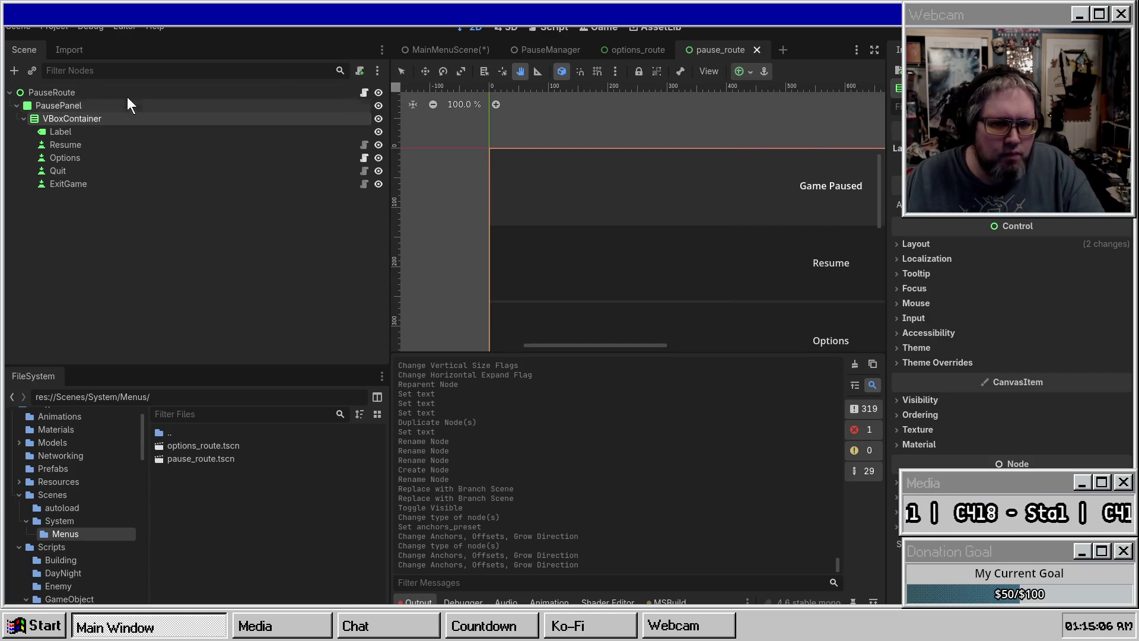
# Step: Save options_route, then close the pause_route and options_route tabs
pyautogui.click(659, 51)
pyautogui.hotkey('ctrl', 's')
pyautogui.middleClick(727, 54)
pyautogui.middleClick(664, 53)
pyautogui.scroll(-5, 711, 169)
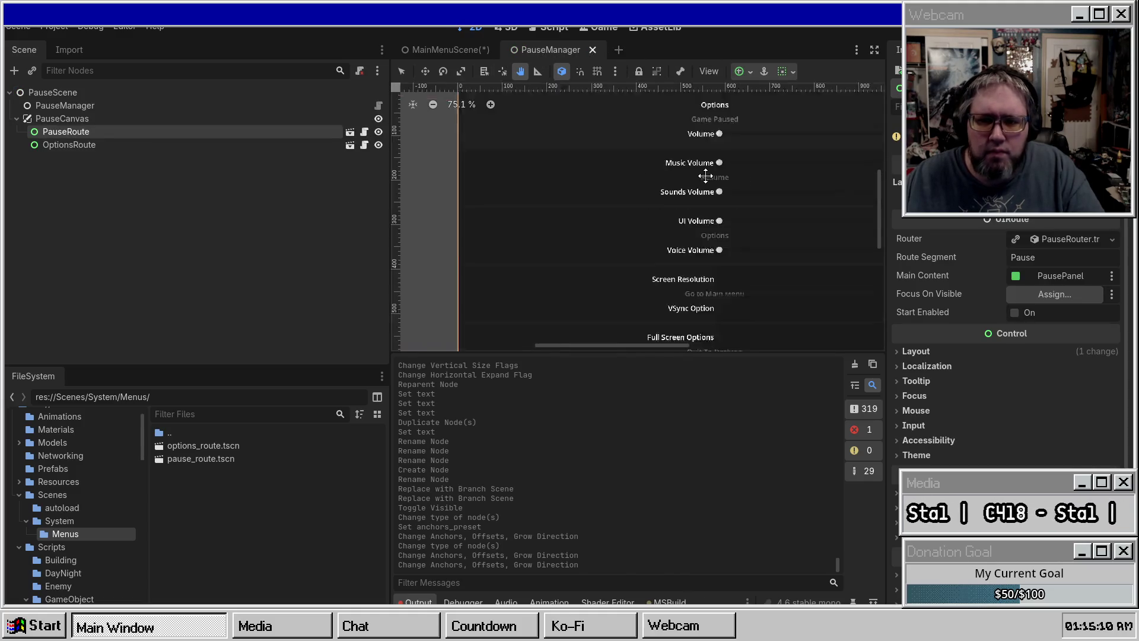
# Step: Select OptionsRoute in PauseManager and begin editing its anchor points
pyautogui.keyDown('shift'); pyautogui.click(69, 145); pyautogui.keyUp('shift')
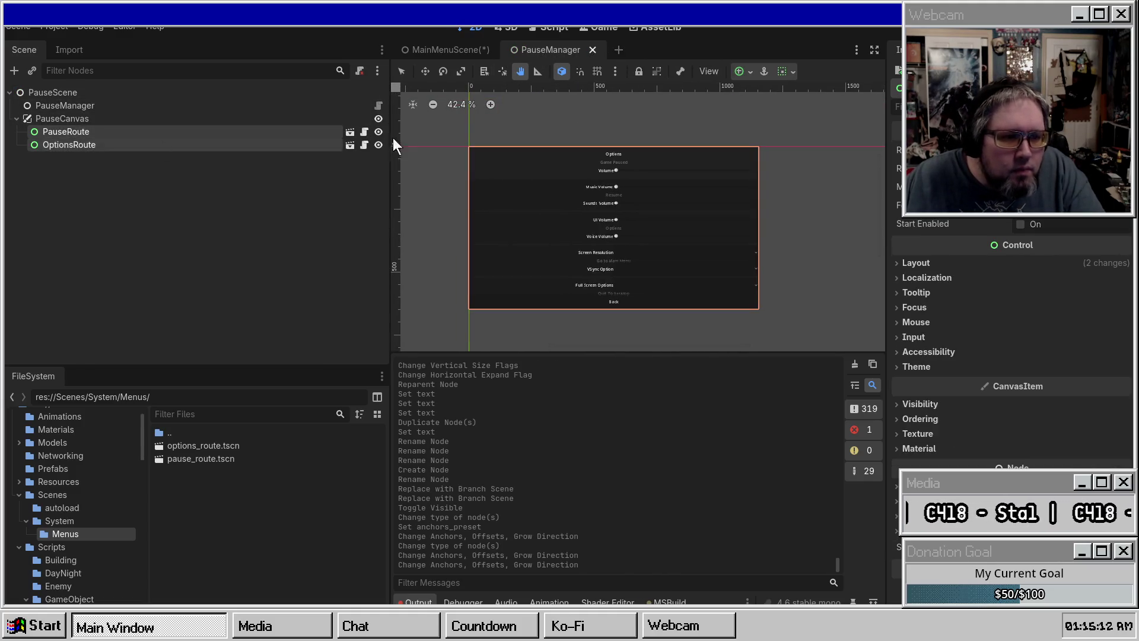
pyautogui.click(66, 130)
pyautogui.click(71, 144)
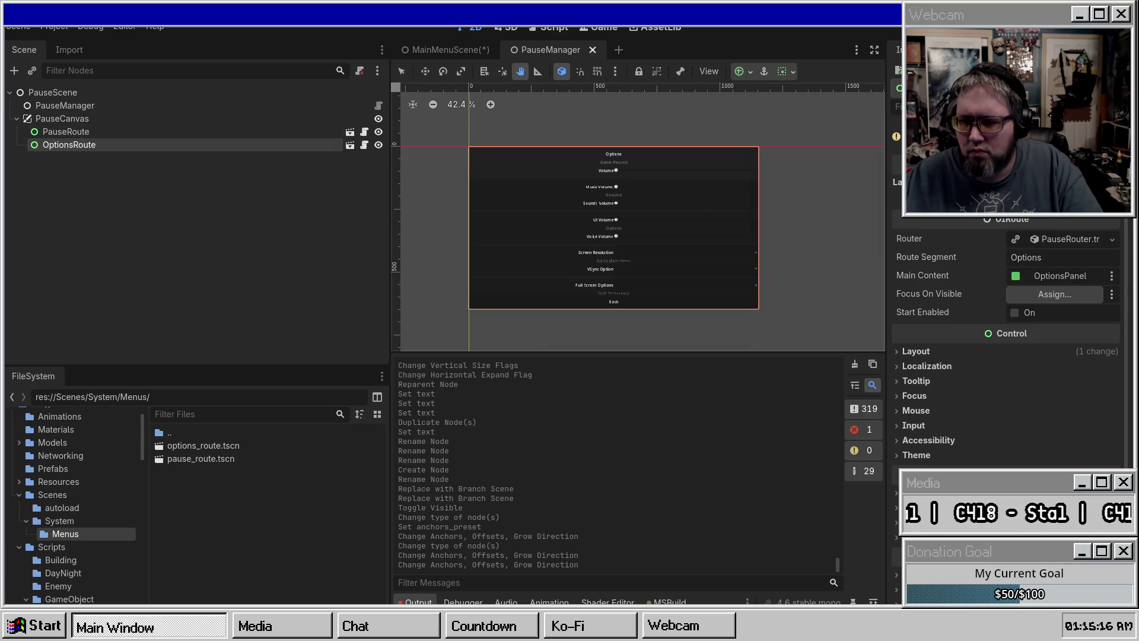
pyautogui.click(1061, 205)
pyautogui.click(1062, 225)
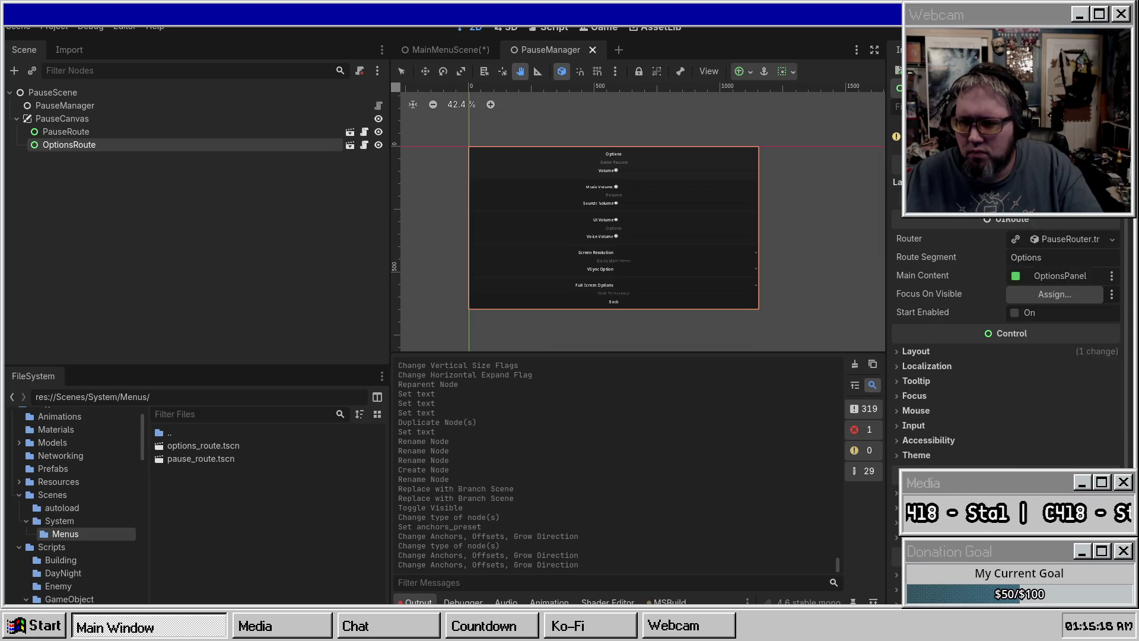
pyautogui.click(1034, 229)
# Step: Set OptionsRoute's anchors to left 0.2, top 0.2, right 0.8, bottom 0.8
pyautogui.write('0.2')
pyautogui.press('Tab')
pyautogui.write('0.2')
pyautogui.press('Tab')
pyautogui.write('0.8')
pyautogui.press('Tab')
pyautogui.write('0.8')
pyautogui.press('Return')
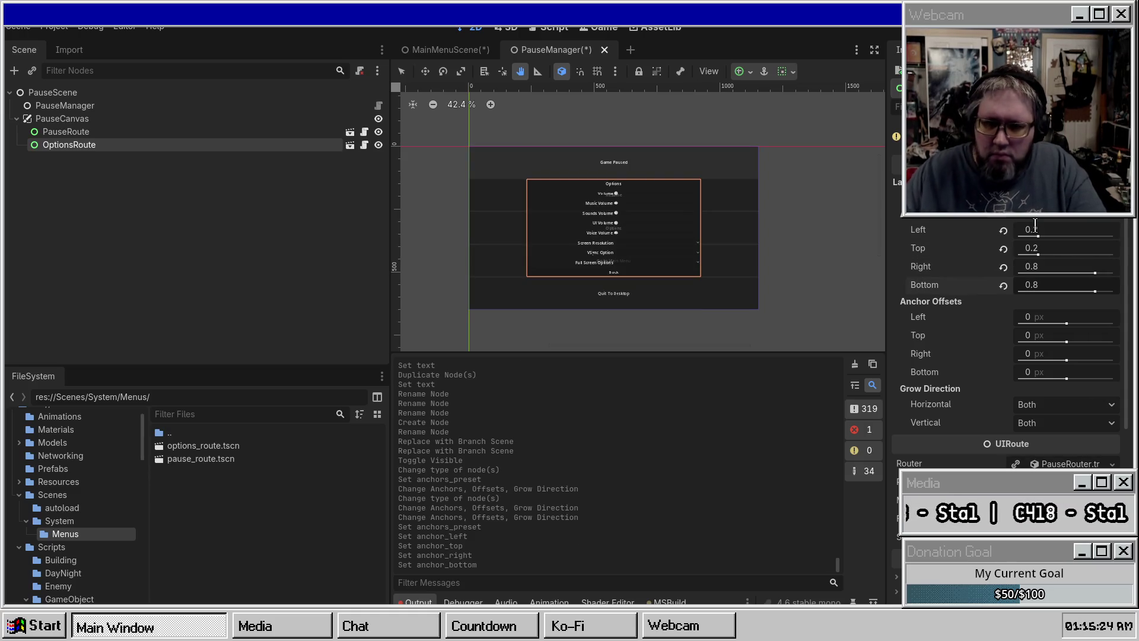
# Step: Give PauseRoute the same anchors: 0.2, 0.2, 0.8, 0.8
pyautogui.click(89, 132)
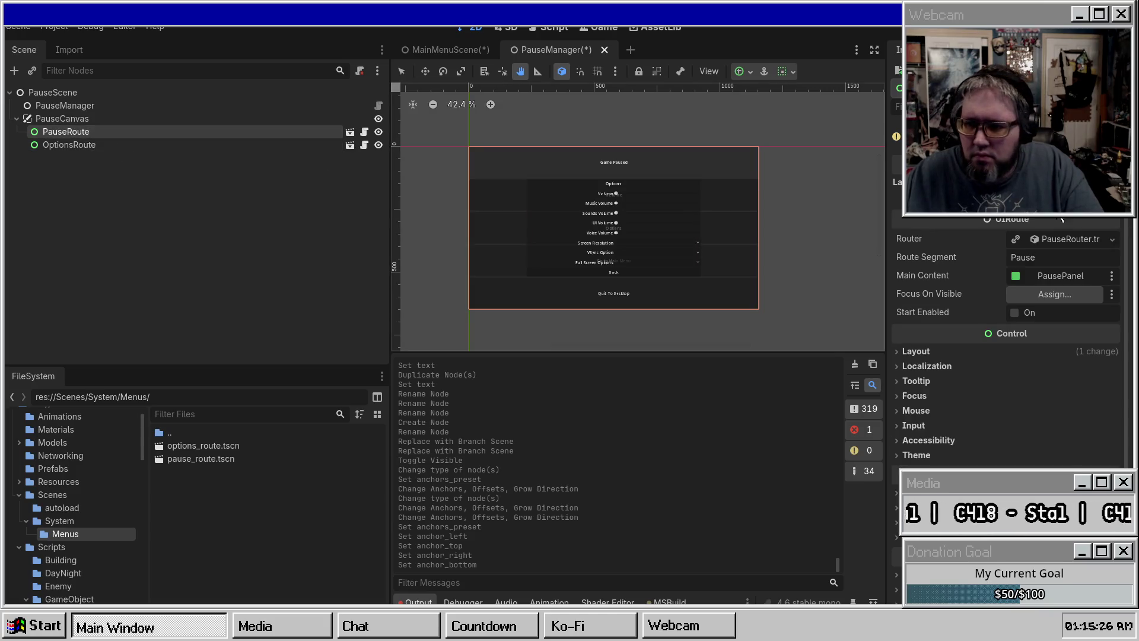
pyautogui.click(1038, 216)
pyautogui.click(1036, 227)
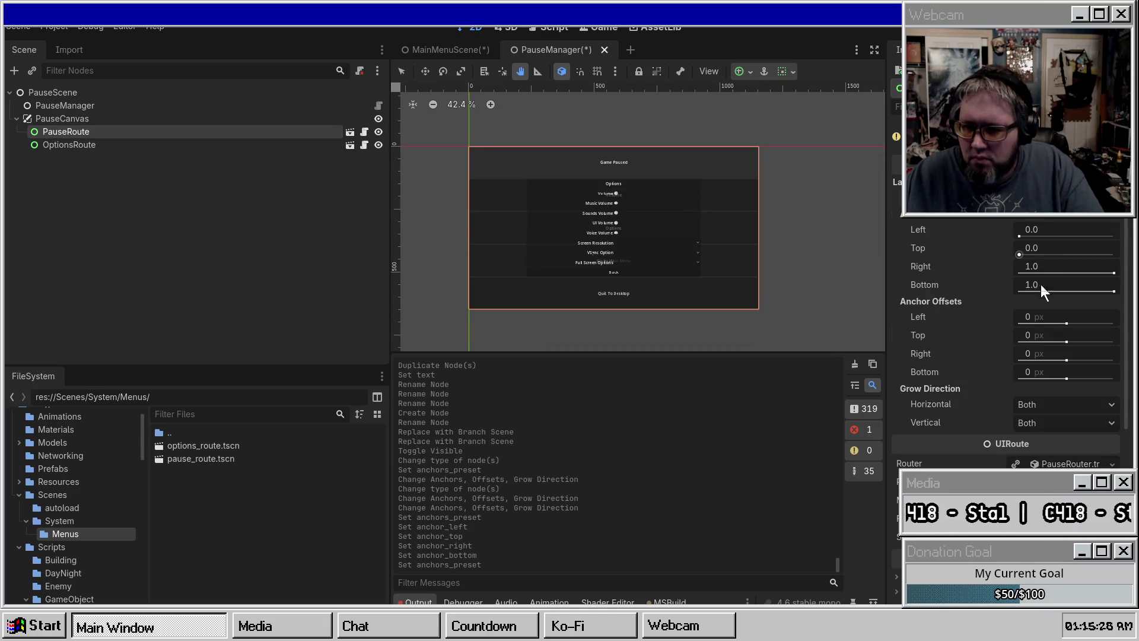
pyautogui.click(1040, 231)
pyautogui.write('0.2')
pyautogui.press('Tab')
pyautogui.write('0.2')
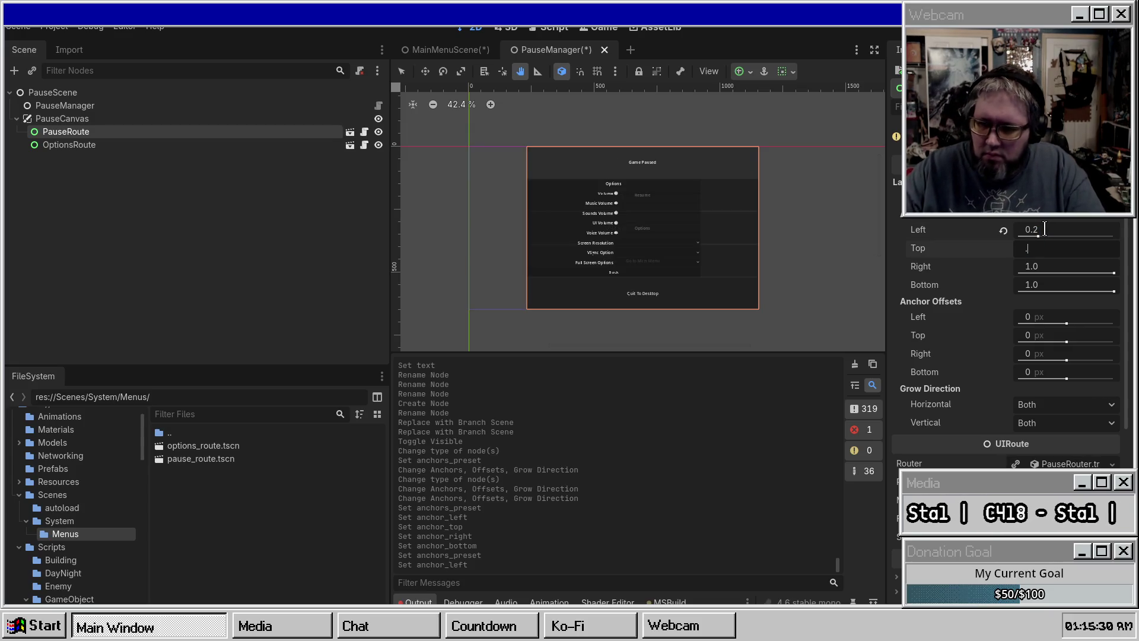
pyautogui.press('Tab')
pyautogui.write('.8')
pyautogui.press('Tab')
pyautogui.press('Return')
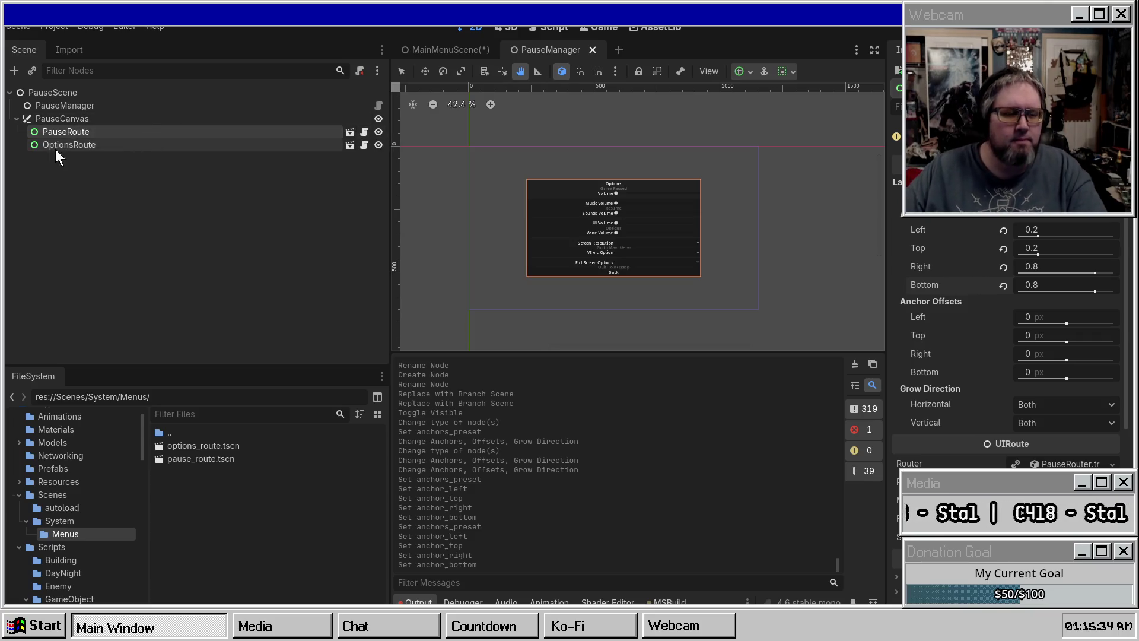
# Step: Toggle PauseRoute and OptionsRoute visibility to check the overlaid menus, leaving both shown
pyautogui.click(381, 132)
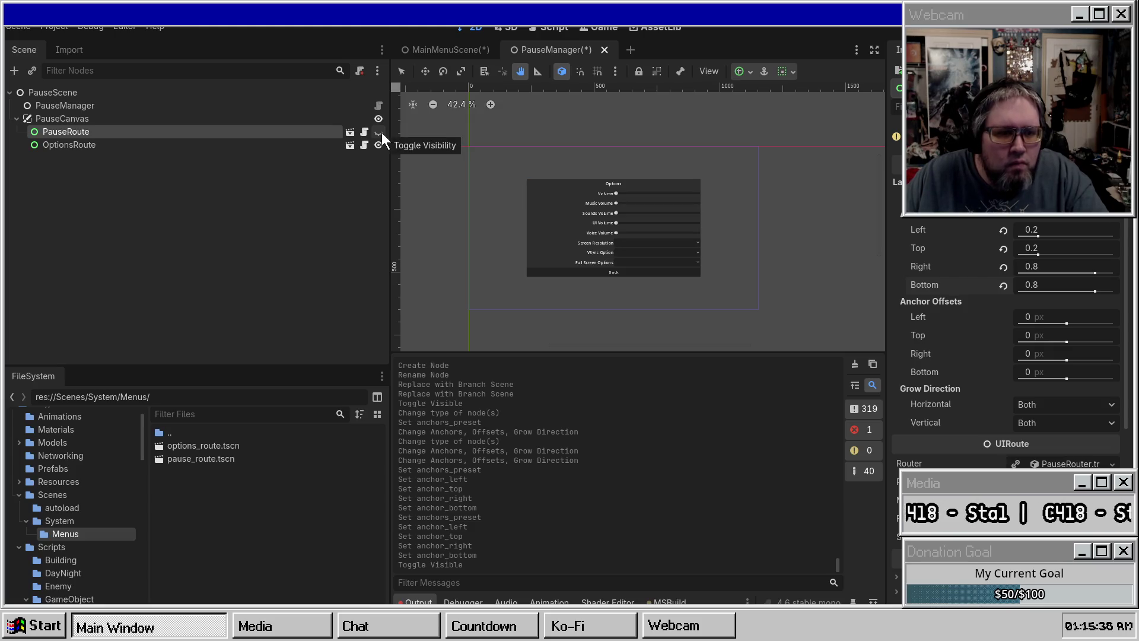
pyautogui.click(382, 133)
pyautogui.click(382, 133)
pyautogui.click(382, 133)
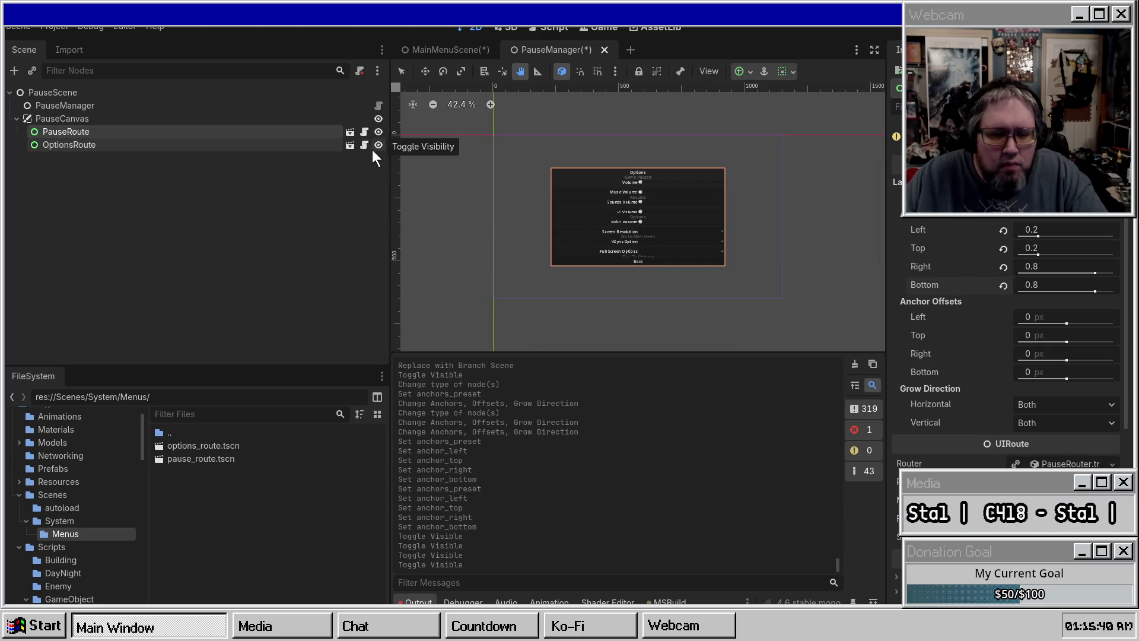
pyautogui.click(378, 146)
pyautogui.click(378, 133)
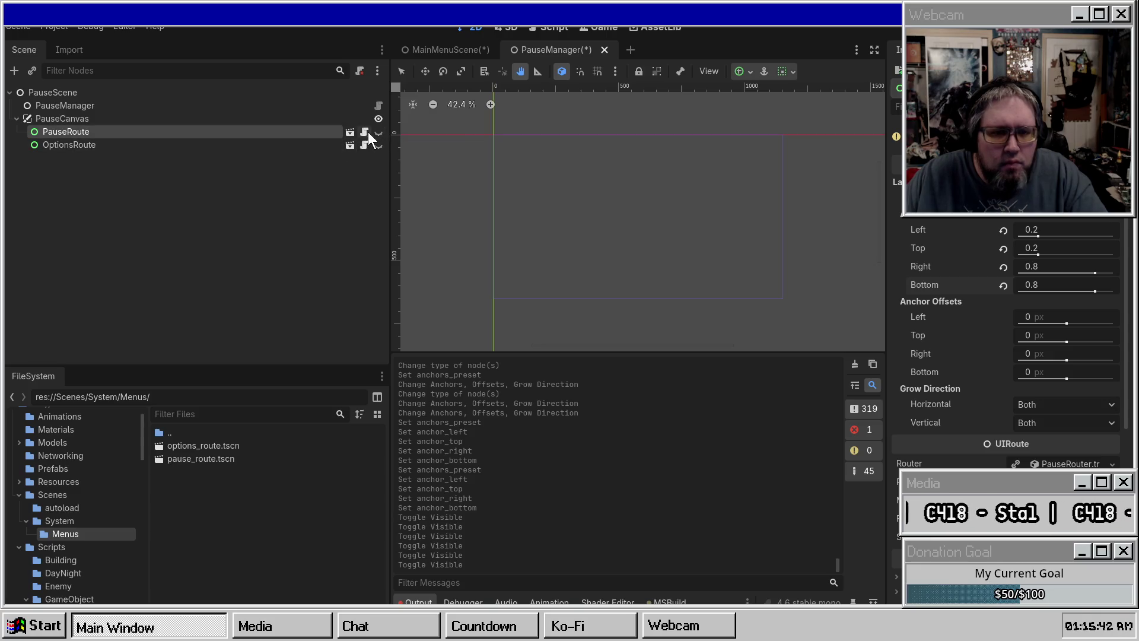
pyautogui.click(378, 131)
pyautogui.click(378, 145)
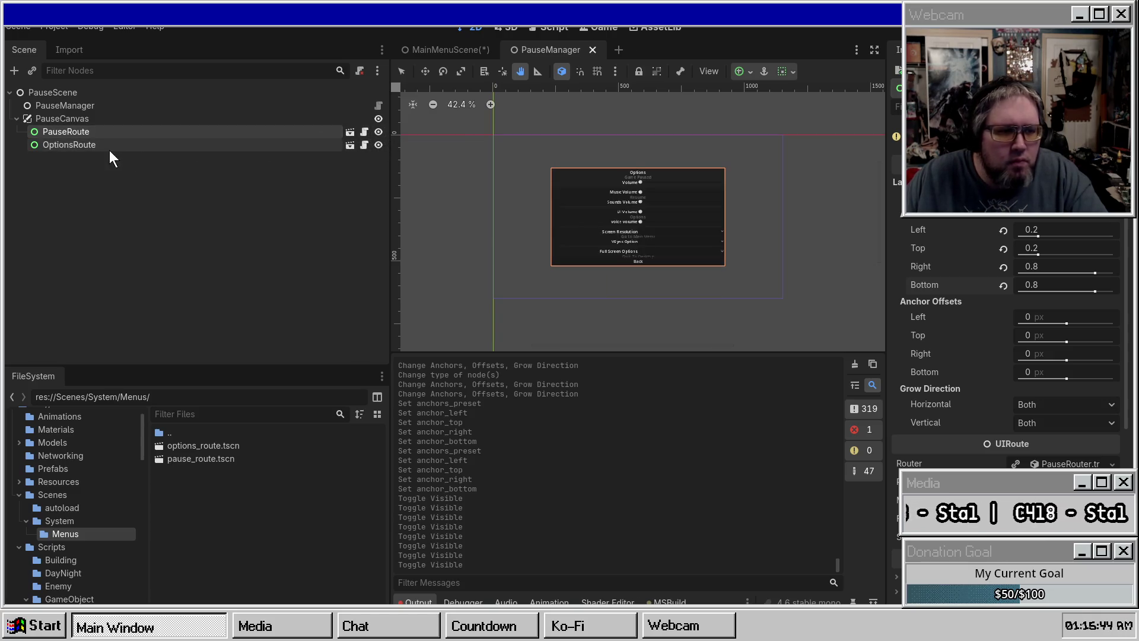
pyautogui.click(442, 50)
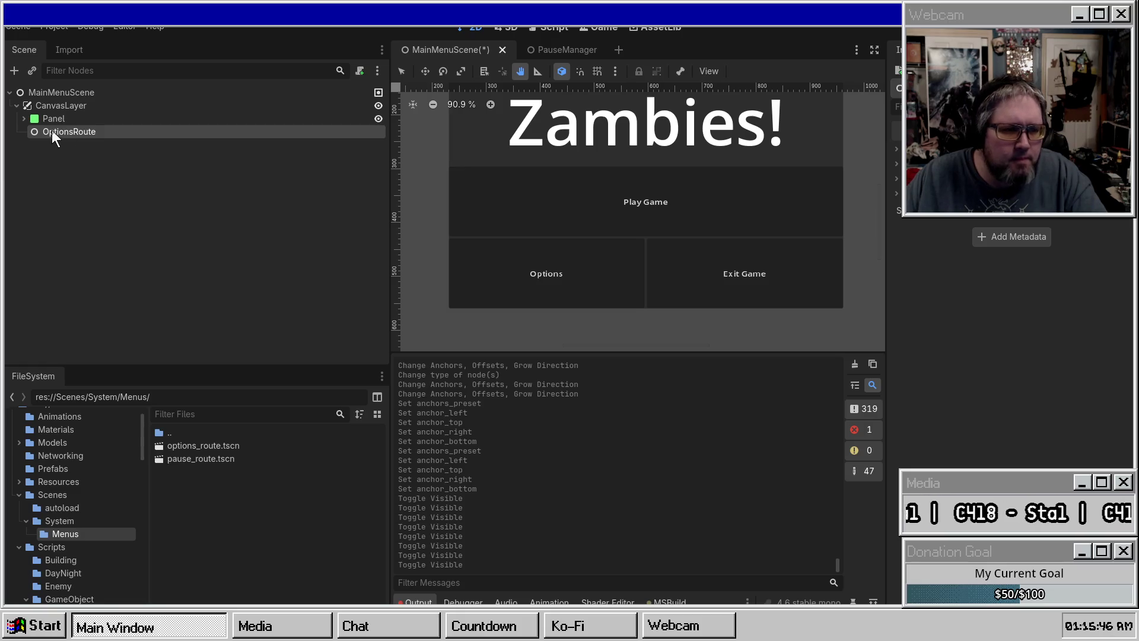
# Step: Replace the main menu's OptionsRoute node with an instance of options_route.tscn
pyautogui.click(74, 129)
pyautogui.press('Delete')
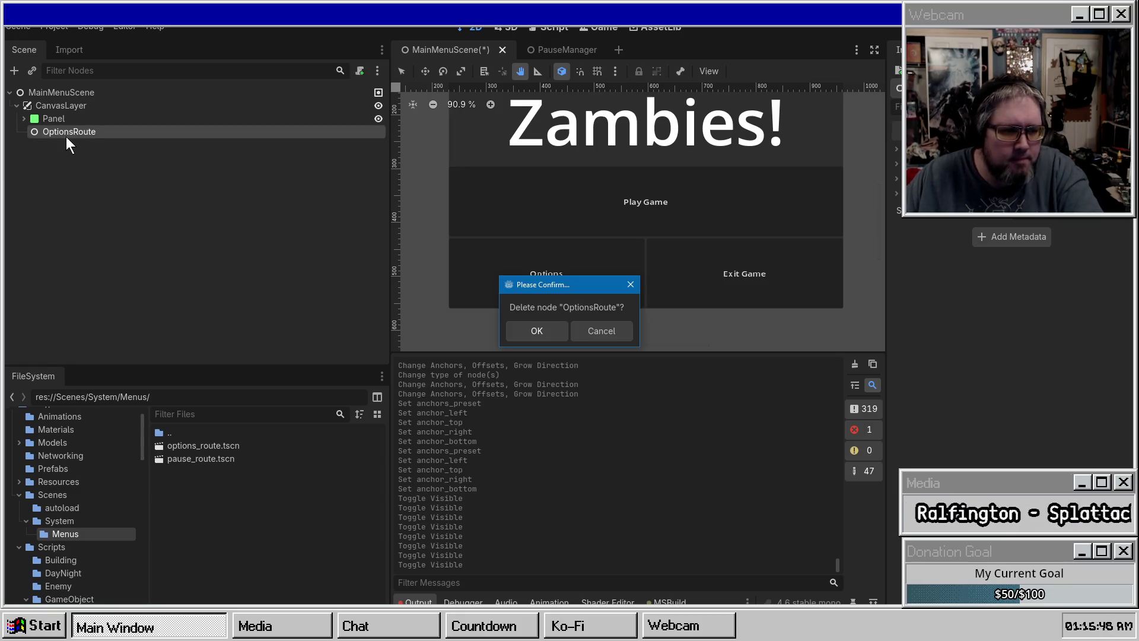
pyautogui.press('Return')
pyautogui.moveTo(187, 449)
pyautogui.mouseDown()
pyautogui.moveTo(116, 182)
pyautogui.moveTo(69, 104)
pyautogui.mouseUp()
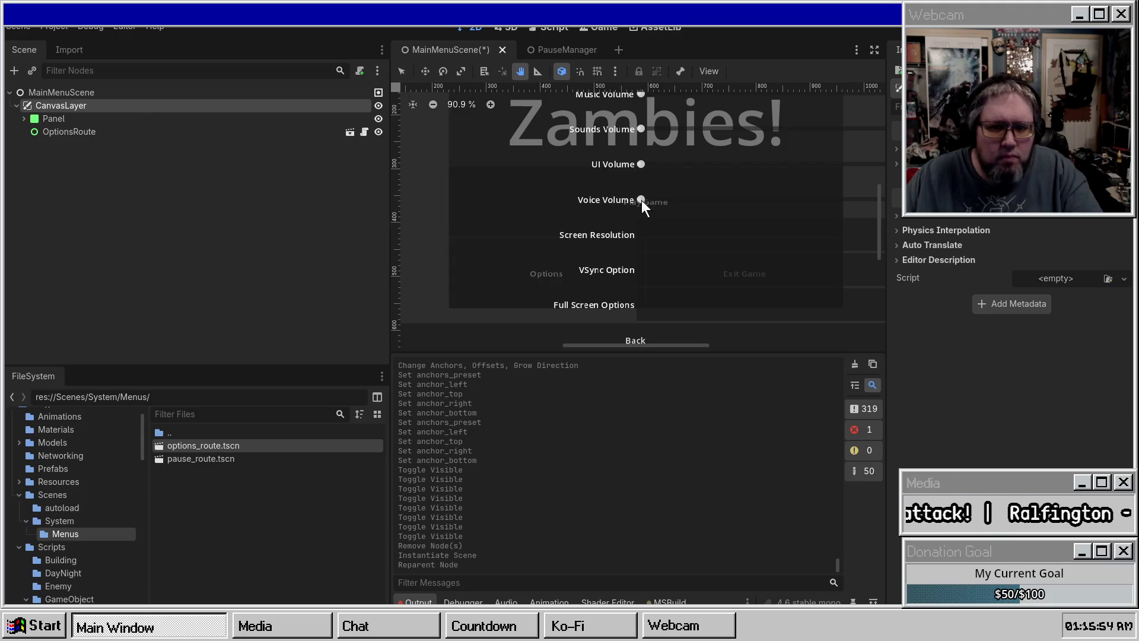
pyautogui.scroll(-6, 694, 198)
# Step: Anchor OptionsRoute at 0.2/0.2/0.8/0.8 and save the main menu scene
pyautogui.click(87, 136)
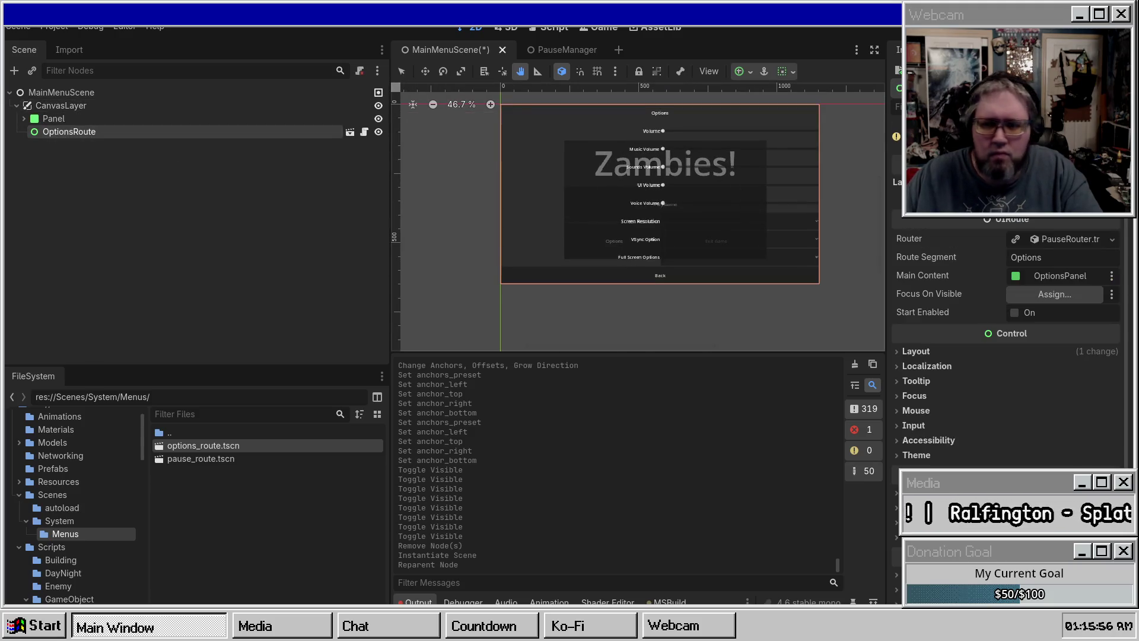
pyautogui.click(1039, 224)
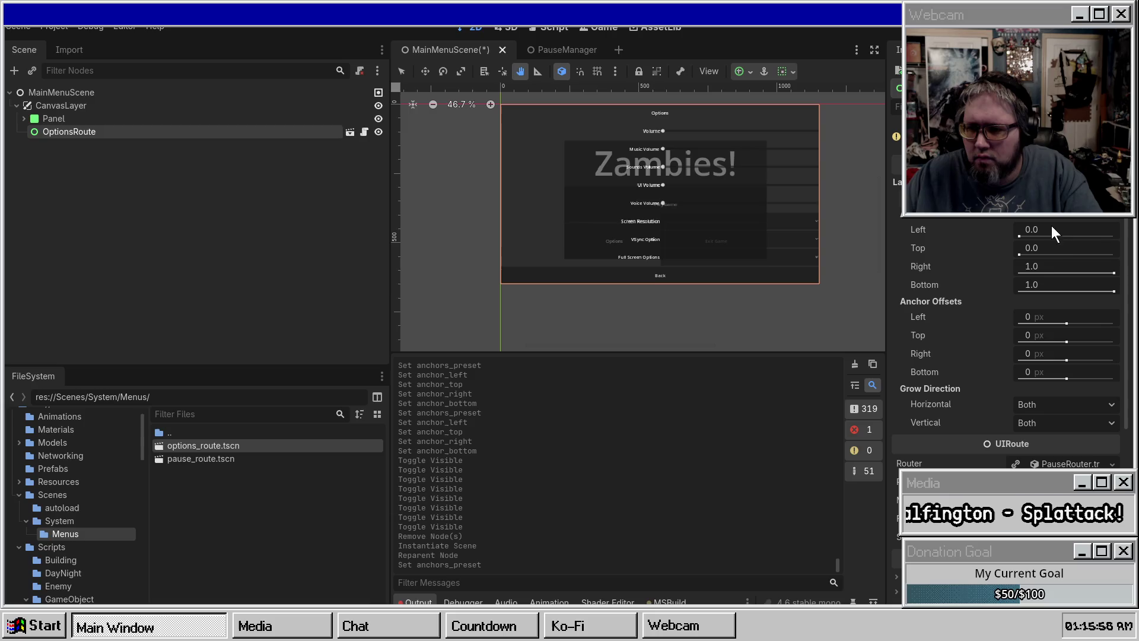
pyautogui.click(1051, 231)
pyautogui.write('.5')
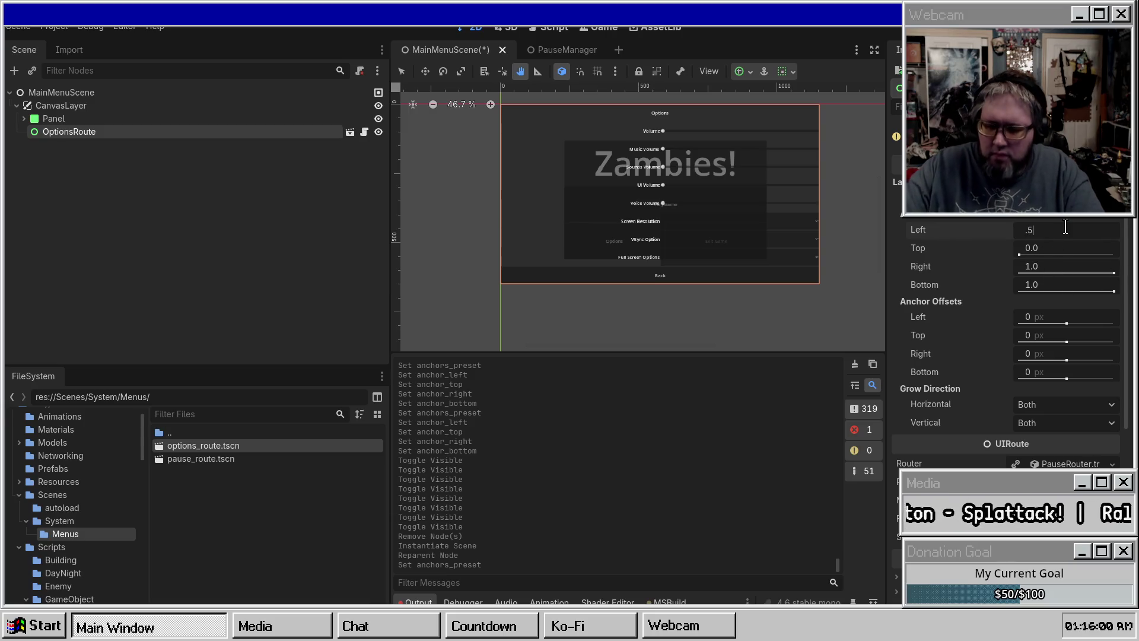
pyautogui.press('BackSpace')
pyautogui.write('2')
pyautogui.press('Tab')
pyautogui.write('.2')
pyautogui.press('Tab')
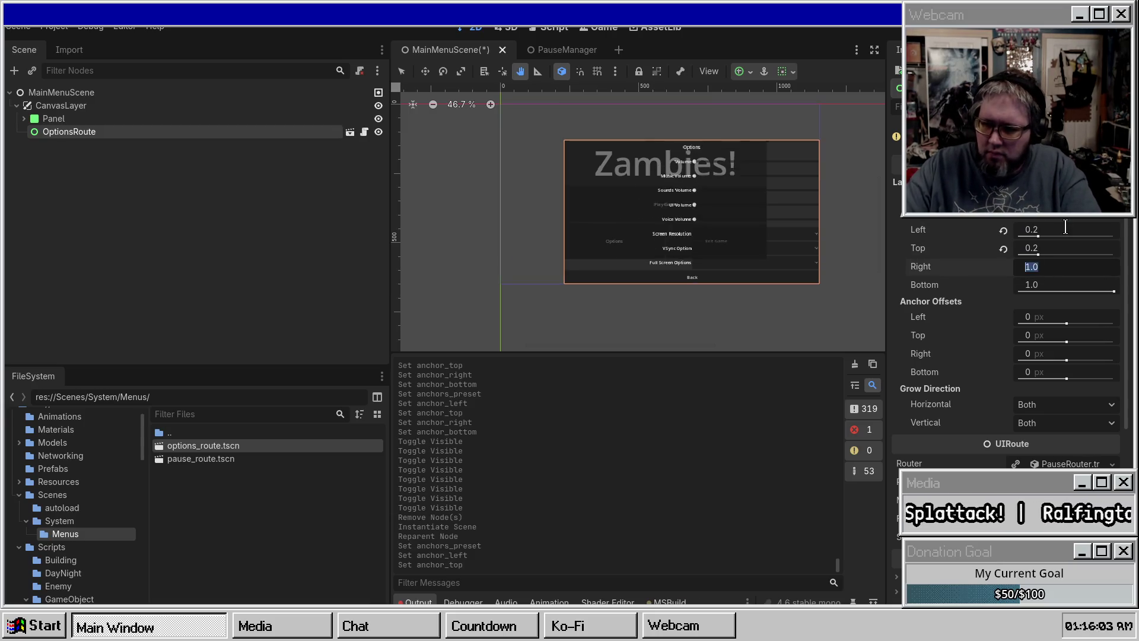
pyautogui.press('Tab')
pyautogui.click(1076, 264)
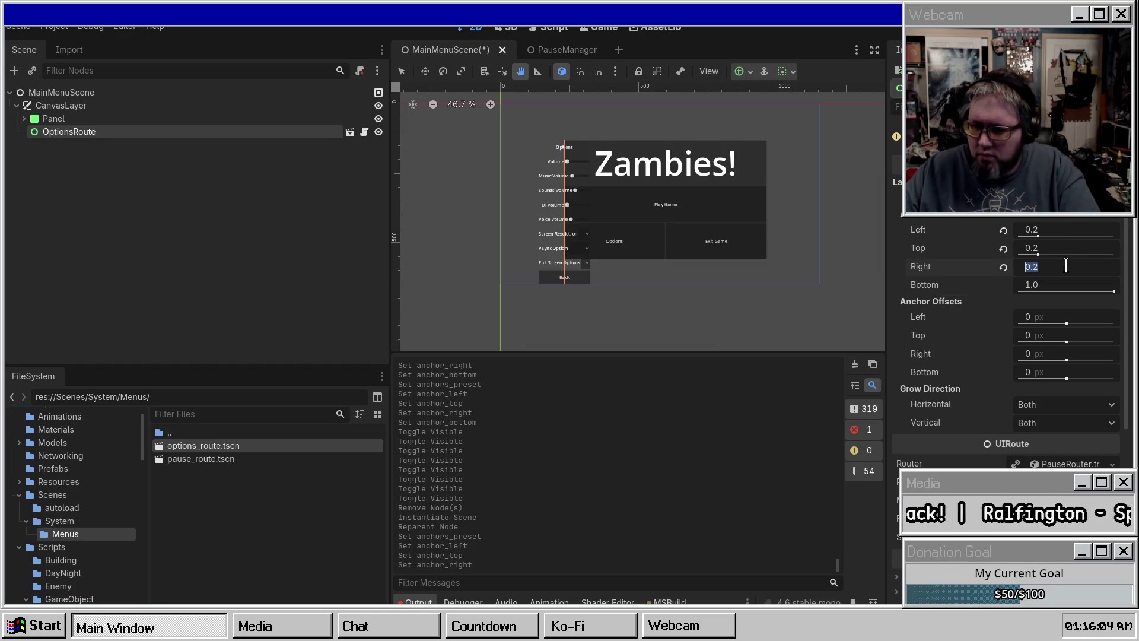
pyautogui.write('.8')
pyautogui.press('Tab')
pyautogui.write('.8')
pyautogui.press('Return')
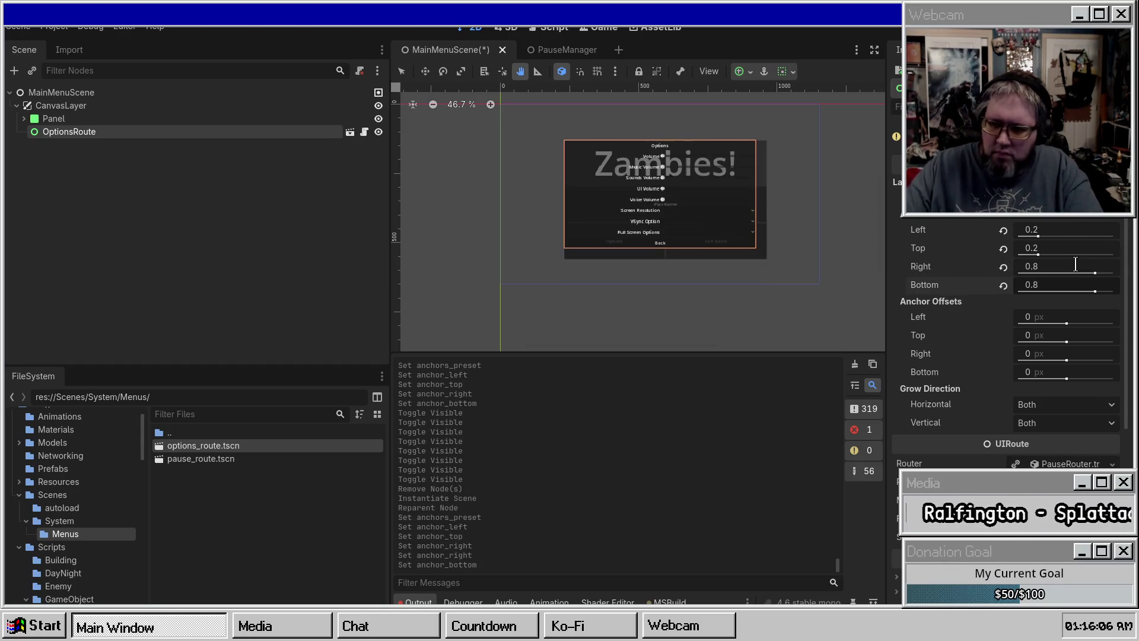
pyautogui.hotkey('ctrl', 's')
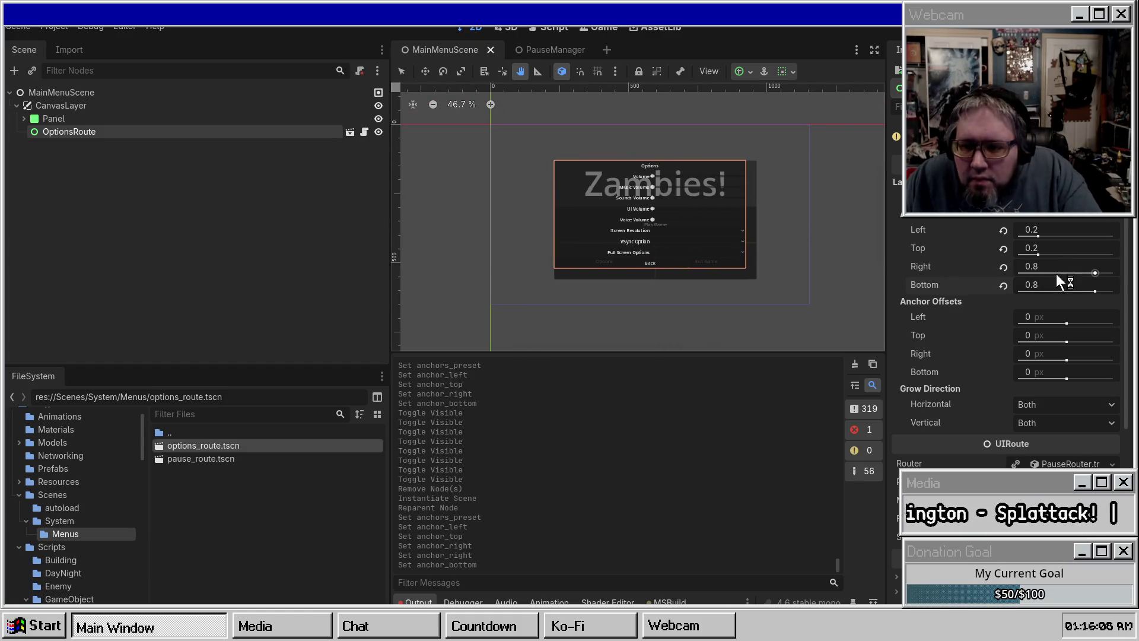
# Step: Reset the Panel's right and bottom offsets to 0 px
pyautogui.click(184, 119)
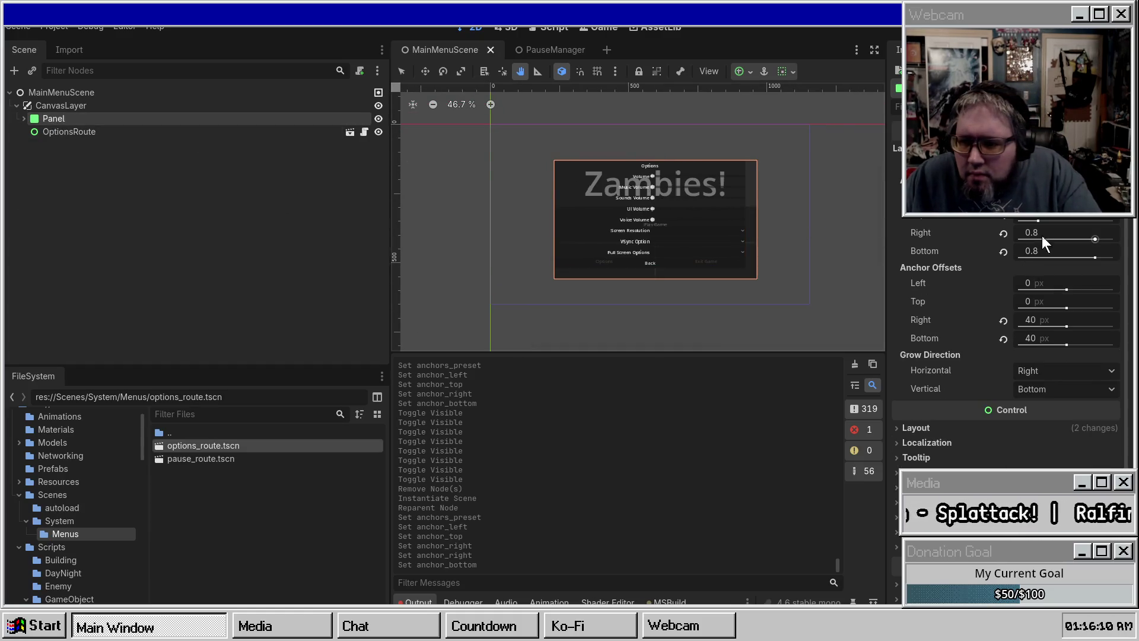
pyautogui.click(1003, 320)
pyautogui.click(1003, 338)
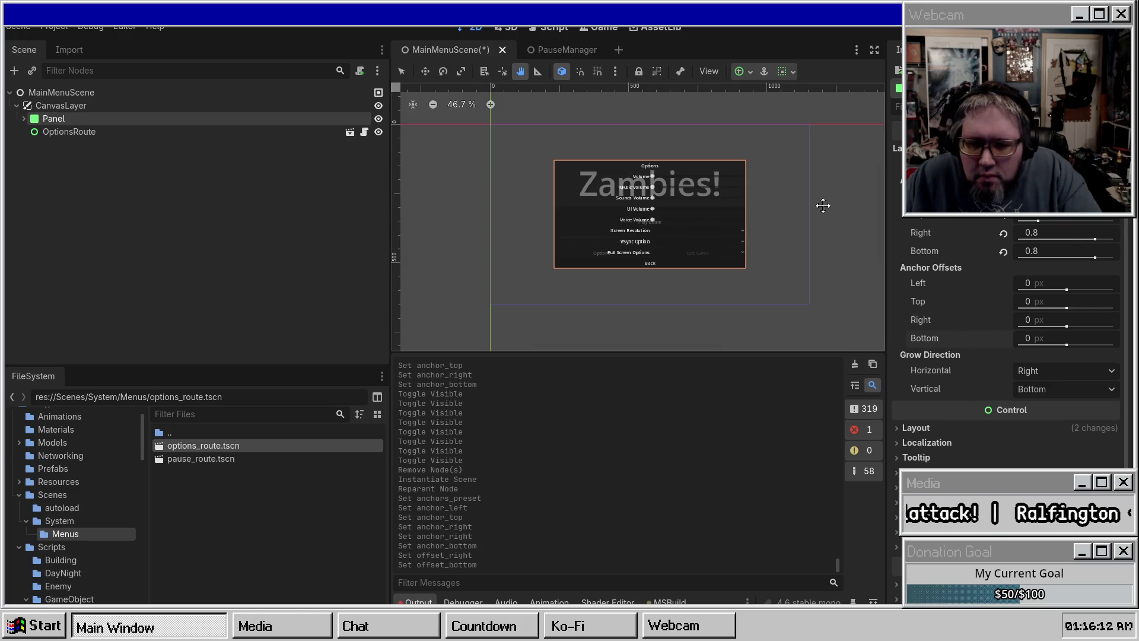
pyautogui.click(73, 132)
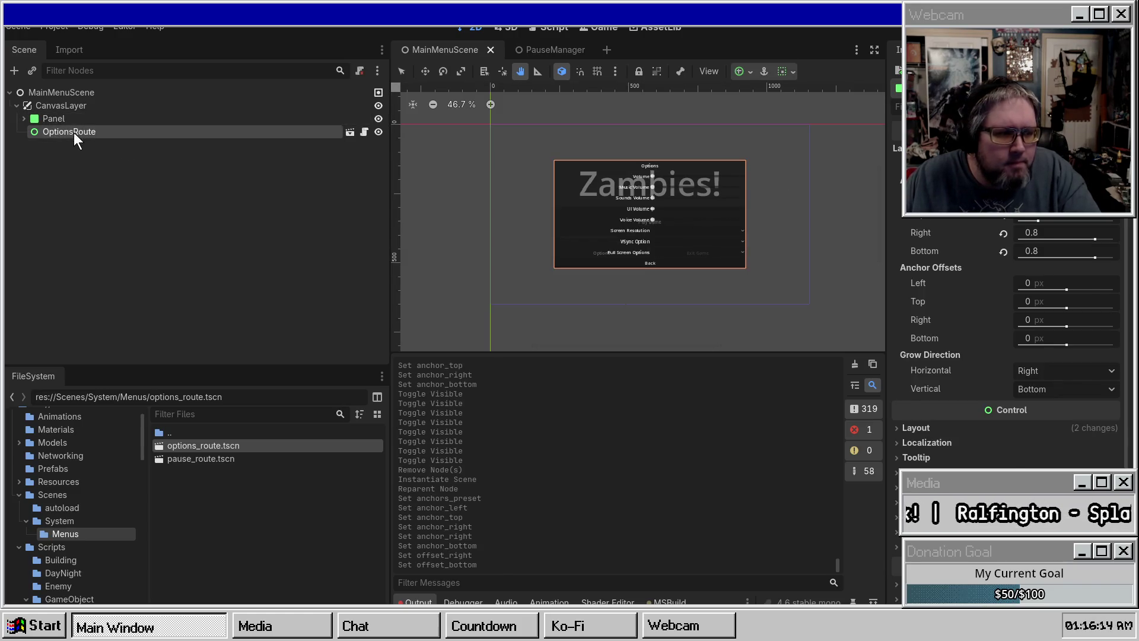
pyautogui.click(24, 119)
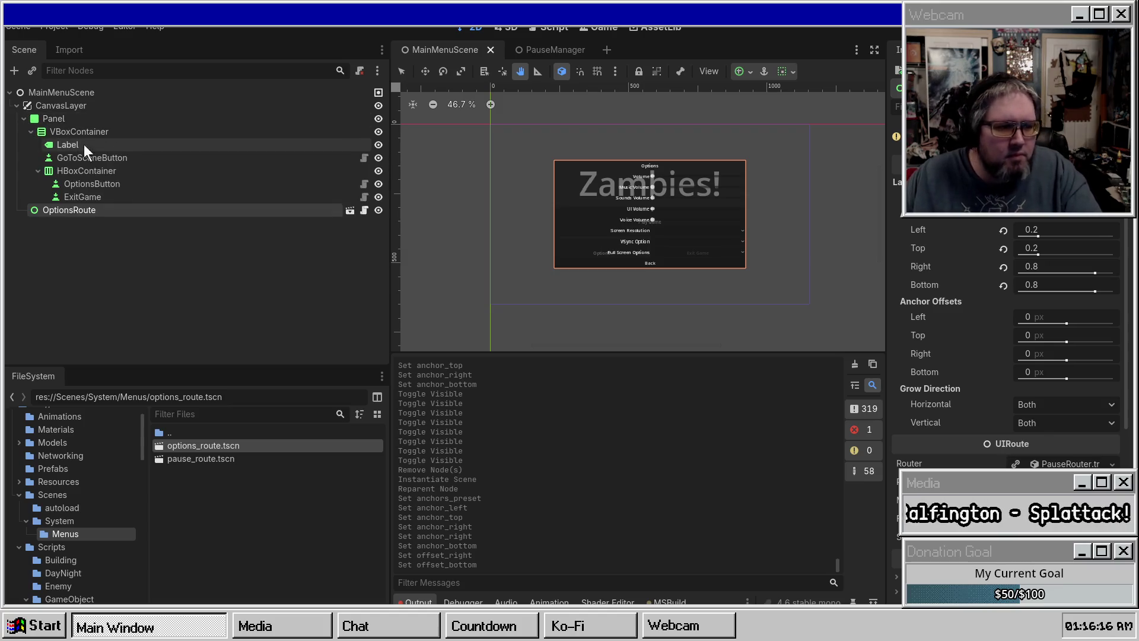
pyautogui.click(98, 196)
pyautogui.click(36, 171)
pyautogui.click(37, 183)
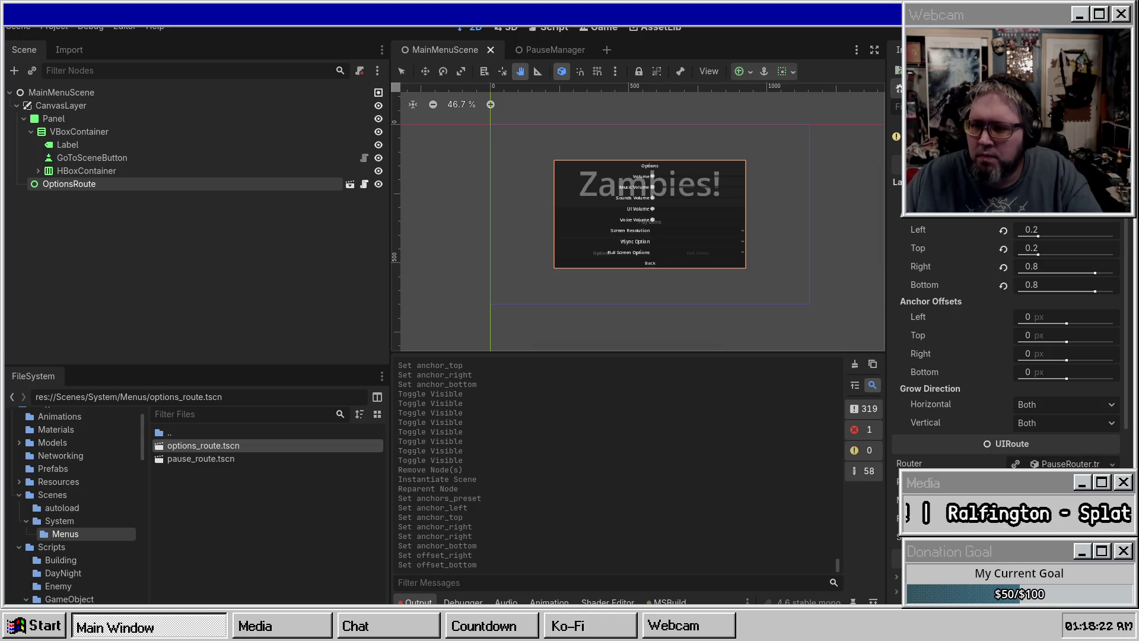
pyautogui.press('F5')
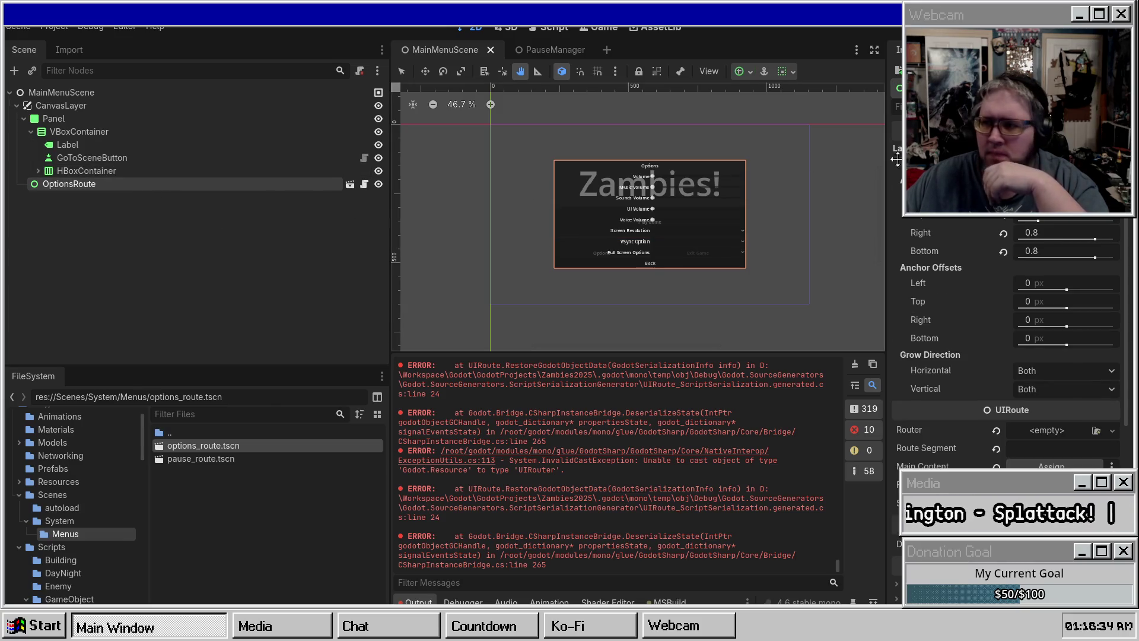
# Step: Clear the Output log, close MainMenuScene, and open options_route.tscn
pyautogui.click(855, 365)
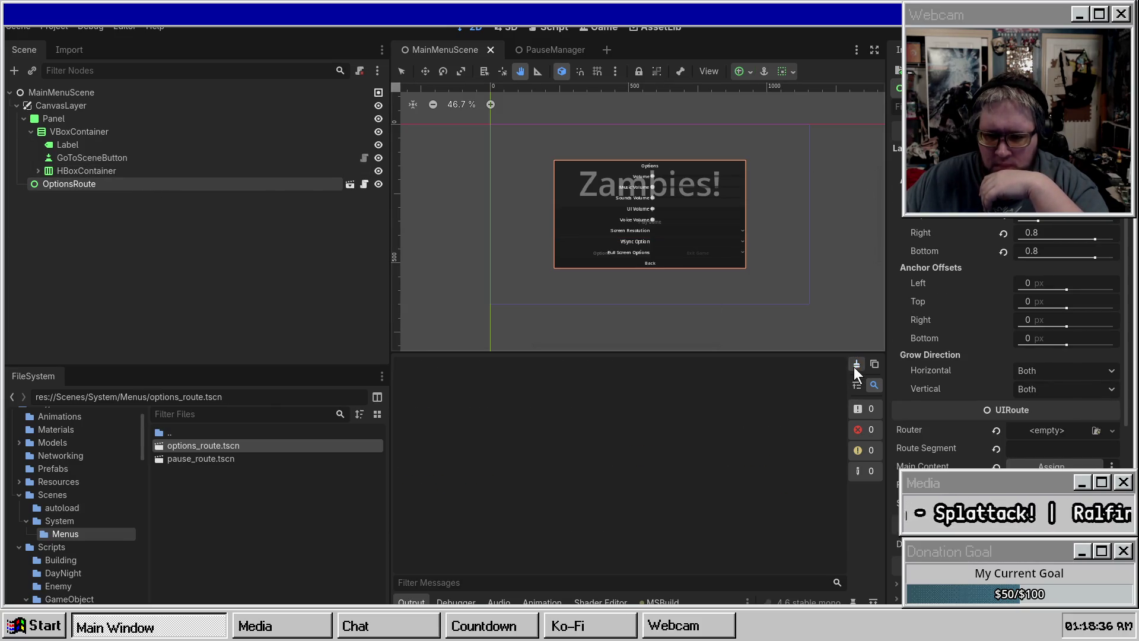
pyautogui.middleClick(419, 47)
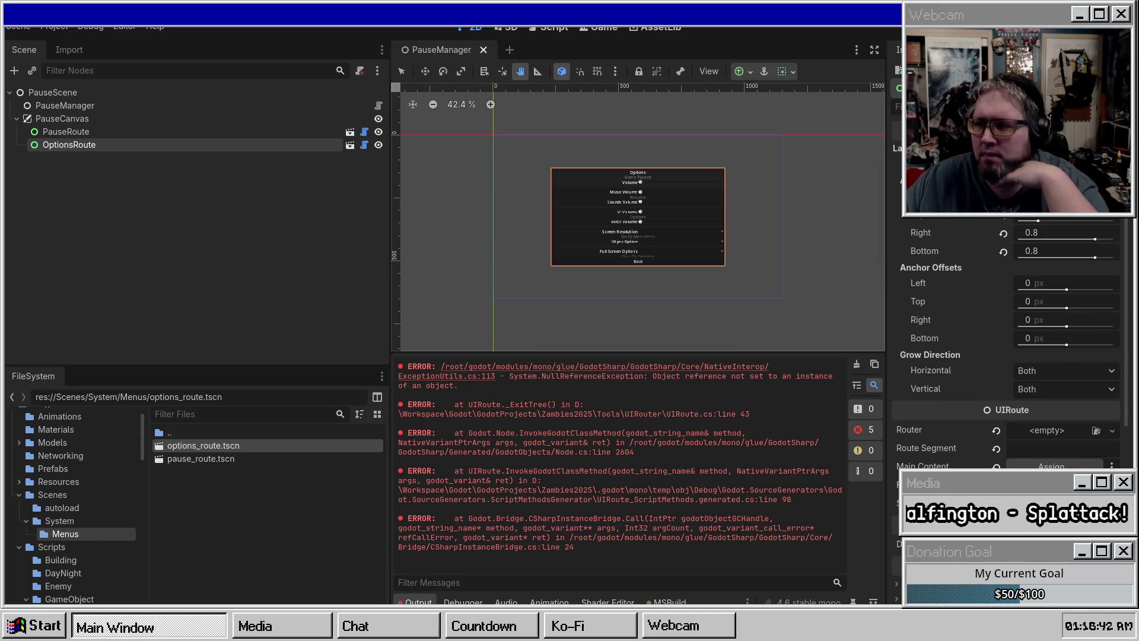
pyautogui.click(351, 145)
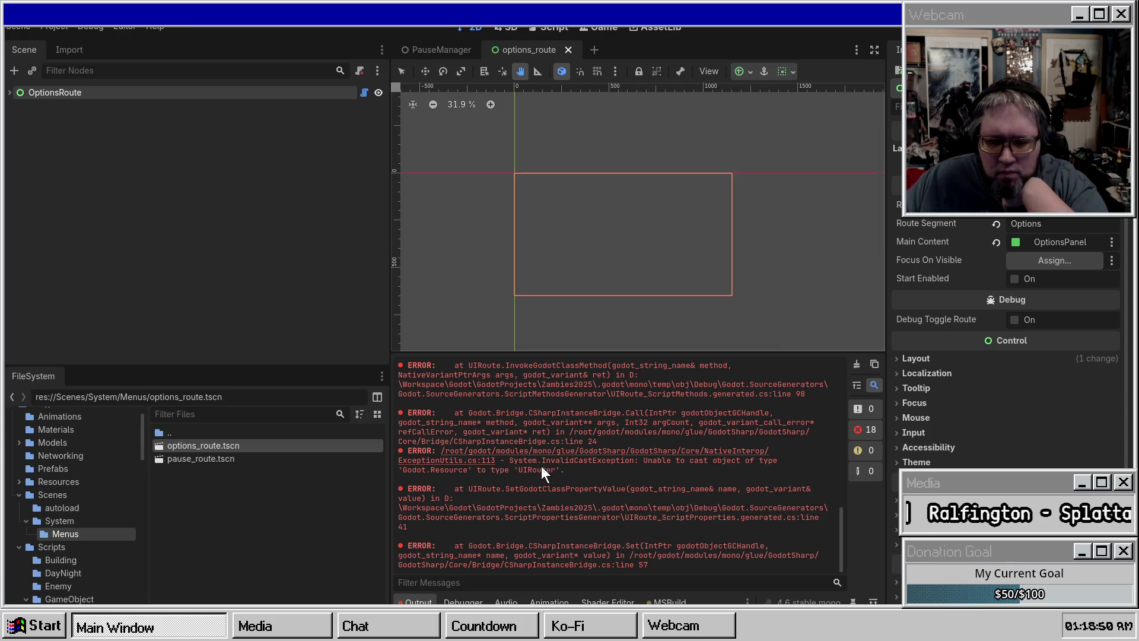
# Step: Expand OptionsRoute to reveal OptionsPanel, then close the options_route scene
pyautogui.scroll(10, 546, 445)
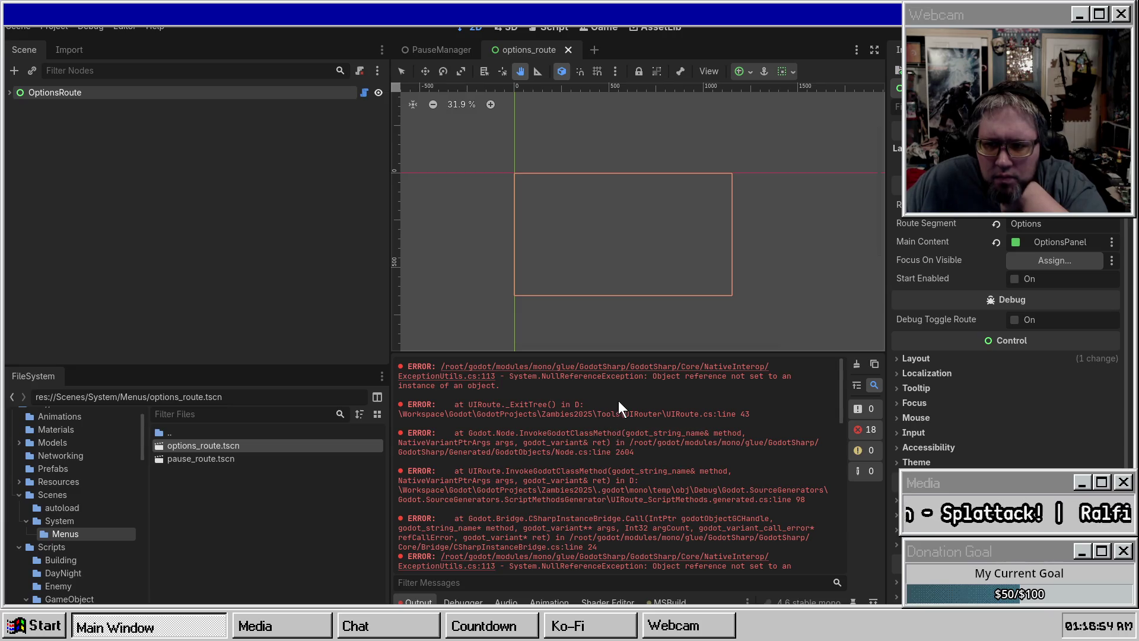
pyautogui.click(10, 93)
pyautogui.click(17, 106)
pyautogui.click(17, 106)
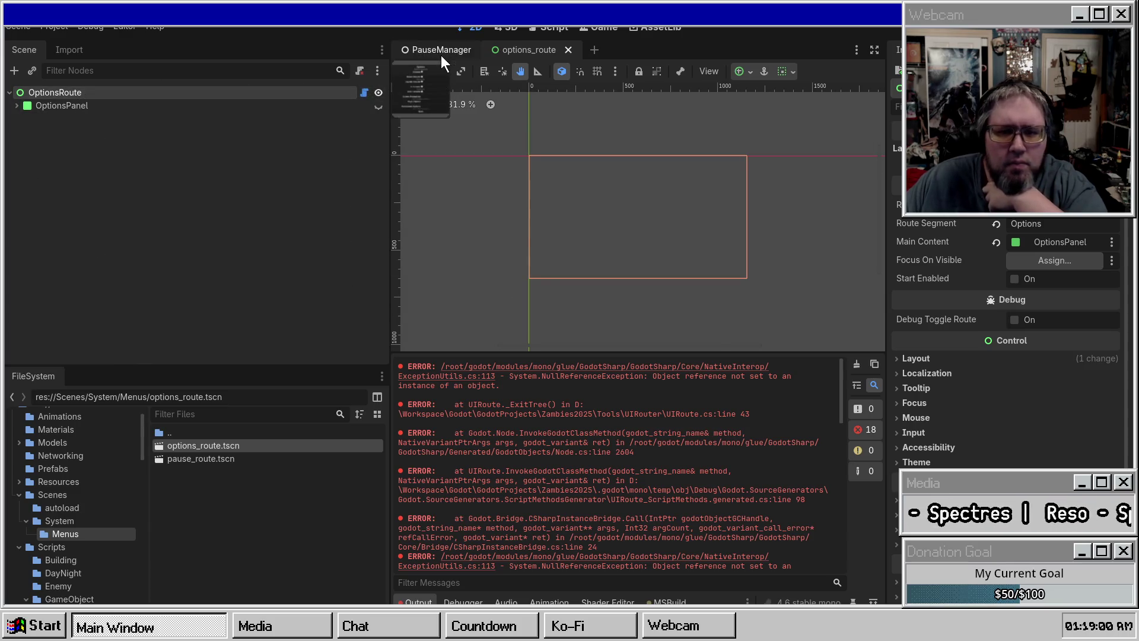
pyautogui.middleClick(558, 52)
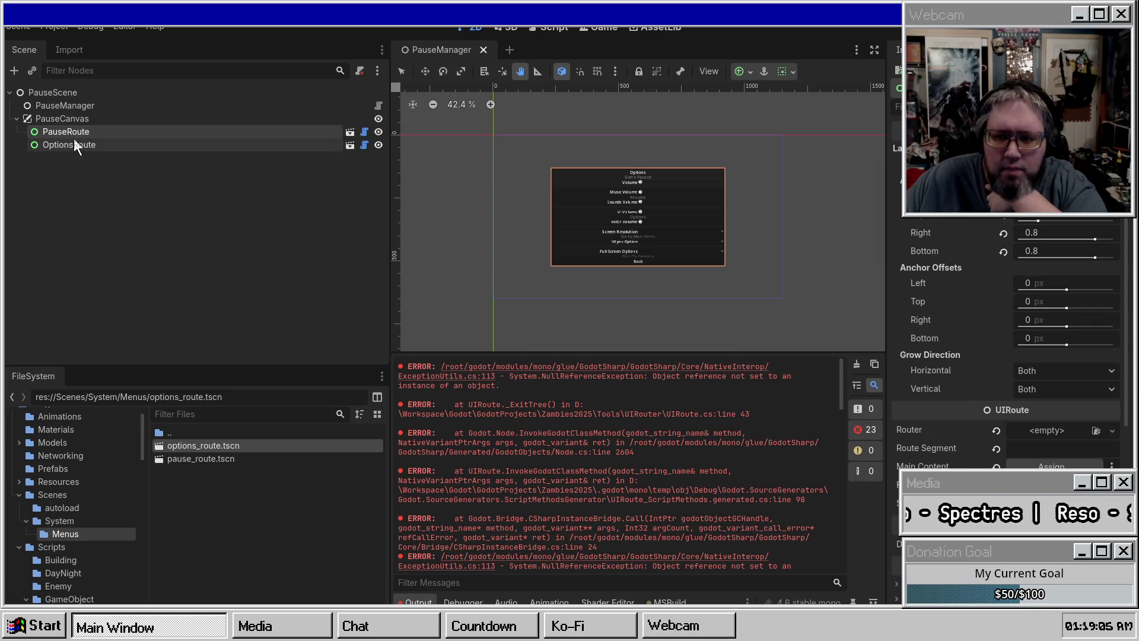
# Step: Revert PauseRoute's route segment to Pause, clear the output log, and save PauseManager
pyautogui.scroll(-5, 995, 267)
pyautogui.scroll(5, 995, 238)
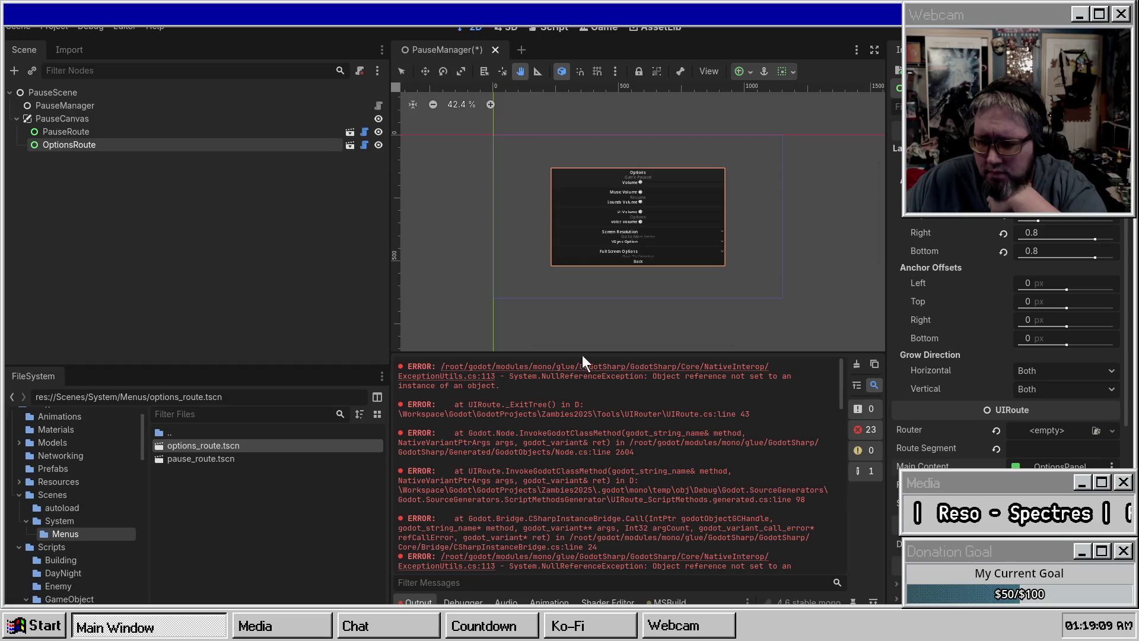
pyautogui.click(66, 131)
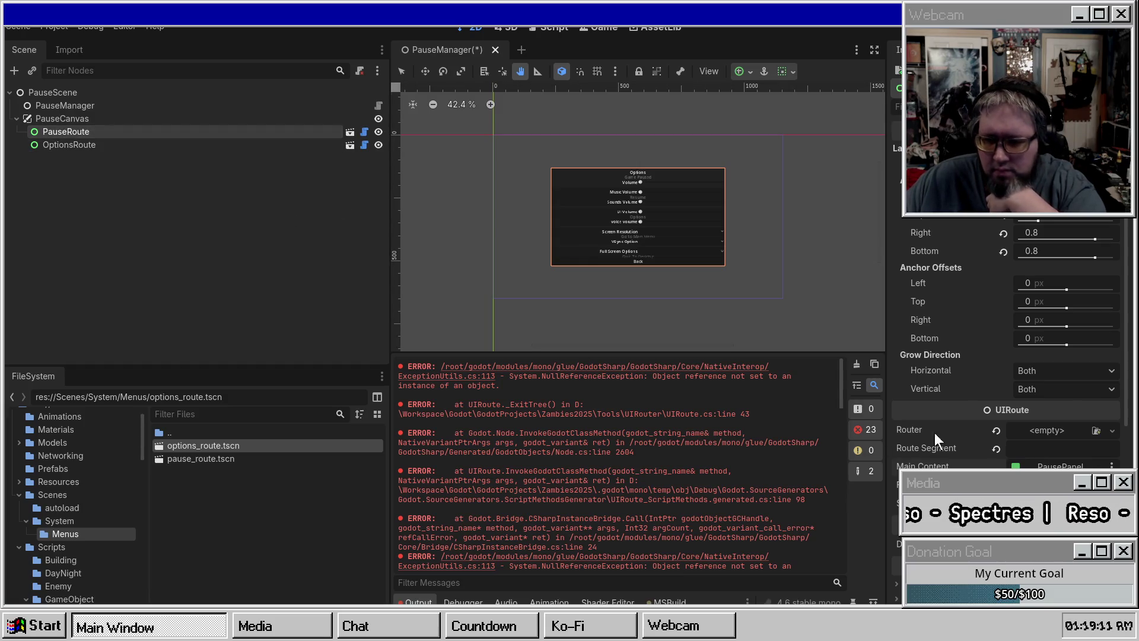
pyautogui.hotkey('ctrl', 's')
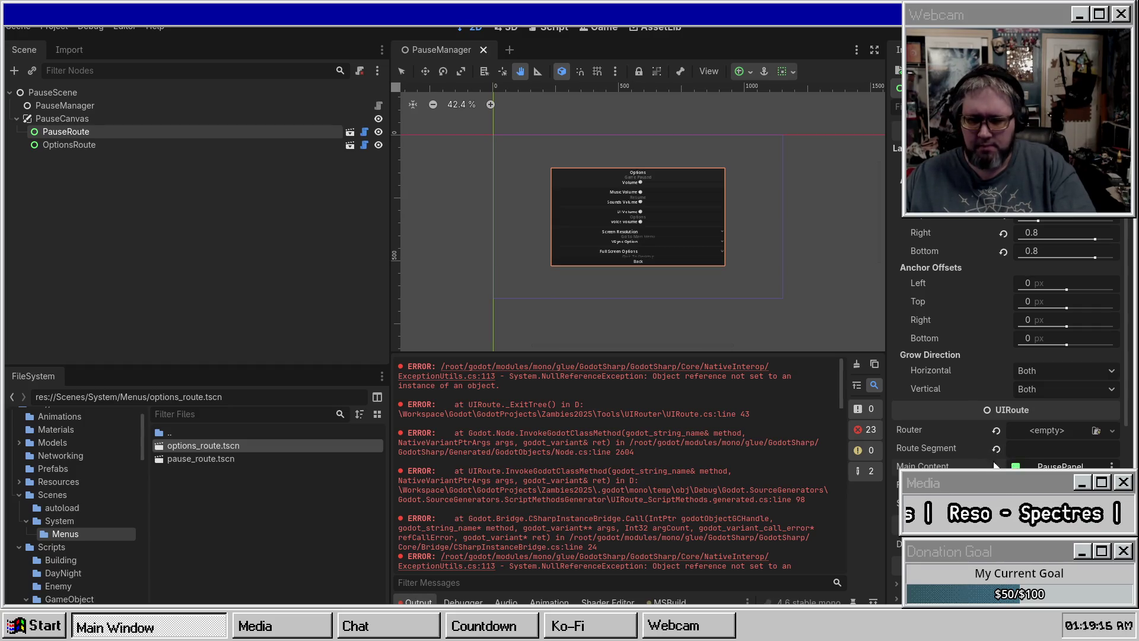
pyautogui.click(997, 449)
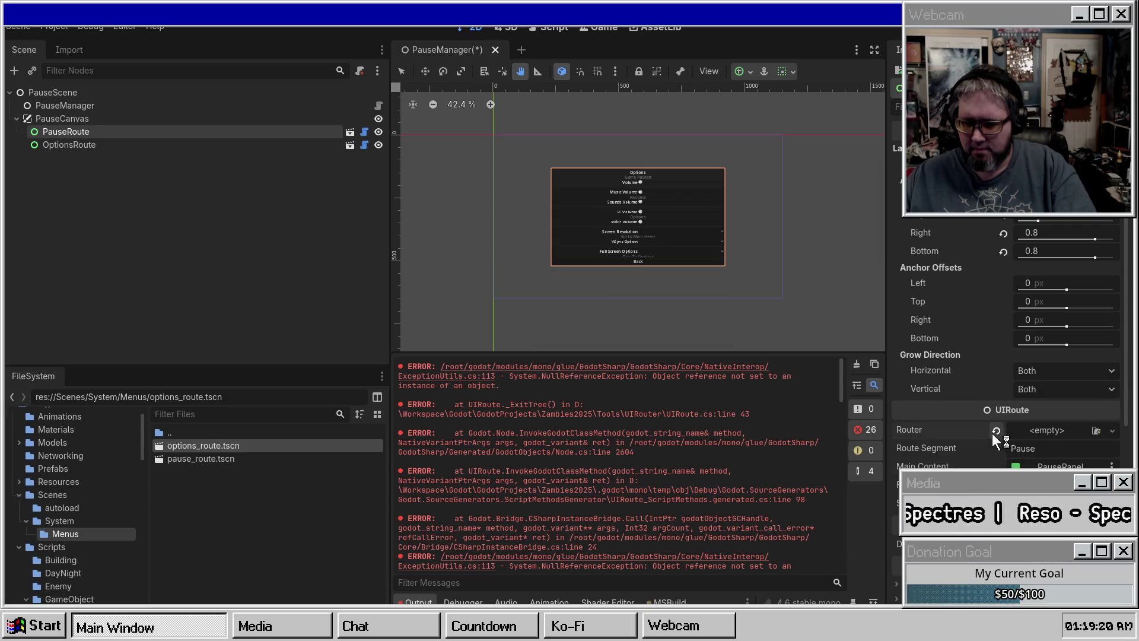
pyautogui.hotkey('ctrl', 's')
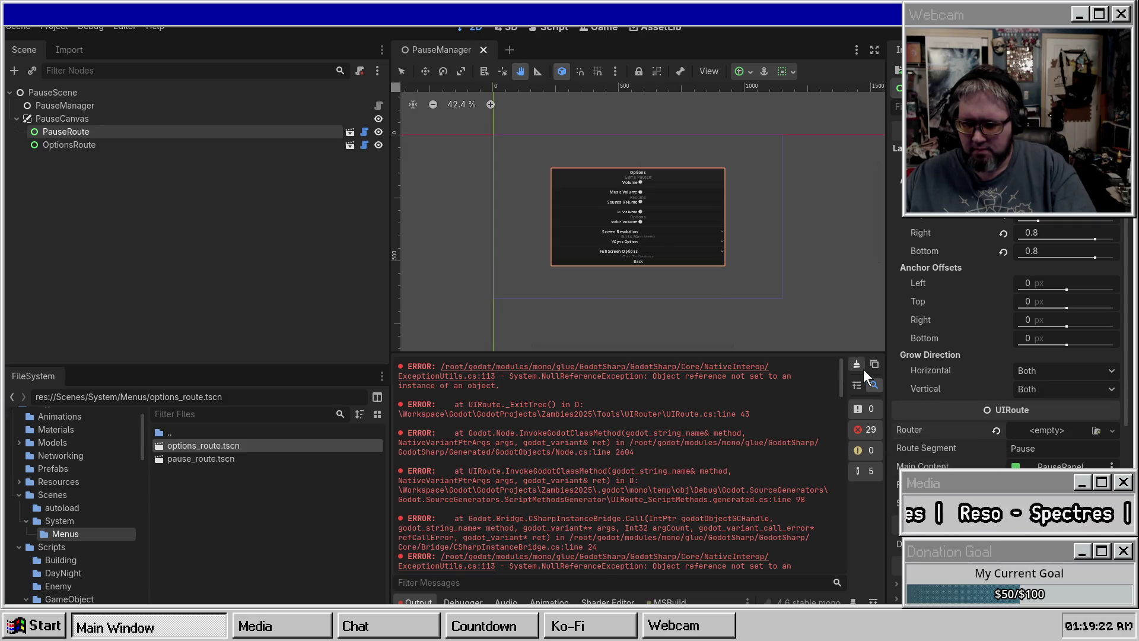
pyautogui.click(856, 364)
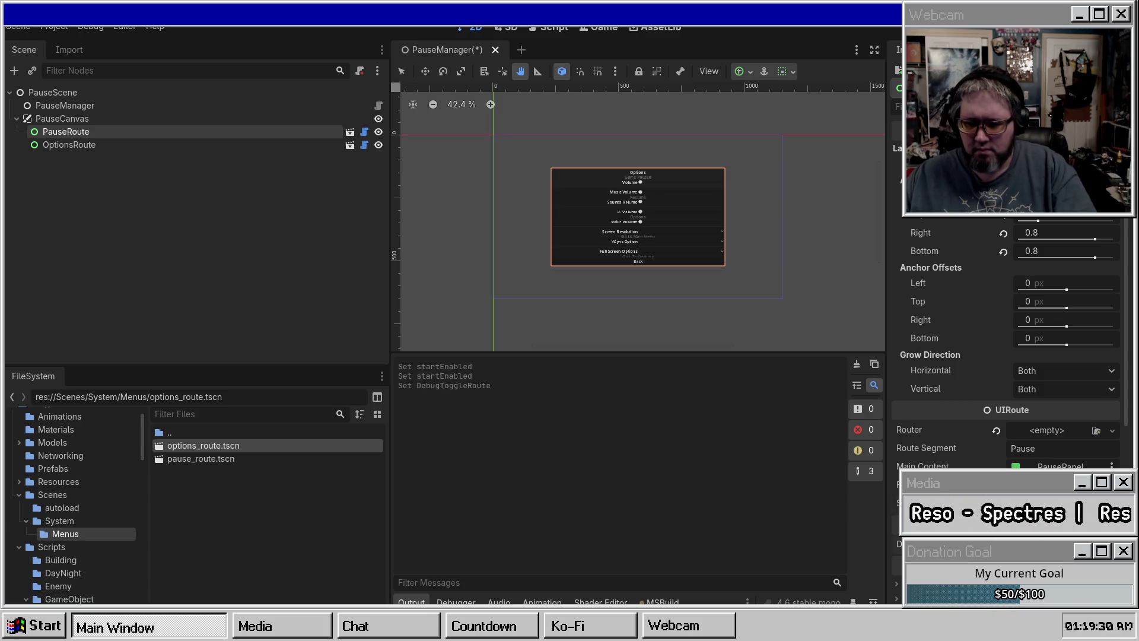
pyautogui.hotkey('ctrl', 's')
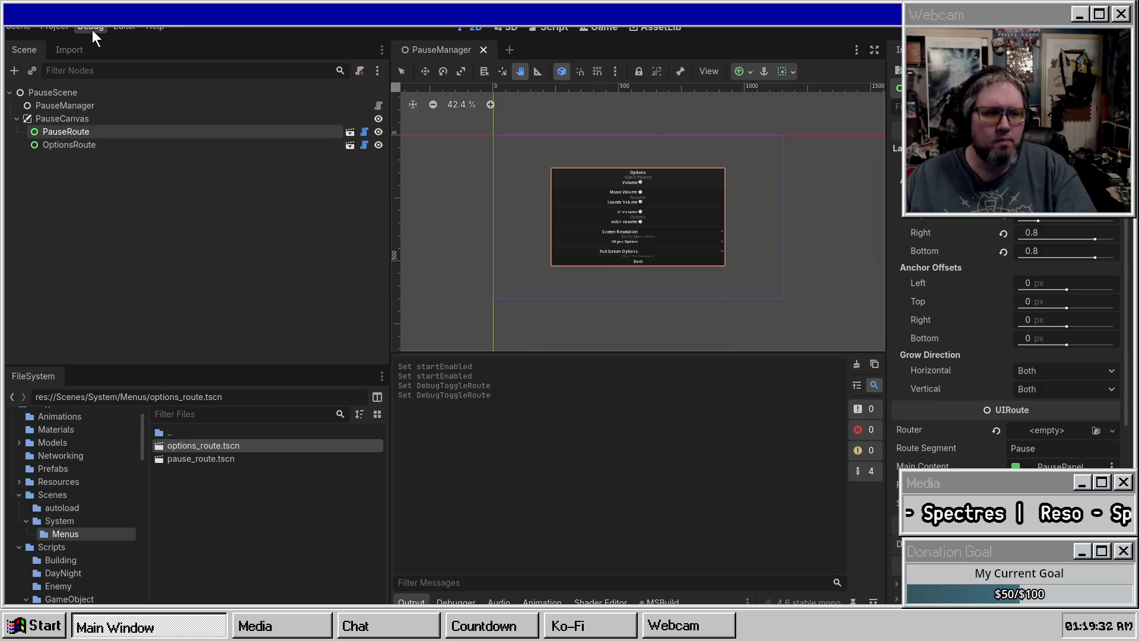
# Step: Close PauseManager, open pause_route, clear the output, then close and reopen pause_route
pyautogui.middleClick(456, 48)
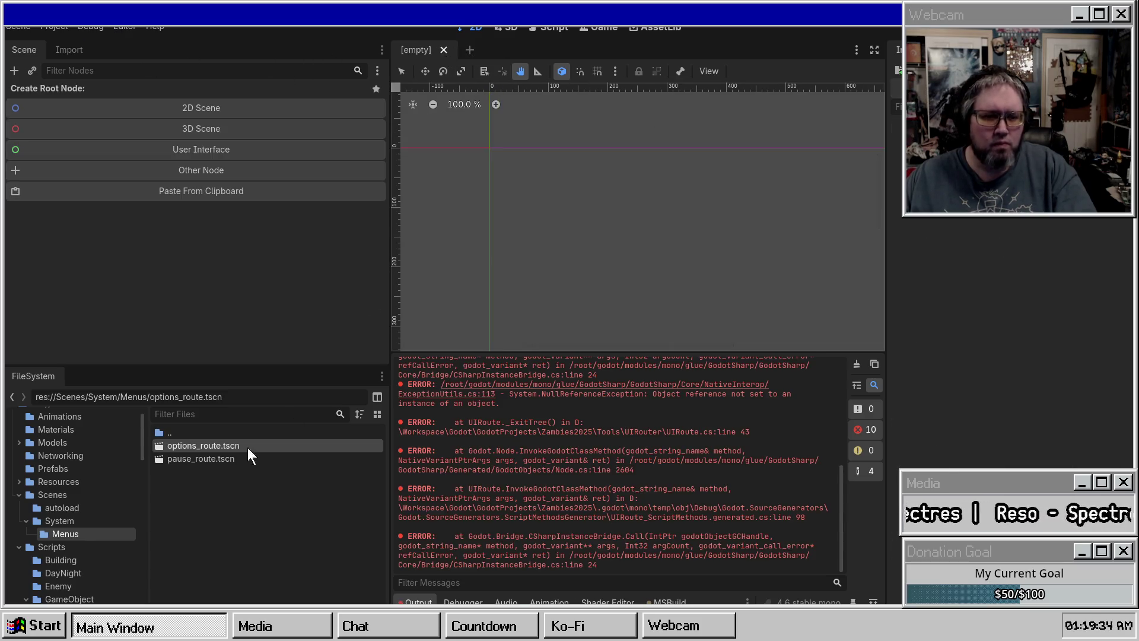
pyautogui.doubleClick(181, 458)
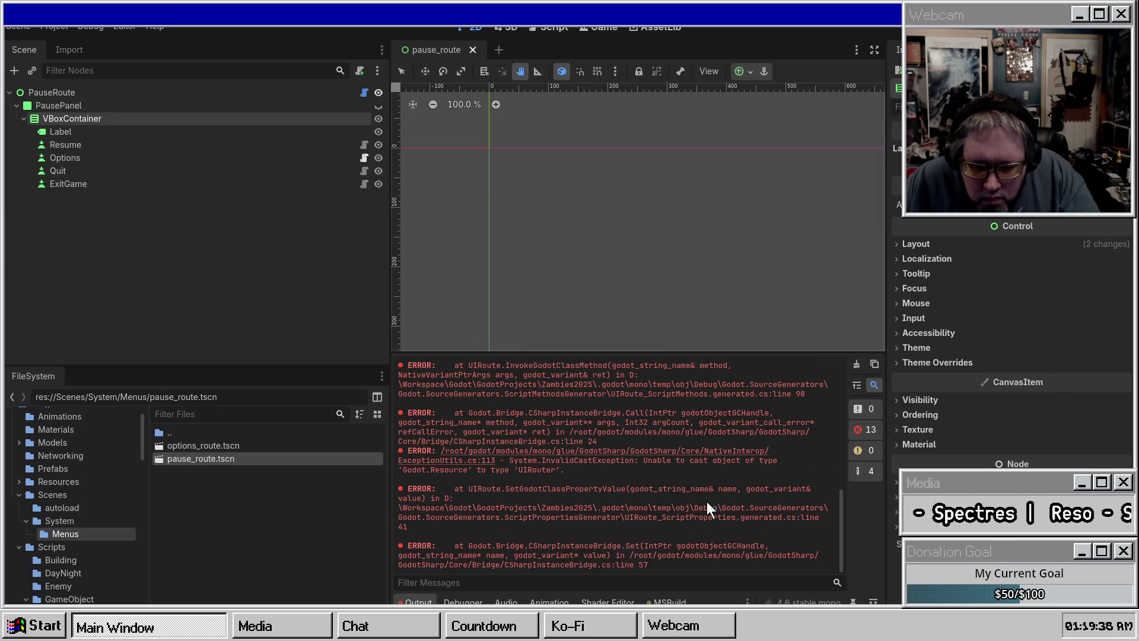
pyautogui.scroll(5, 683, 522)
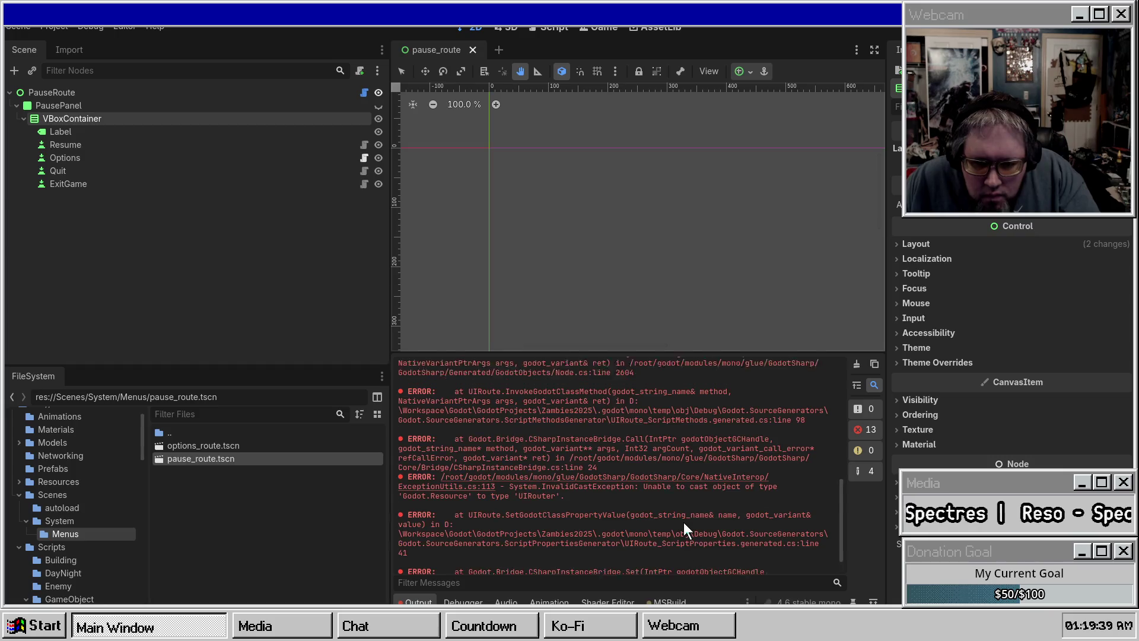
pyautogui.click(857, 365)
pyautogui.hotkey('ctrl', 'shift', 'w')
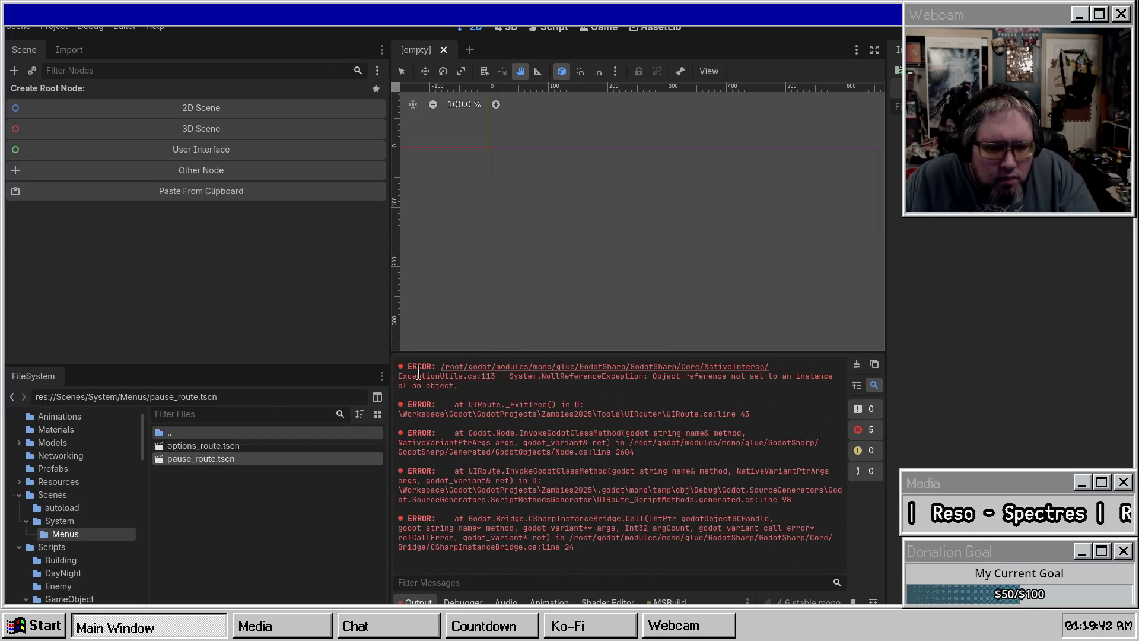
pyautogui.click(856, 365)
pyautogui.doubleClick(202, 460)
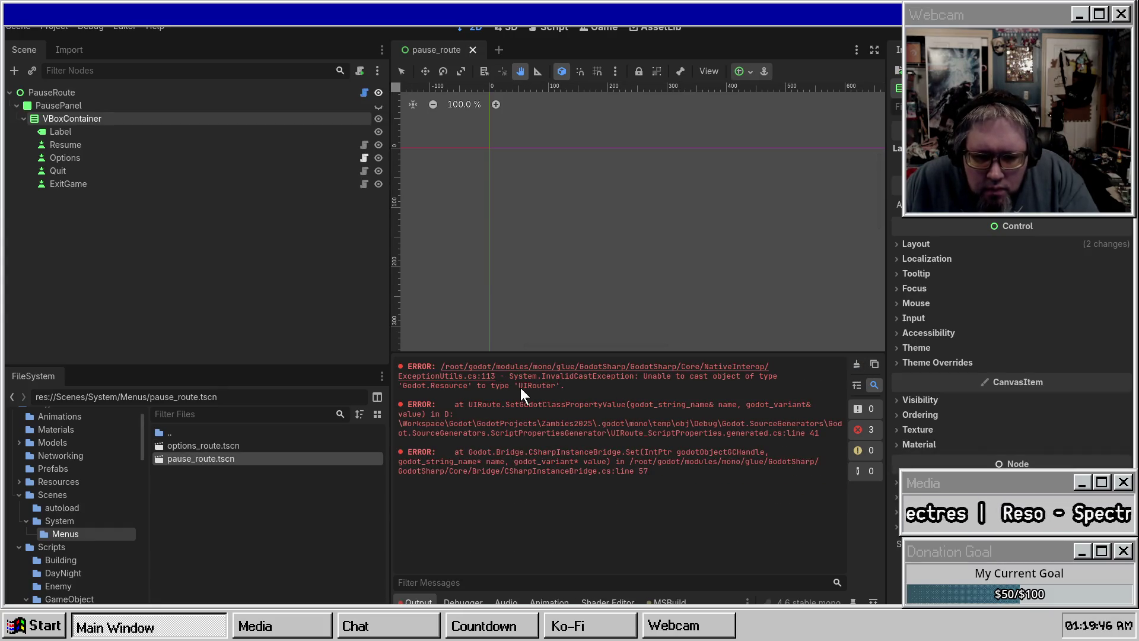
# Step: Select UIRouter in the cast error, check PauseRoute's route settings, and rebuild the .NET project with F5
pyautogui.moveTo(521, 387); pyautogui.dragTo(547, 389)
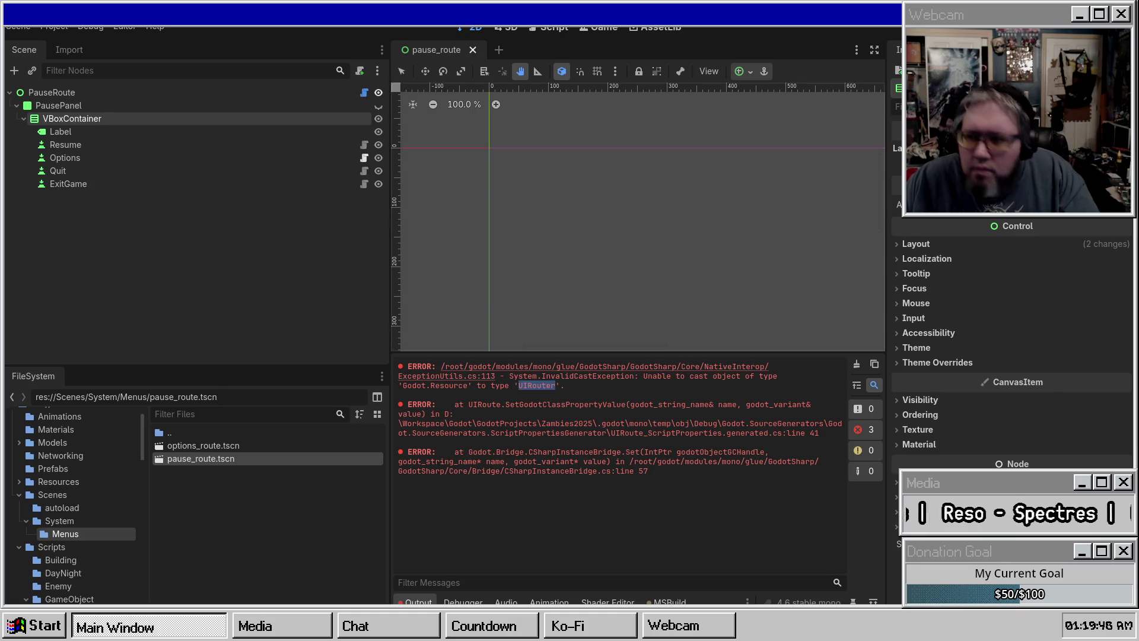
pyautogui.click(533, 386)
pyautogui.doubleClick(534, 386)
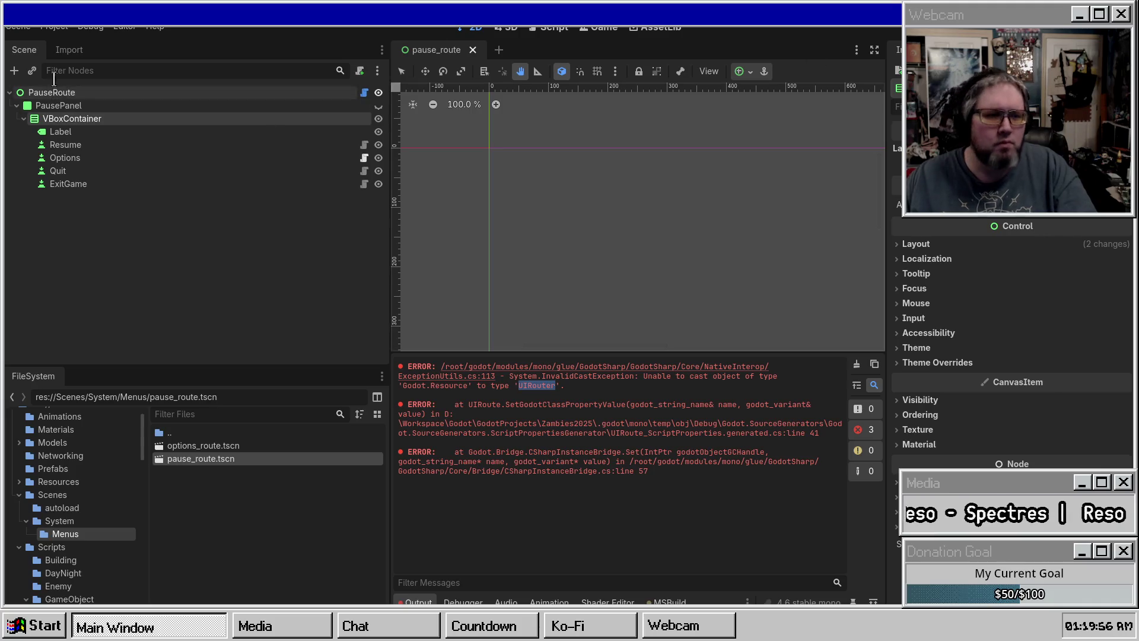
pyautogui.click(266, 93)
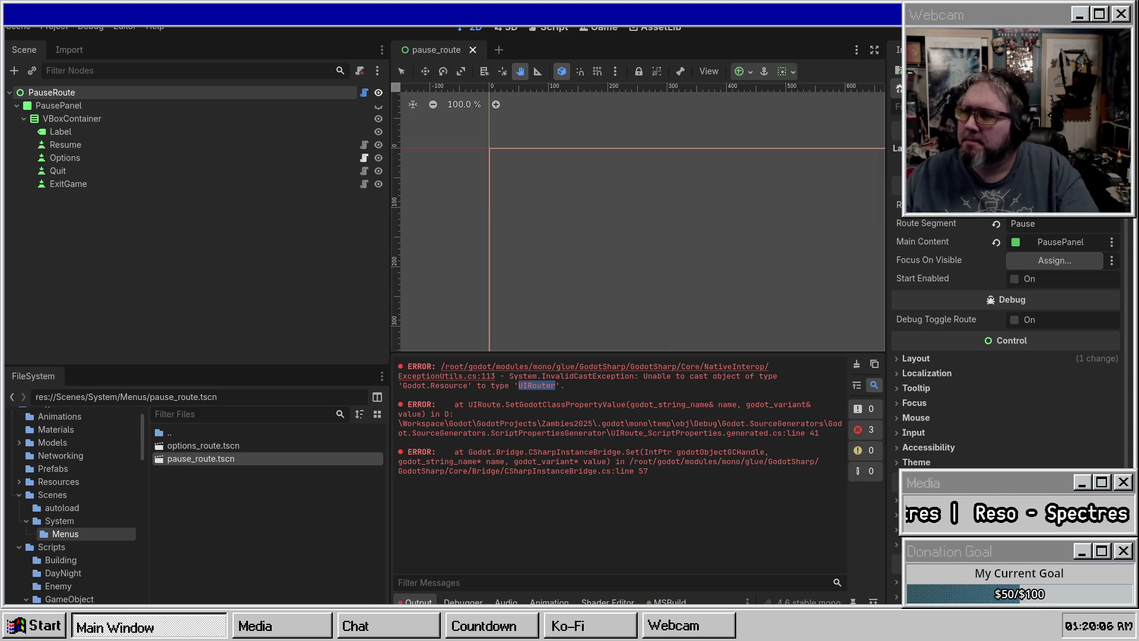
pyautogui.press('F5')
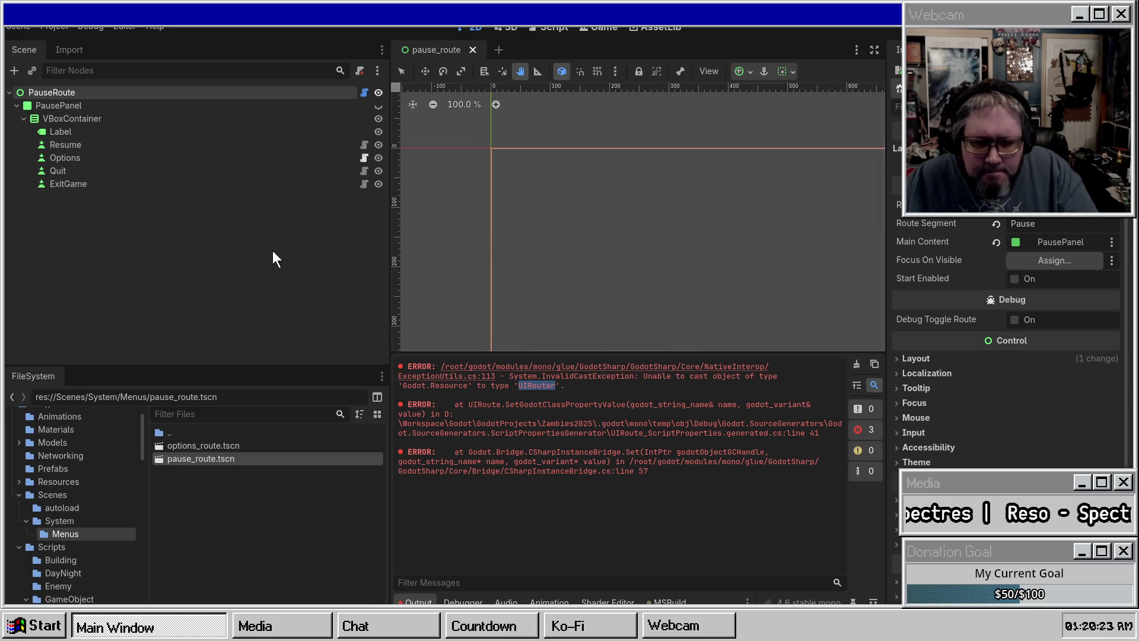
pyautogui.click(81, 102)
pyautogui.click(79, 92)
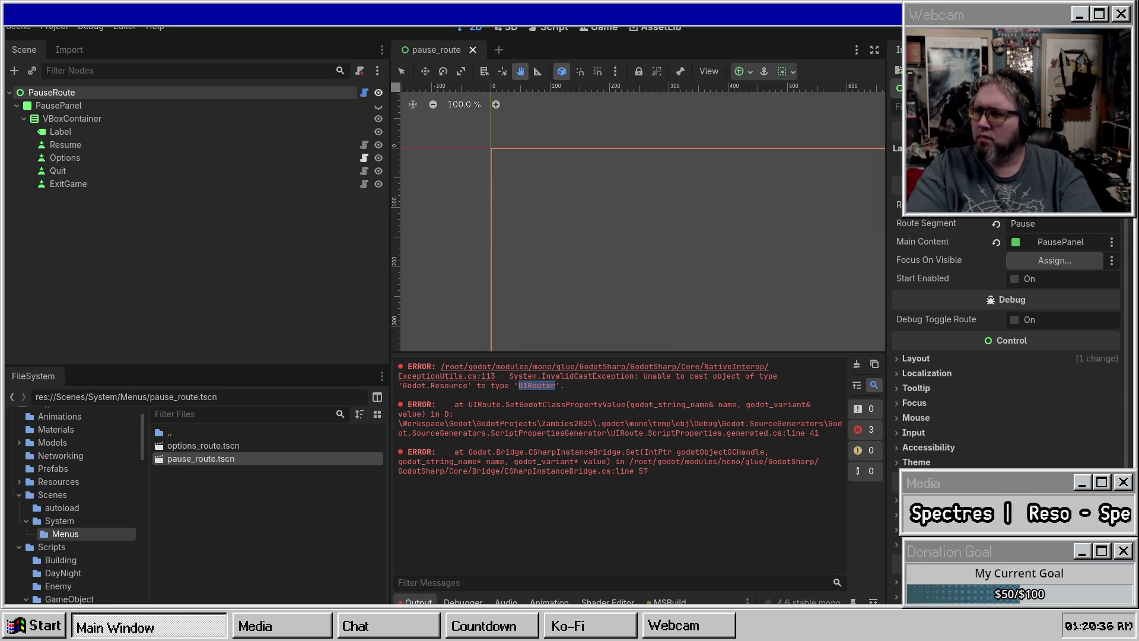
# Step: Rebuild the .NET project with Alt+B, clear the old errors, and reset the Route Segment value
pyautogui.hotkey('alt', 'b')
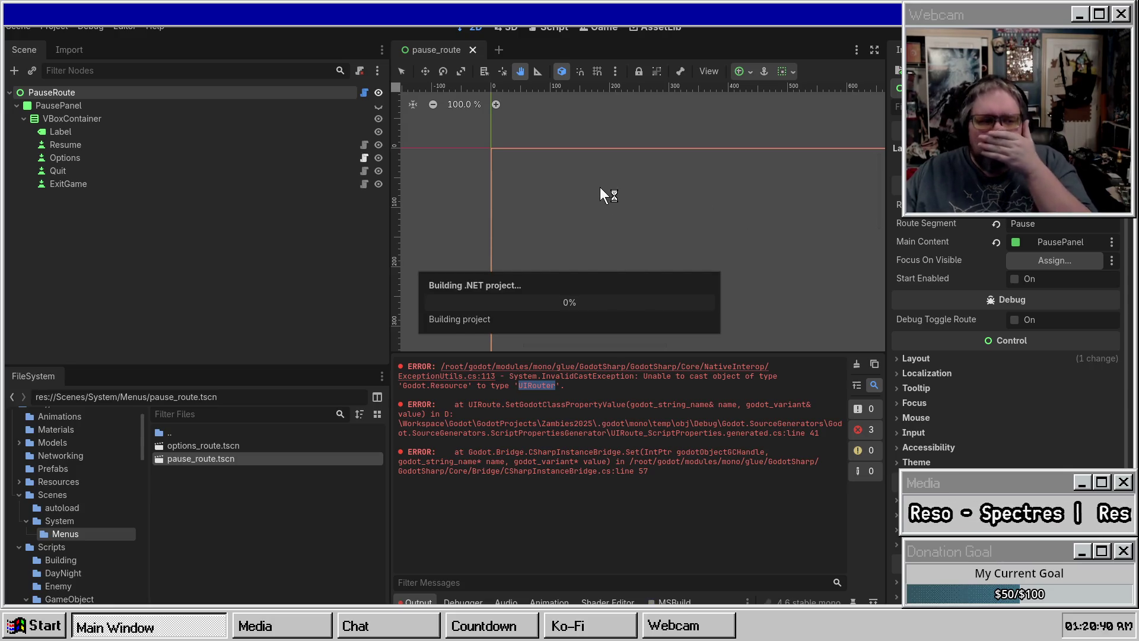
pyautogui.click(857, 364)
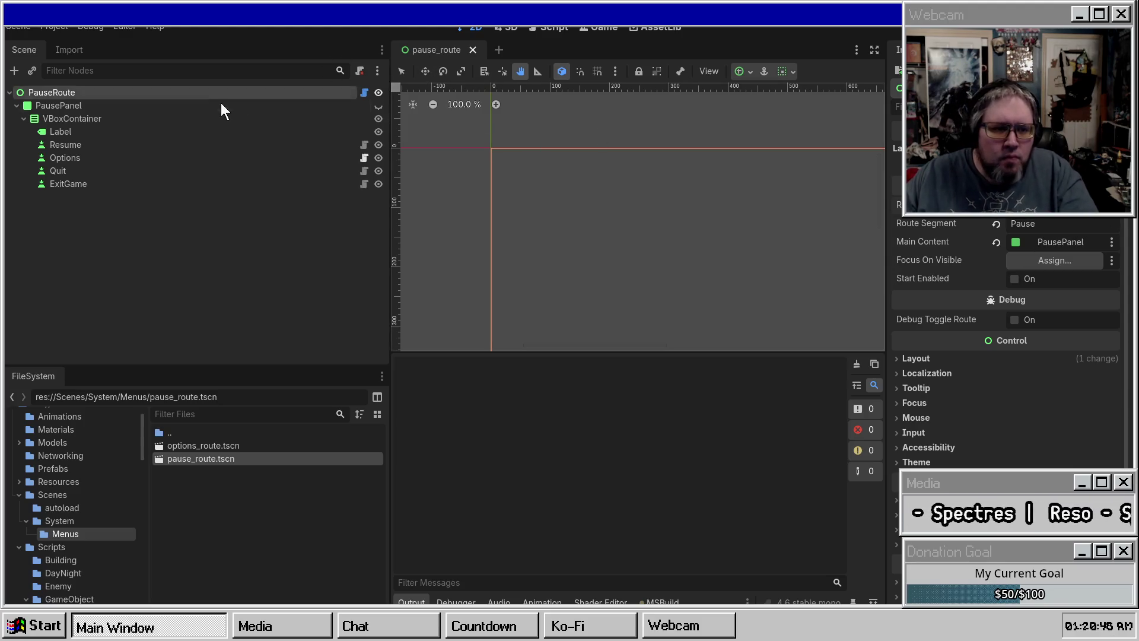
pyautogui.click(994, 224)
pyautogui.click(995, 244)
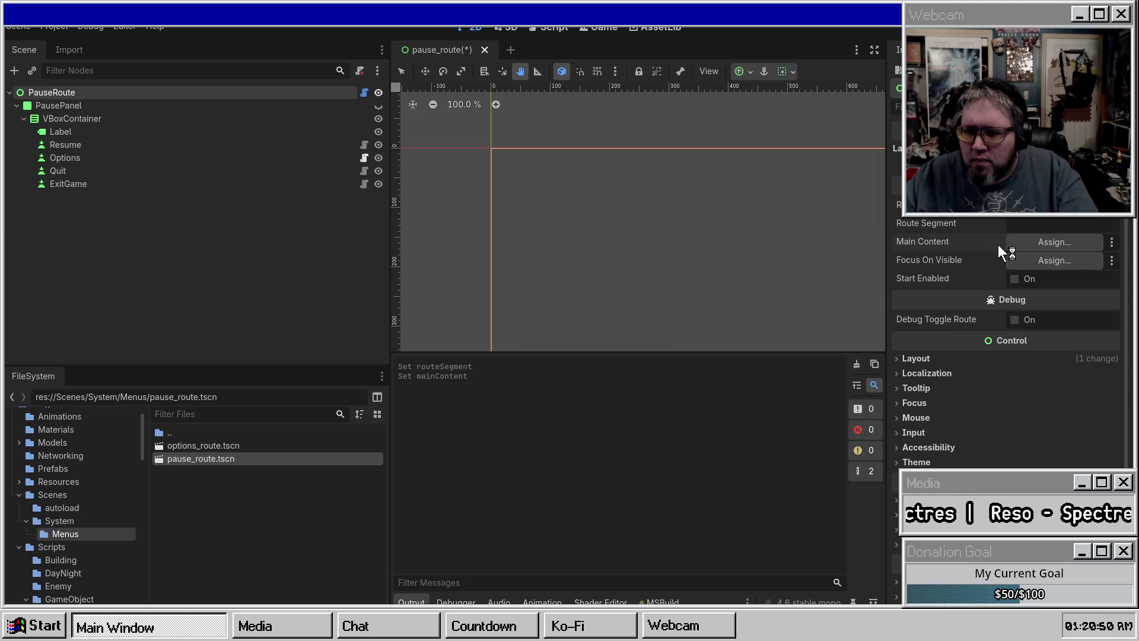
pyautogui.hotkey('ctrl', 'z')
pyautogui.hotkey('ctrl', 'z')
# Step: Set Focus On Visible to the Resume node, then save and close pause_route
pyautogui.click(1016, 262)
pyautogui.doubleClick(539, 221)
pyautogui.hotkey('ctrl', 's')
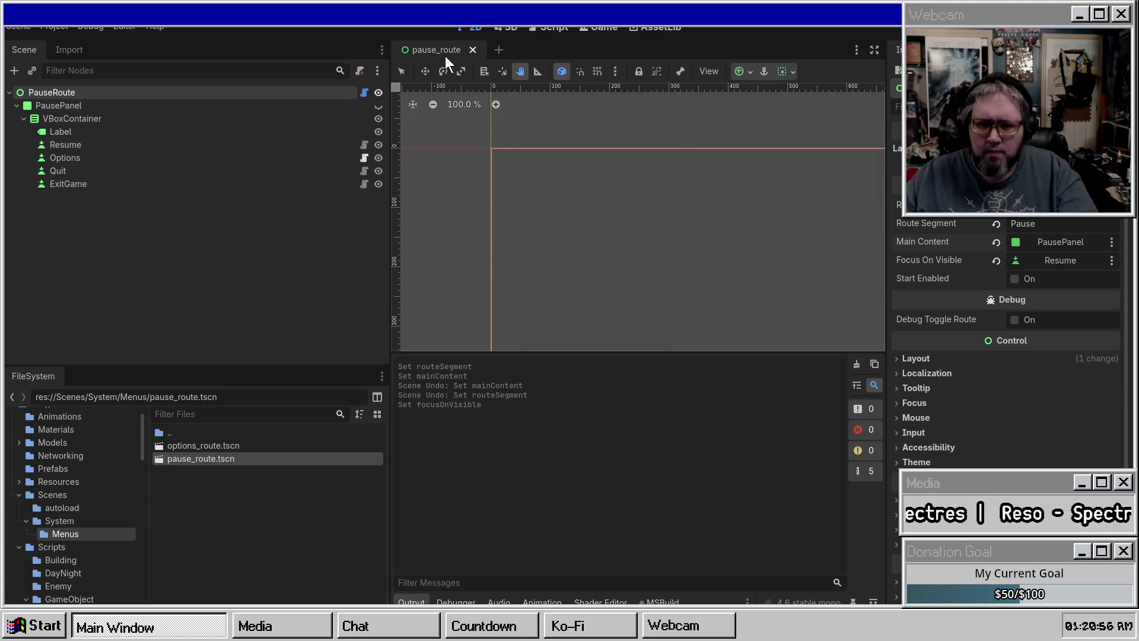
pyautogui.middleClick(432, 48)
# Step: Set options_route's Focus On Visible to the Volume Slider's HSlider, then clear the output and reopen the scene
pyautogui.doubleClick(243, 446)
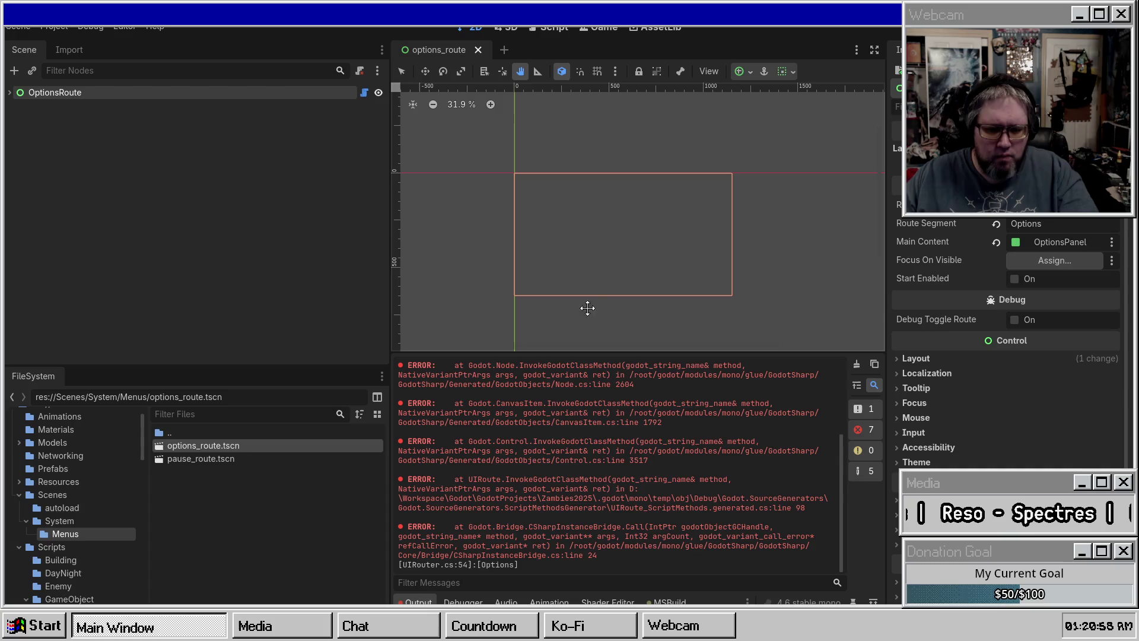
pyautogui.click(1023, 261)
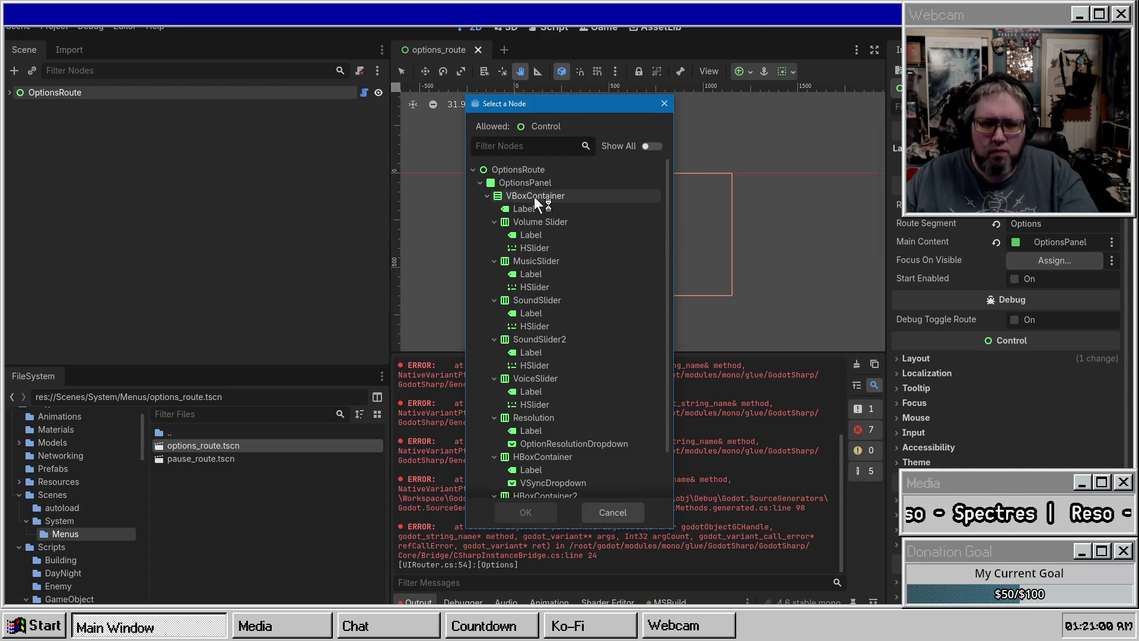
pyautogui.click(546, 247)
pyautogui.doubleClick(546, 247)
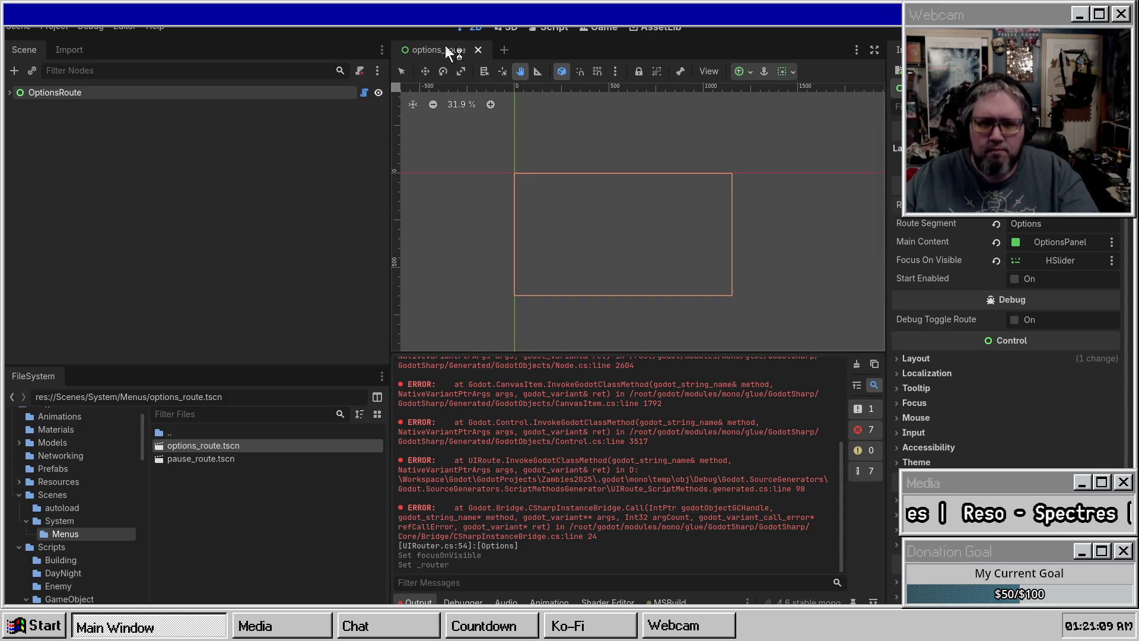
pyautogui.click(478, 50)
pyautogui.click(856, 364)
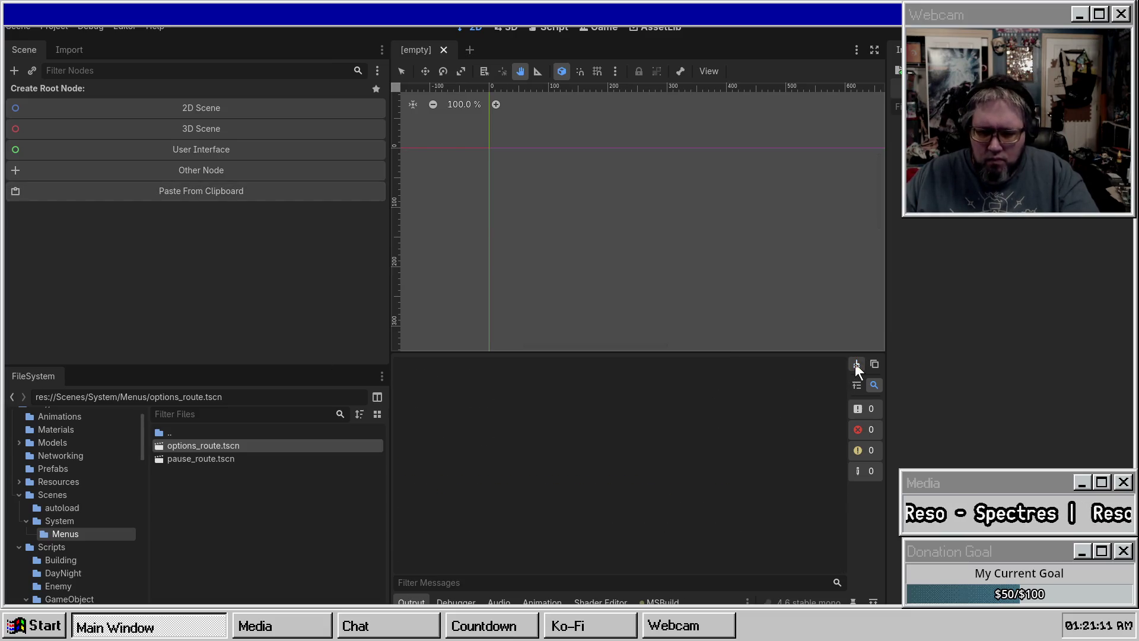
pyautogui.doubleClick(208, 448)
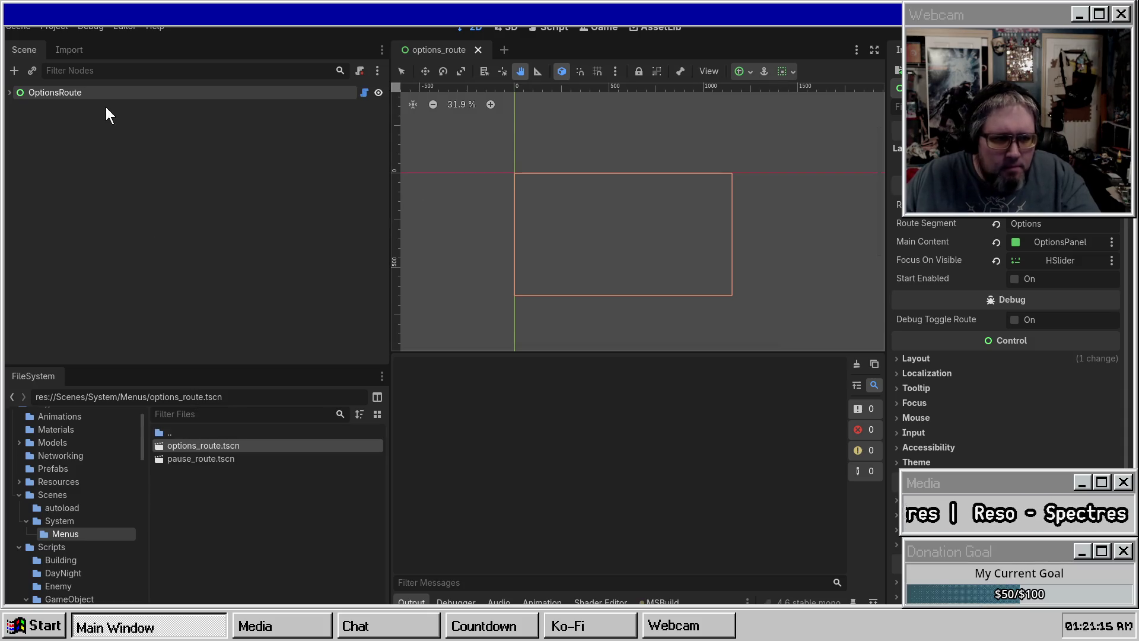
# Step: Quick Load PauseRouter.tres as the route's Router, then save and close options_route
pyautogui.click(1112, 205)
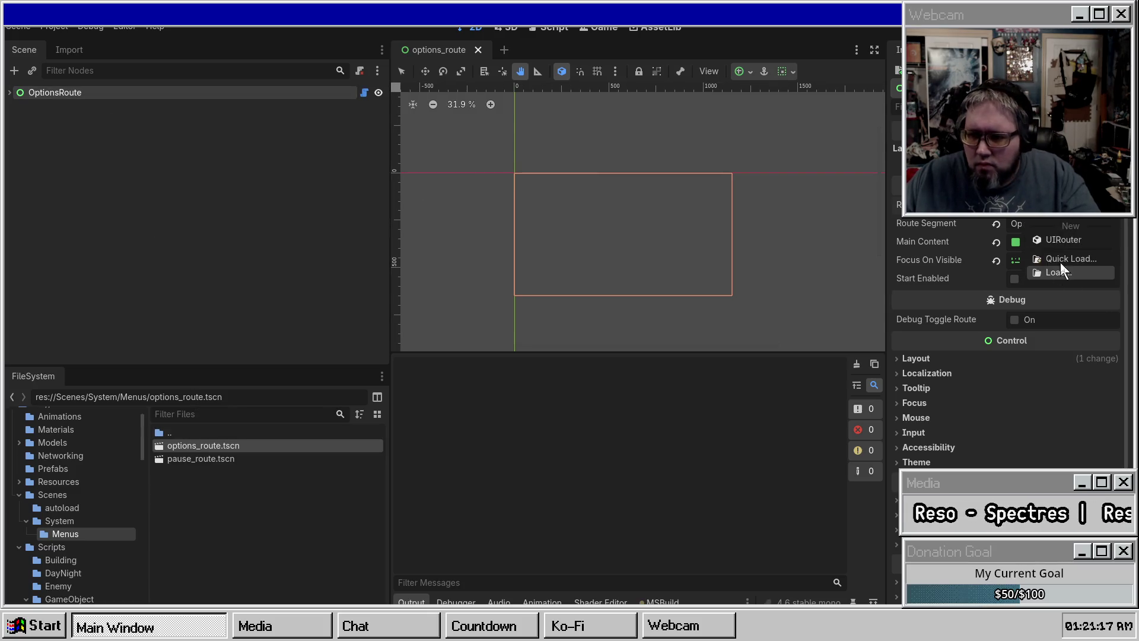
pyautogui.click(1062, 261)
pyautogui.doubleClick(427, 172)
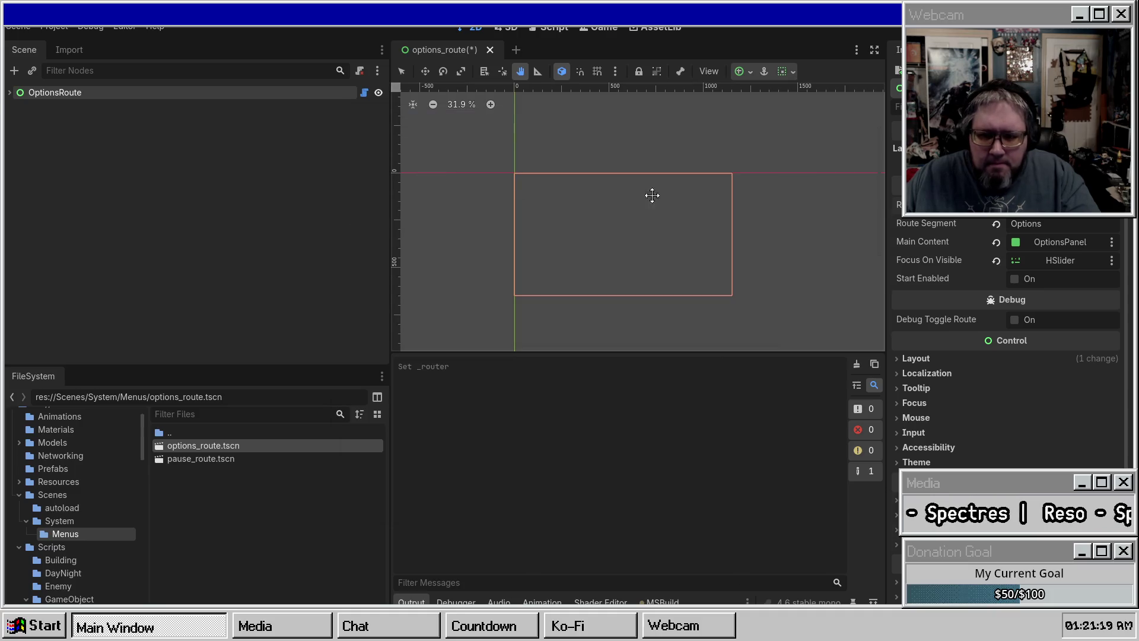
pyautogui.hotkey('ctrl', 's')
pyautogui.click(490, 49)
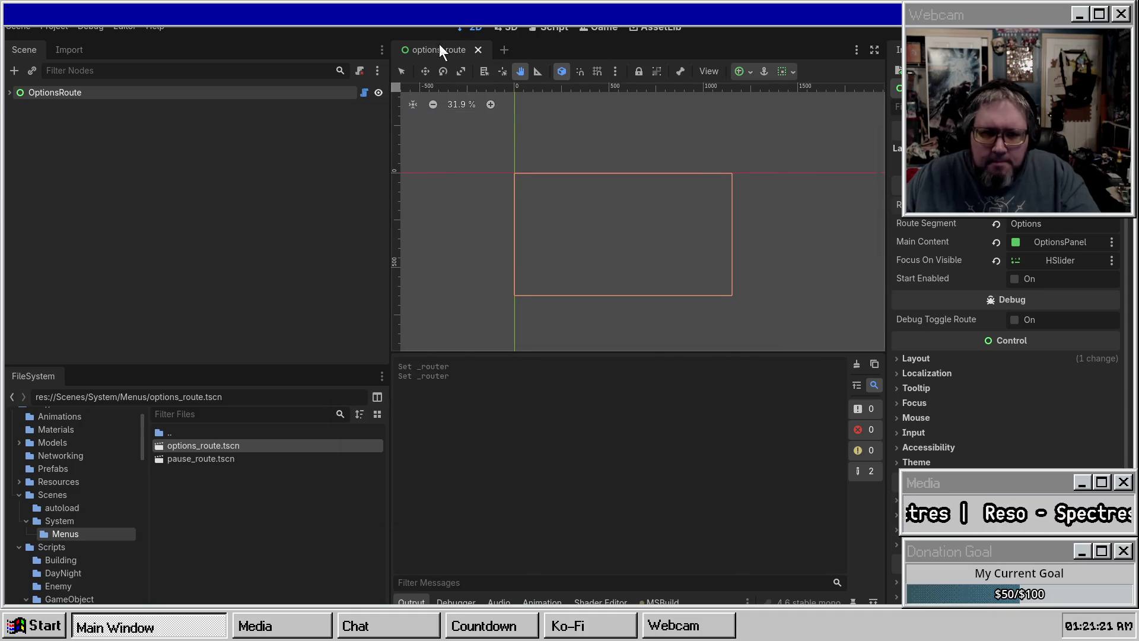
# Step: Clear the output log, briefly open and close options_route.tscn, and browse the System folder
pyautogui.scroll(3, 639, 433)
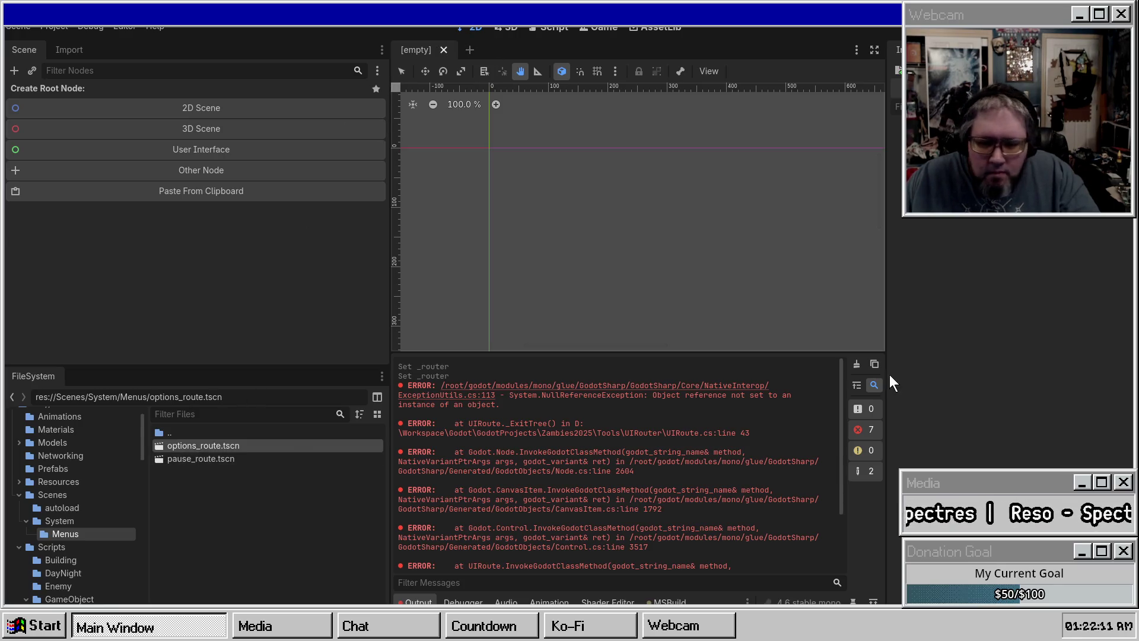
pyautogui.click(857, 364)
pyautogui.doubleClick(228, 446)
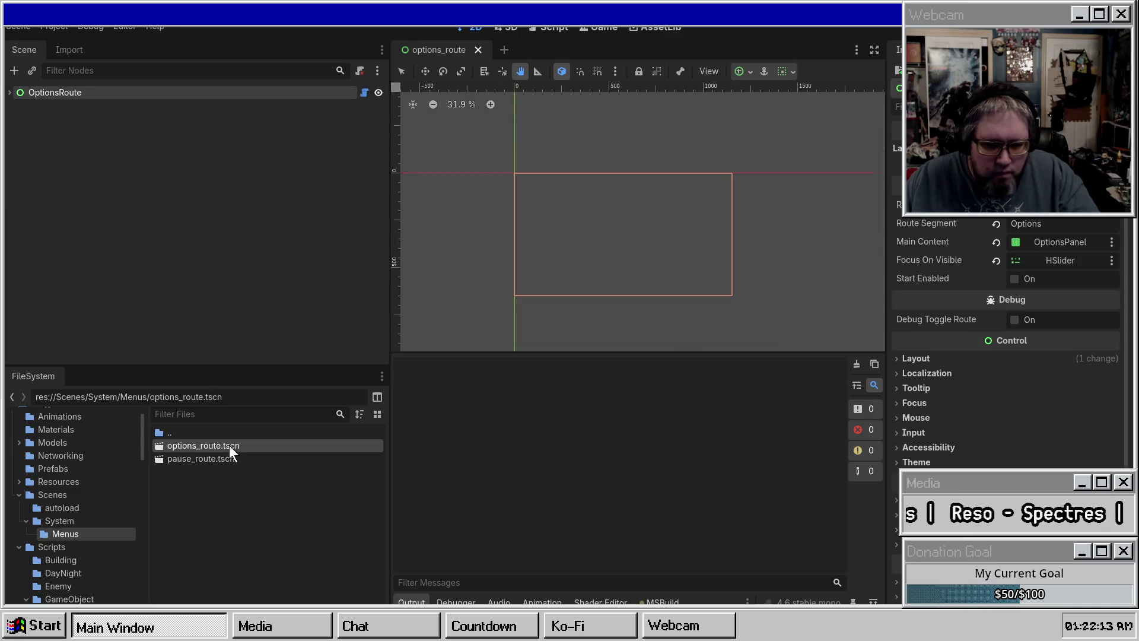
pyautogui.middleClick(461, 52)
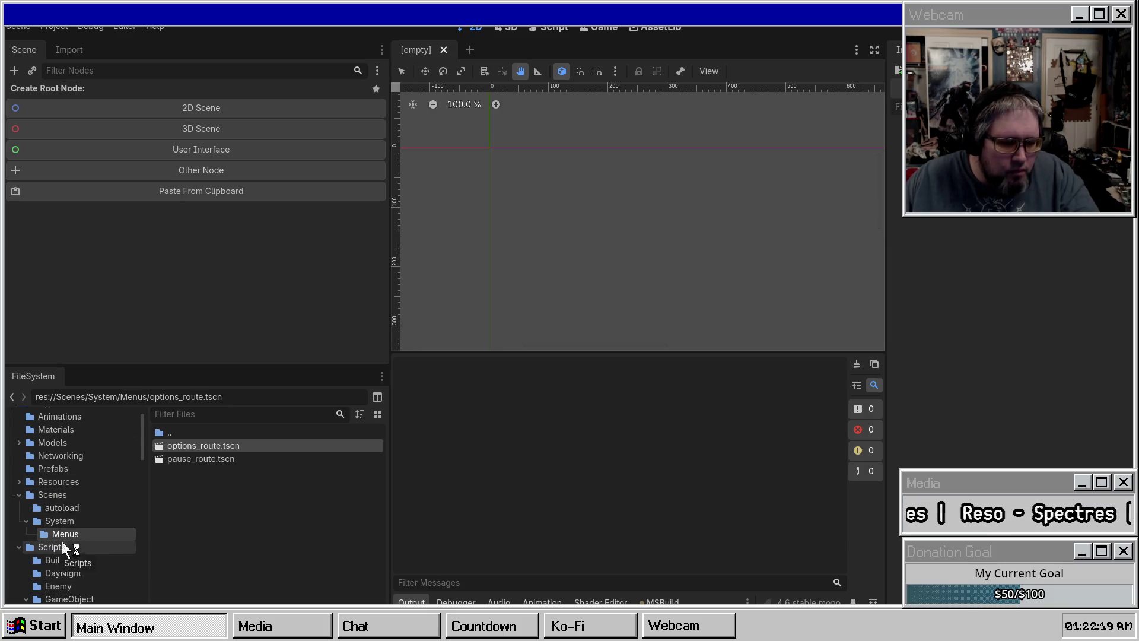
pyautogui.click(59, 521)
# Step: Open MainMenuScene and turn on the debug preview showing the Options overlay
pyautogui.doubleClick(196, 473)
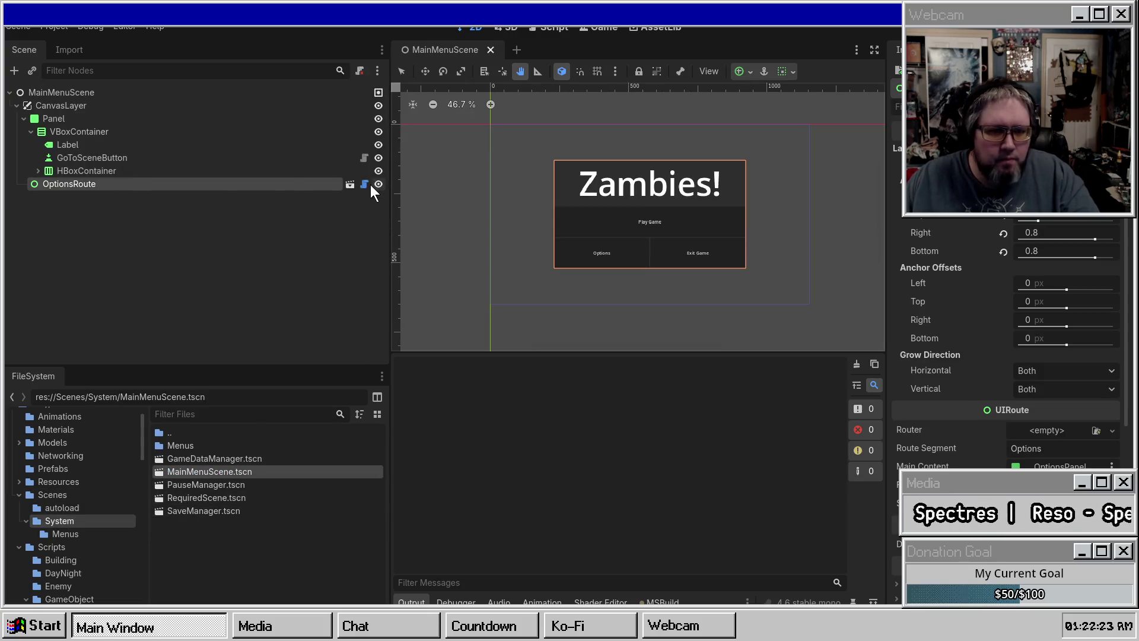
pyautogui.scroll(-4, 1025, 420)
pyautogui.click(1027, 422)
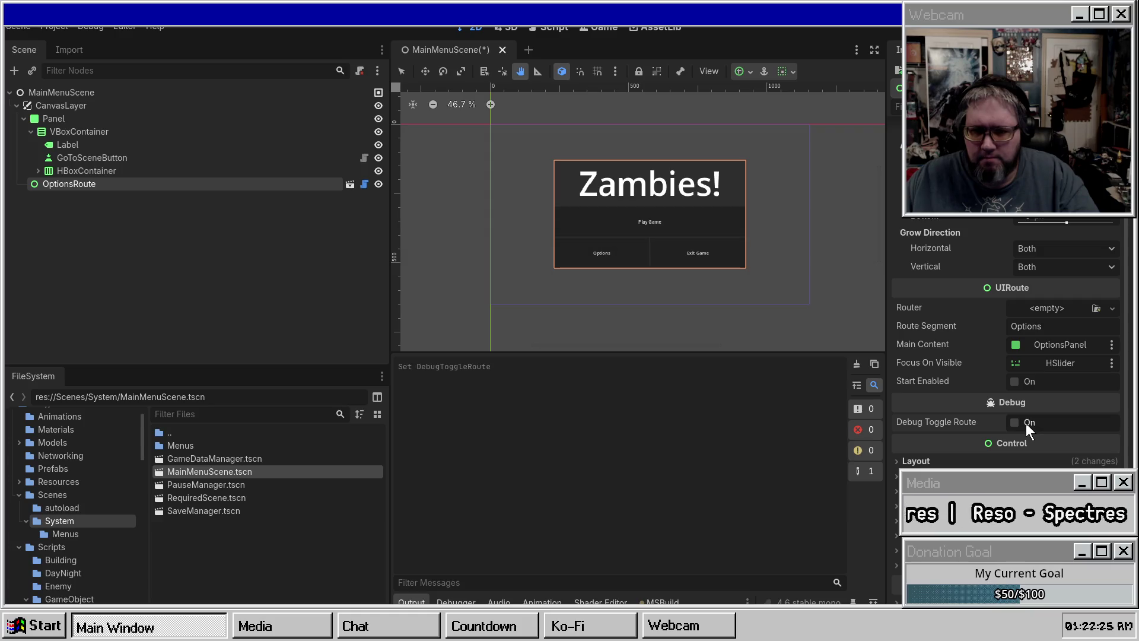
pyautogui.click(1022, 422)
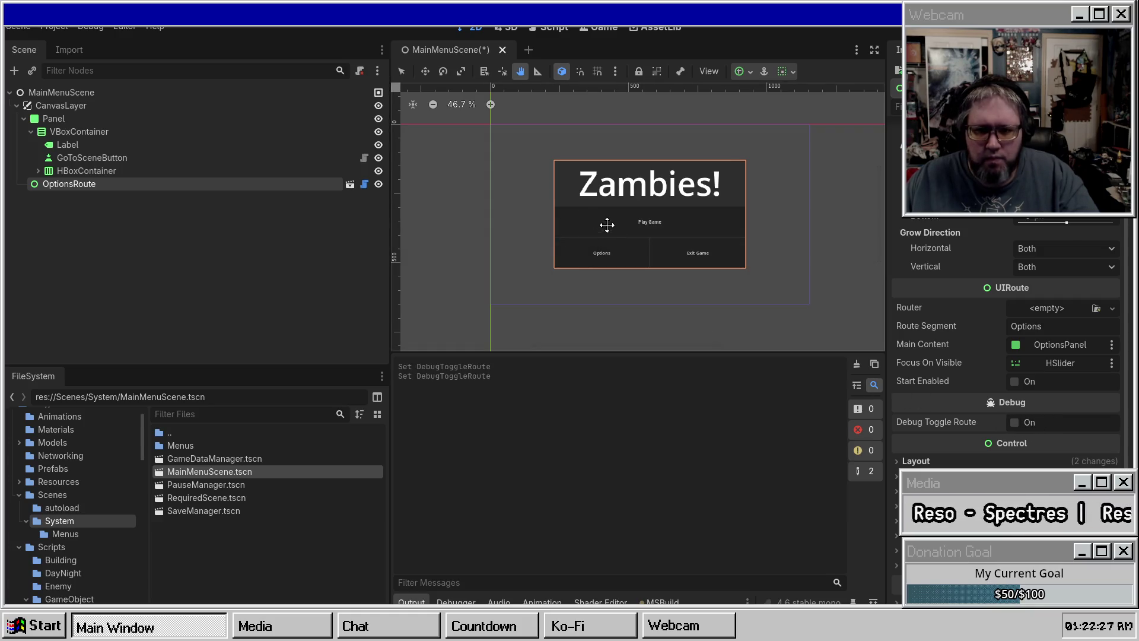
pyautogui.click(1028, 423)
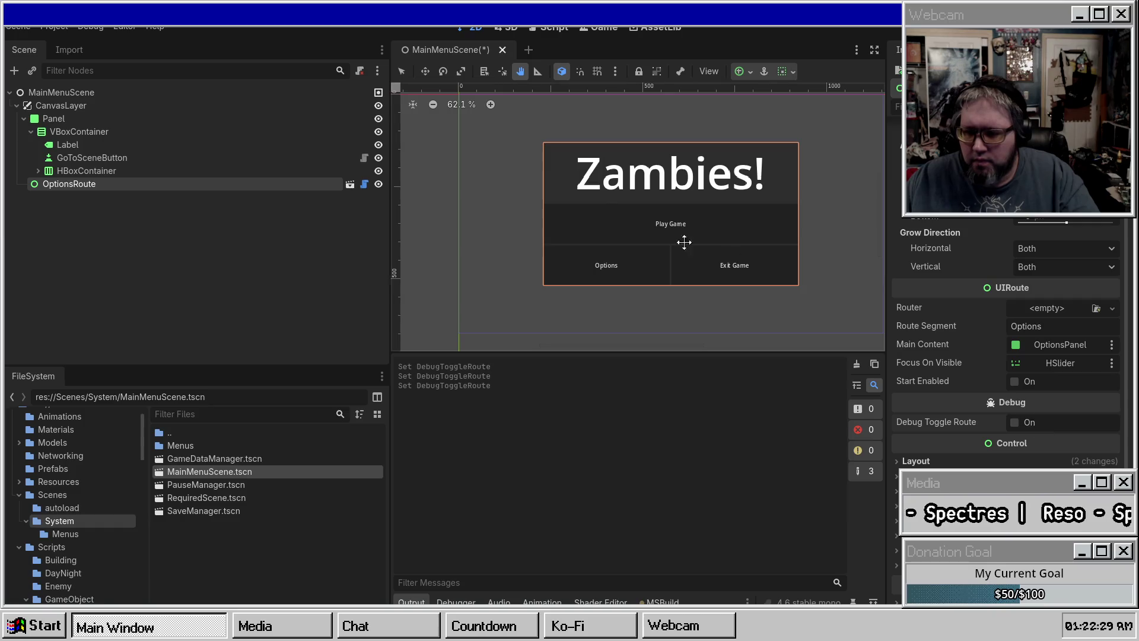
pyautogui.scroll(1, 522, 244)
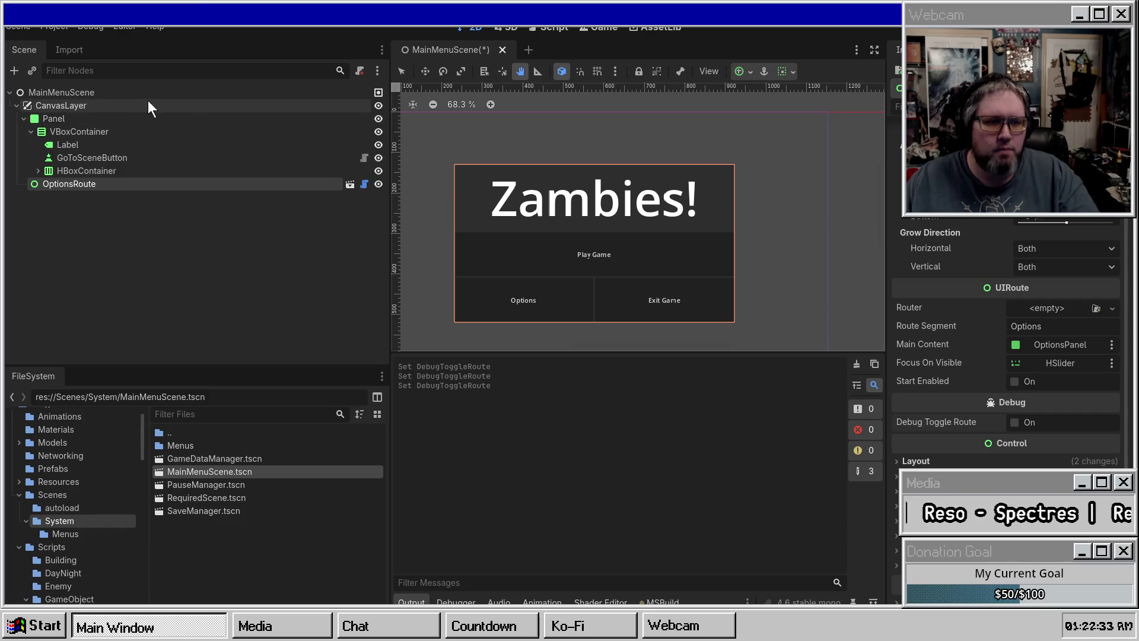
# Step: Create a new UIRouter resource in OptionsRoute's Router field
pyautogui.click(1112, 307)
pyautogui.click(1073, 355)
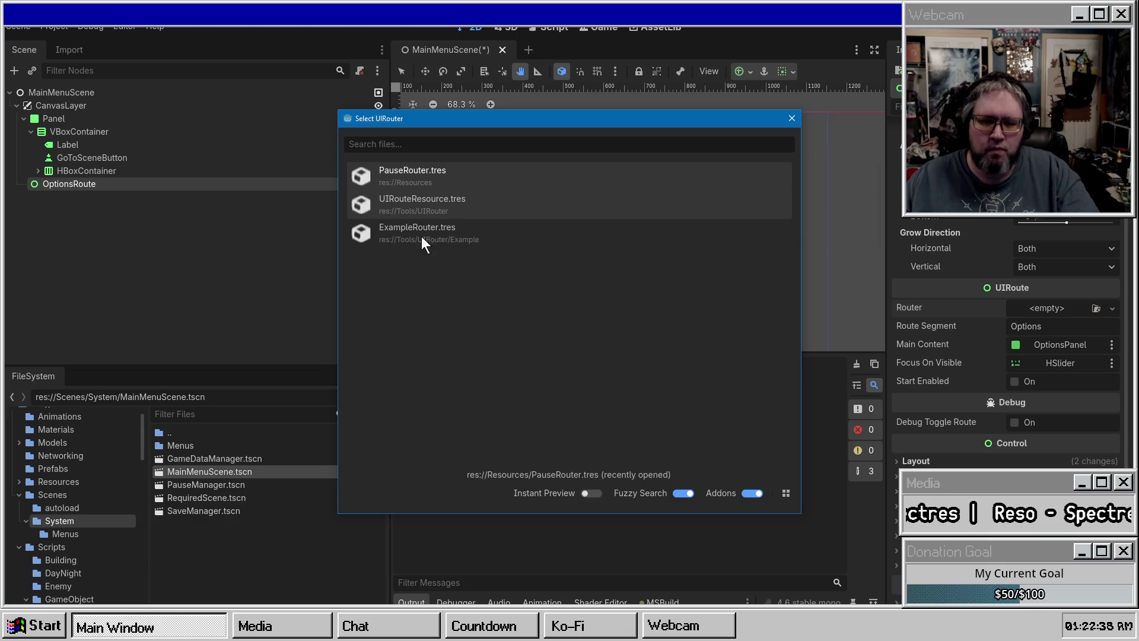
pyautogui.click(792, 118)
pyautogui.click(1047, 310)
pyautogui.click(1062, 331)
pyautogui.click(1044, 308)
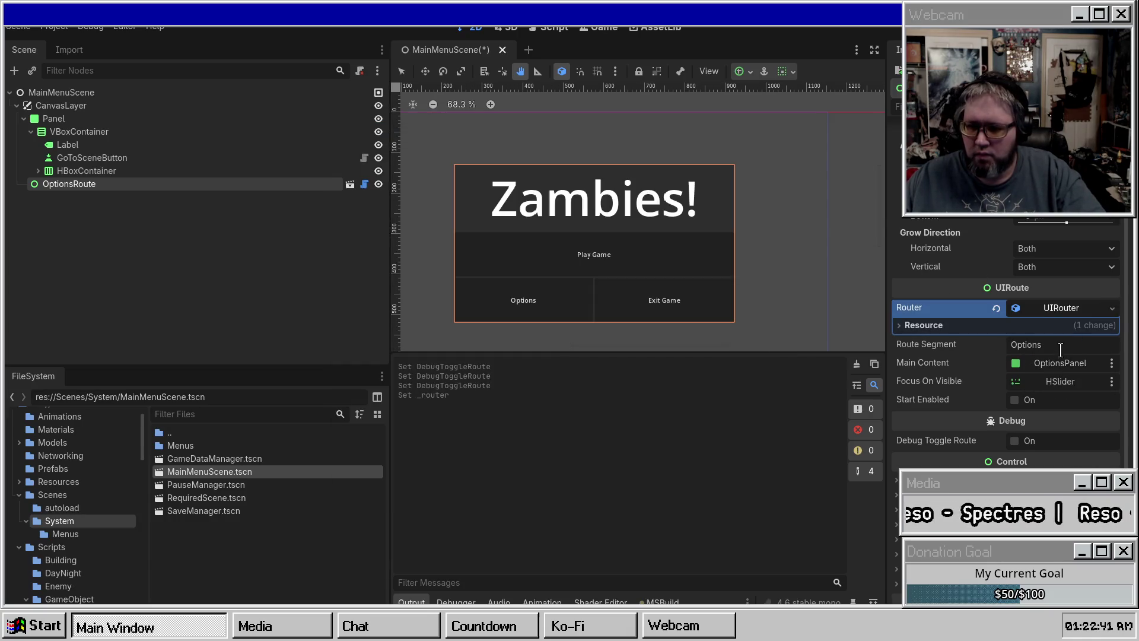
pyautogui.click(1059, 308)
pyautogui.rightClick(1062, 308)
pyautogui.click(1093, 440)
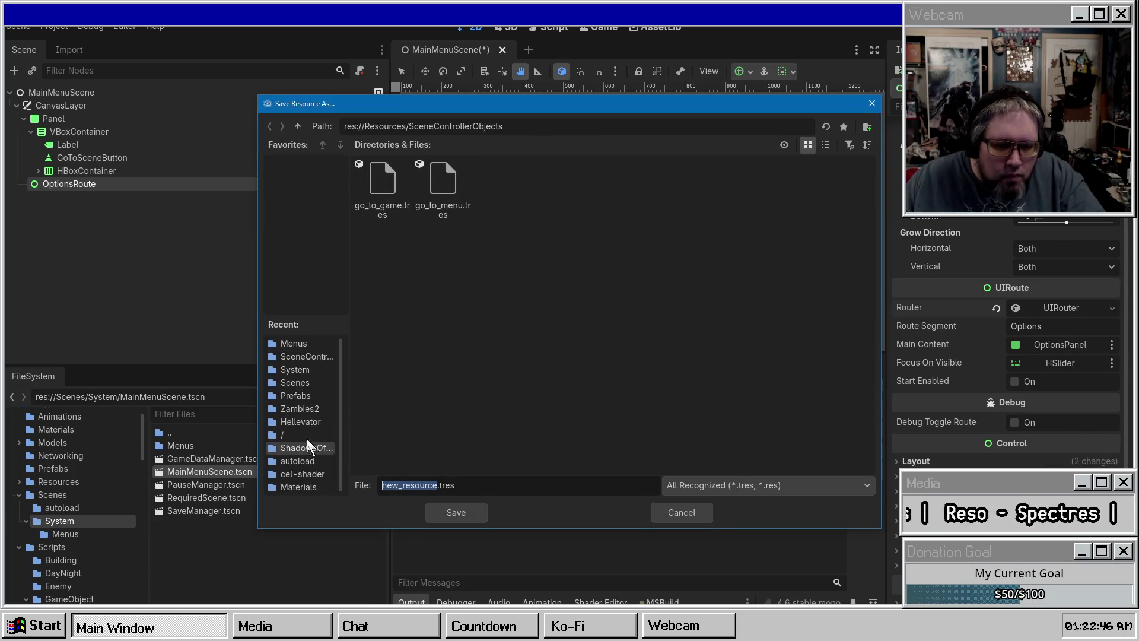
# Step: Save the new router as MainMenuRouter.tres in the Resources folder
pyautogui.click(301, 344)
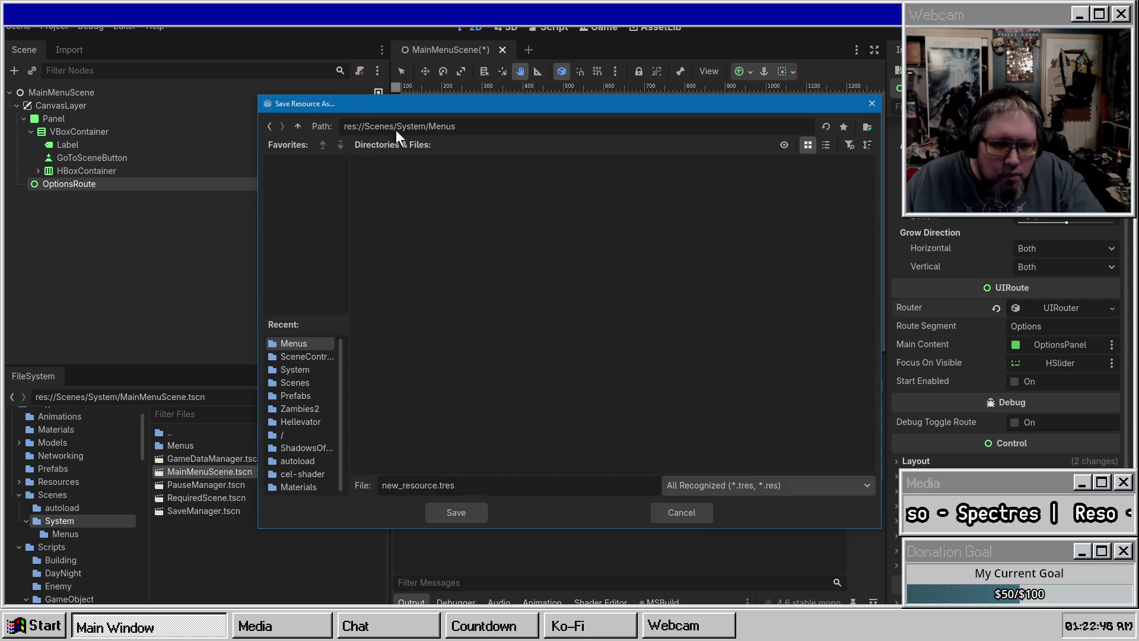
pyautogui.doubleClick(298, 125)
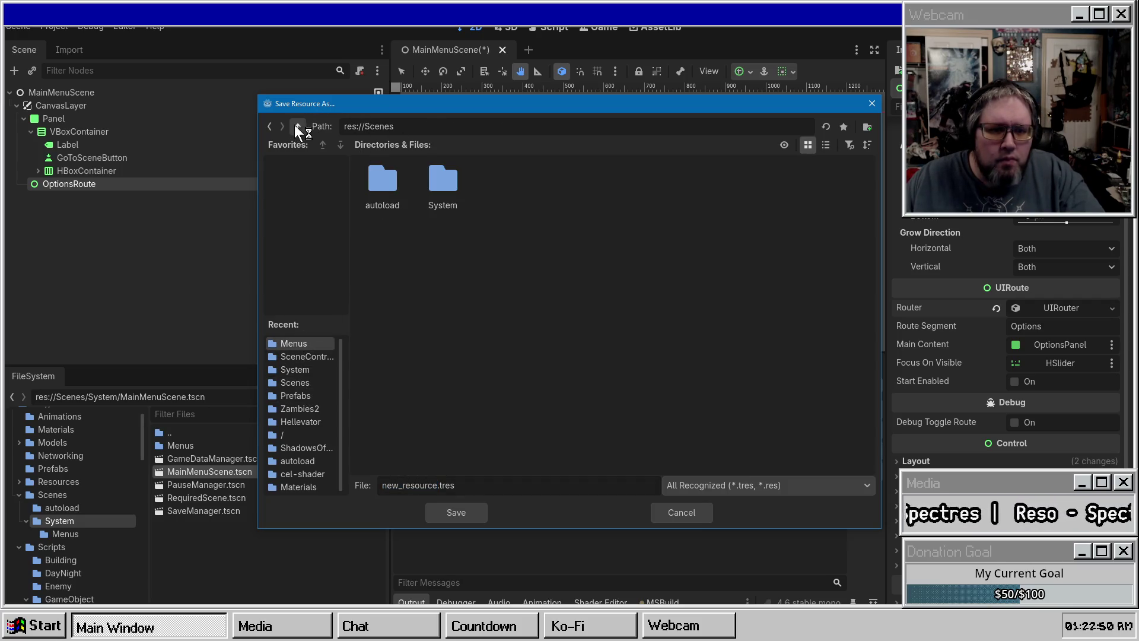
pyautogui.click(298, 125)
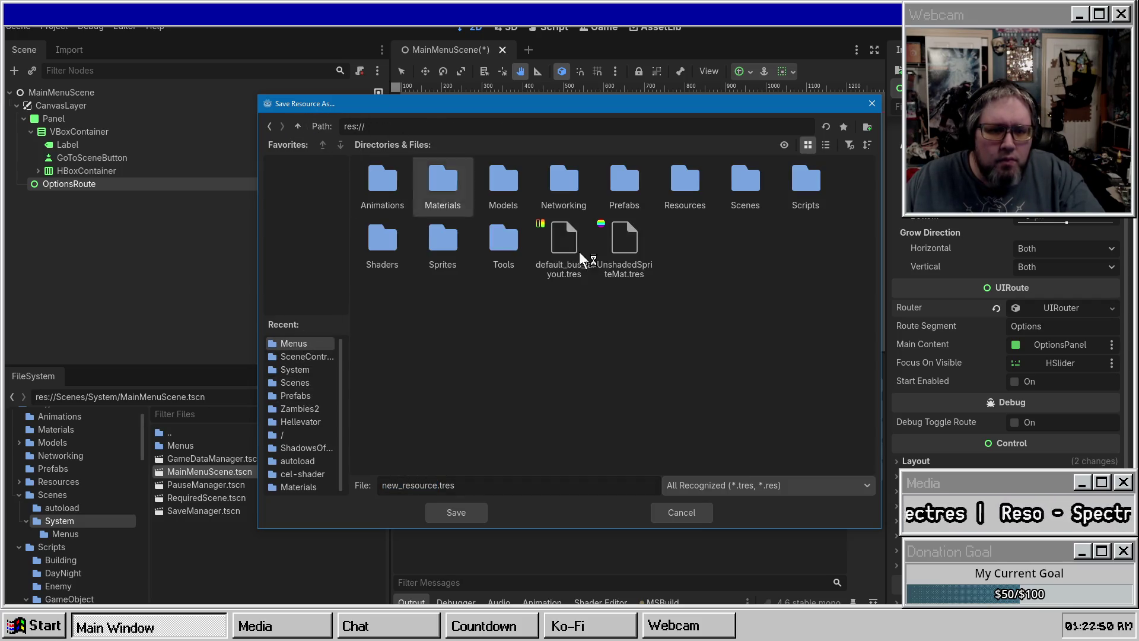
pyautogui.doubleClick(685, 193)
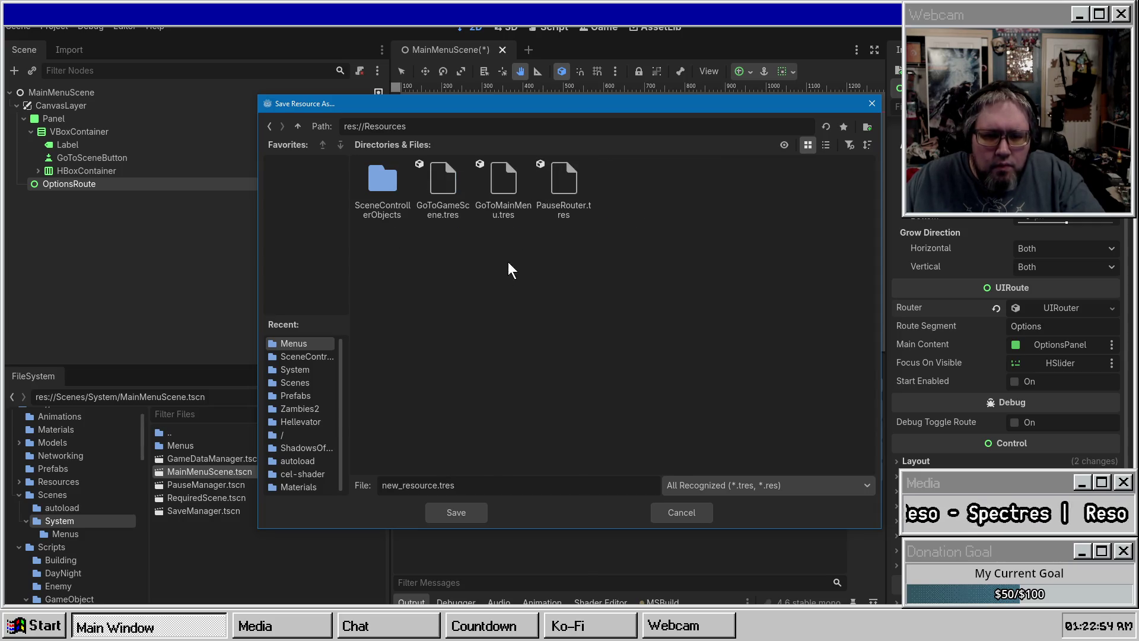
pyautogui.doubleClick(433, 485)
pyautogui.write('Main')
pyautogui.write('MenuRouter')
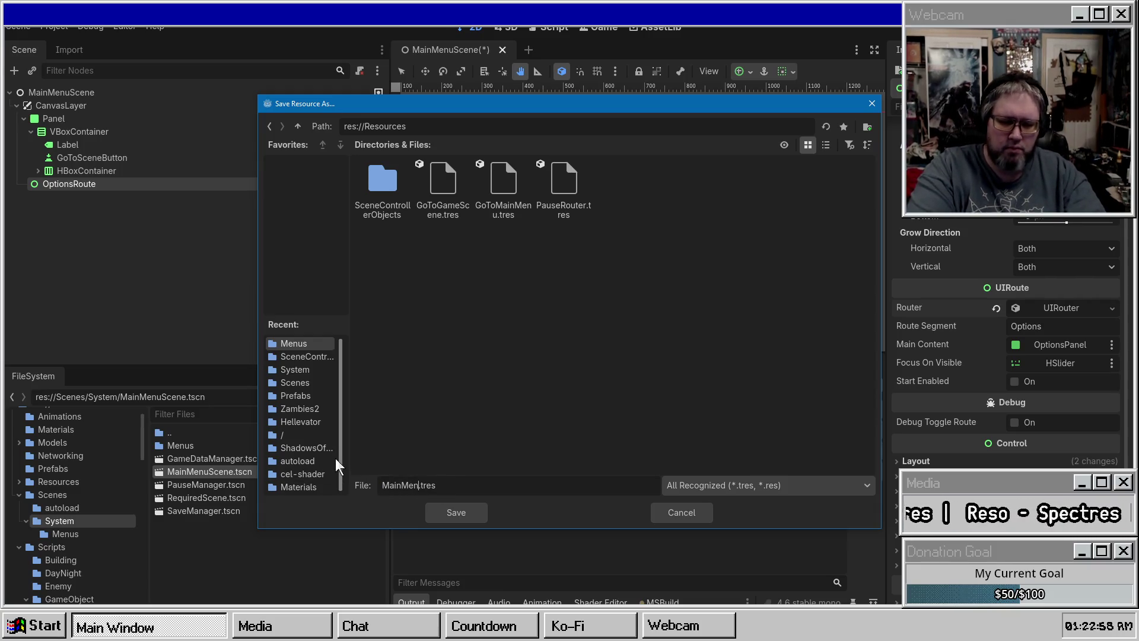
pyautogui.press('Return')
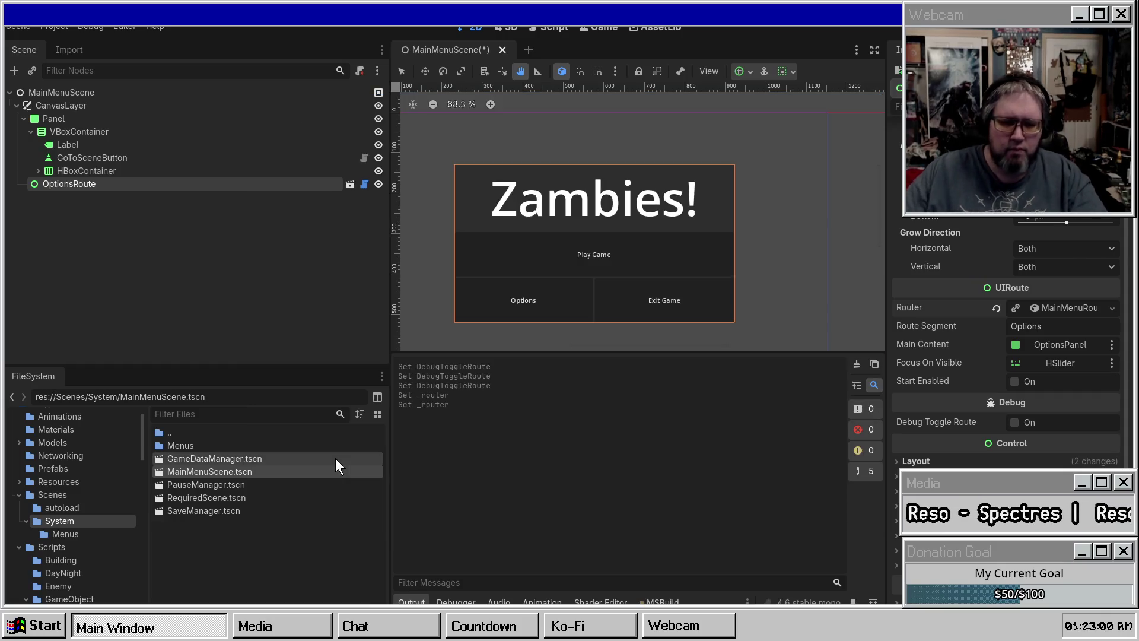
pyautogui.click(66, 201)
# Step: Save the scene, add a Control child under CanvasLayer, and name it MainMenuRoute
pyautogui.hotkey('ctrl', 's')
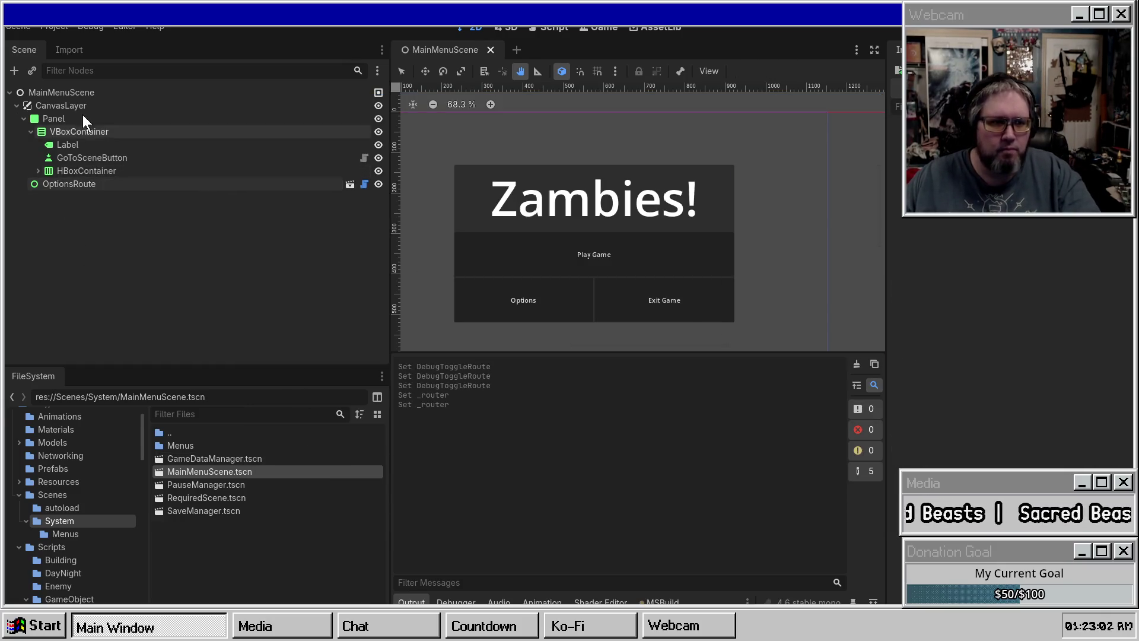
pyautogui.rightClick(70, 103)
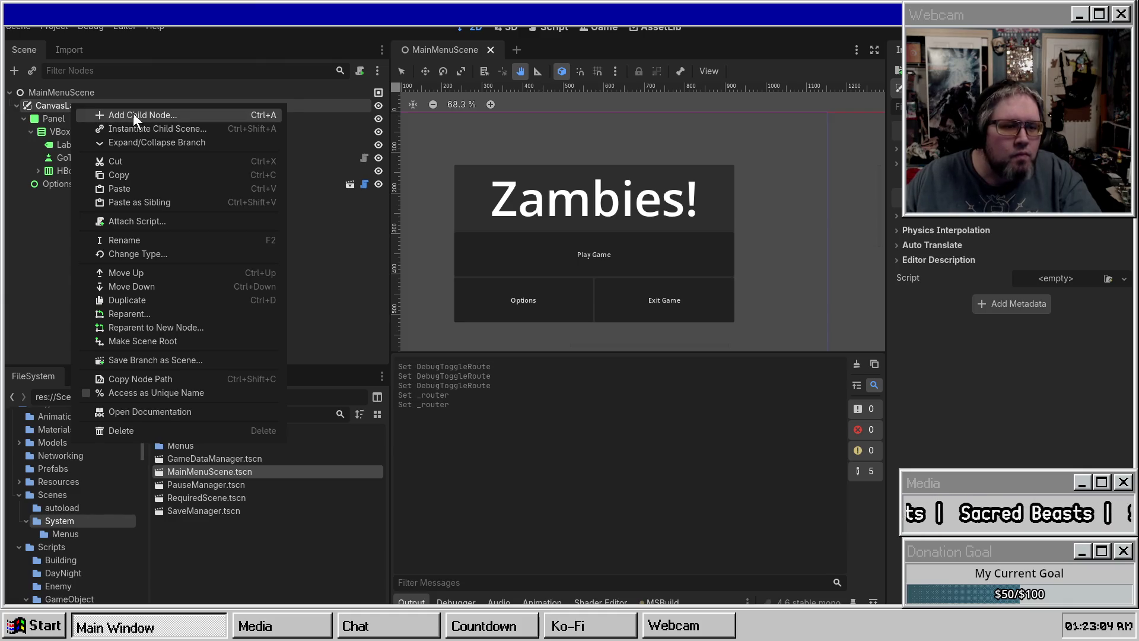
pyautogui.click(133, 113)
pyautogui.press('Return')
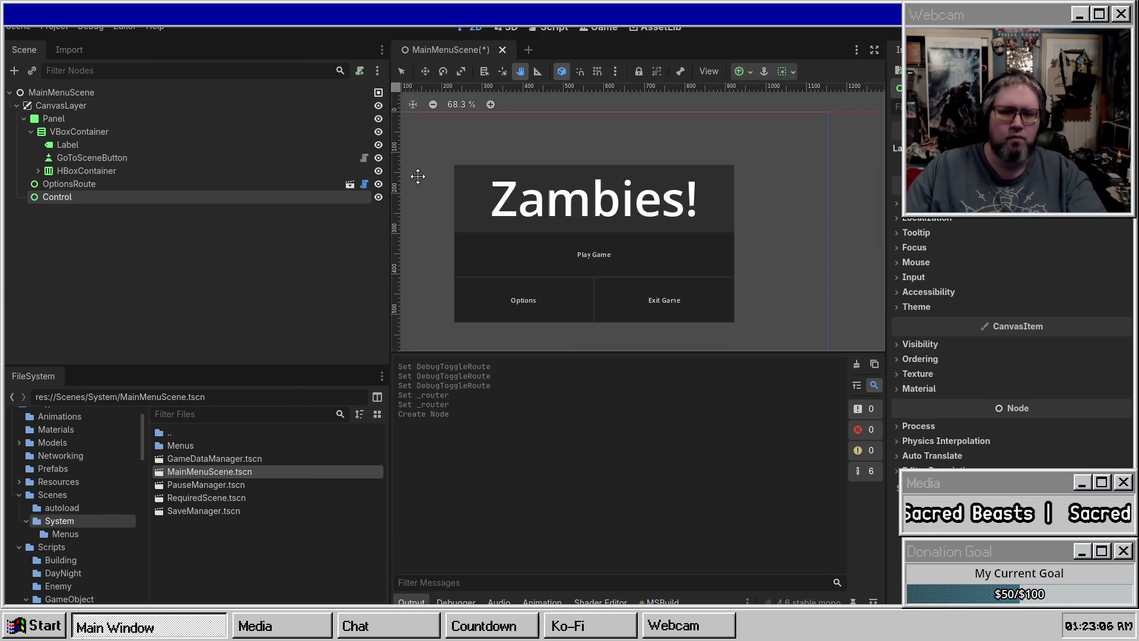
pyautogui.doubleClick(52, 197)
pyautogui.write('MainMenu')
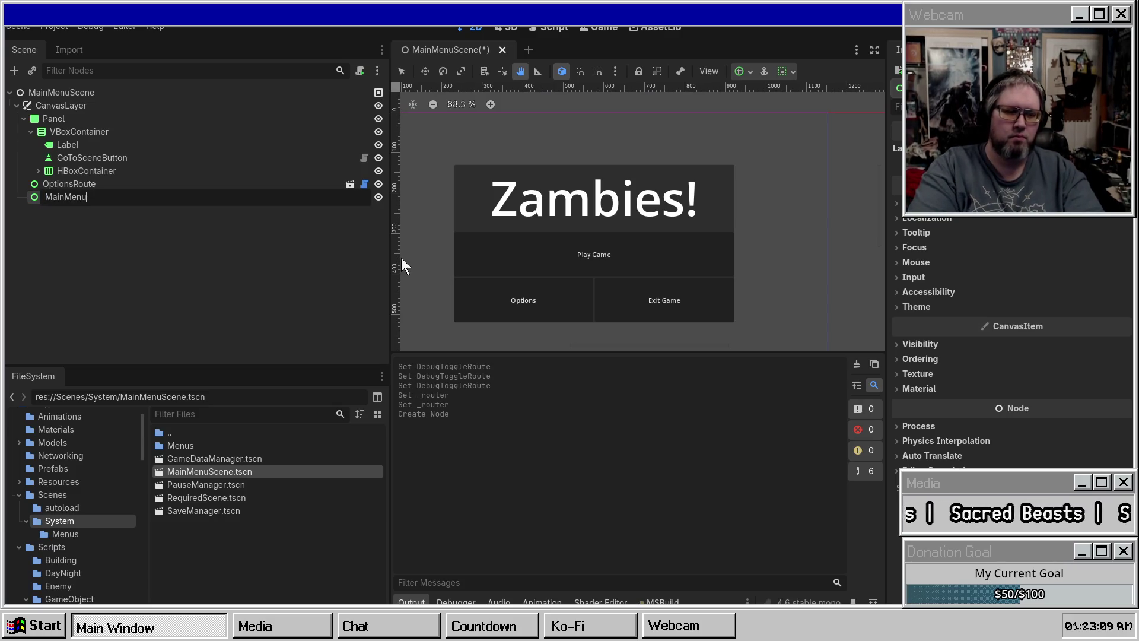
pyautogui.write('Route')
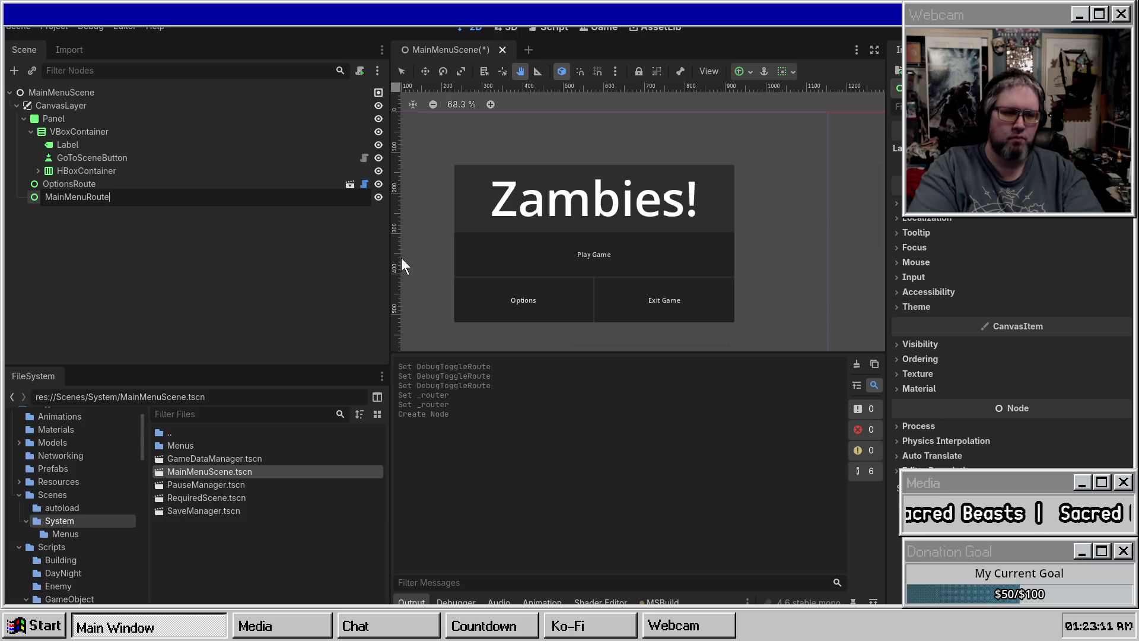
pyautogui.press('Return')
# Step: Move the Panel under MainMenuRoute and begin adding another child to CanvasLayer
pyautogui.moveTo(52, 118); pyautogui.dragTo(85, 195)
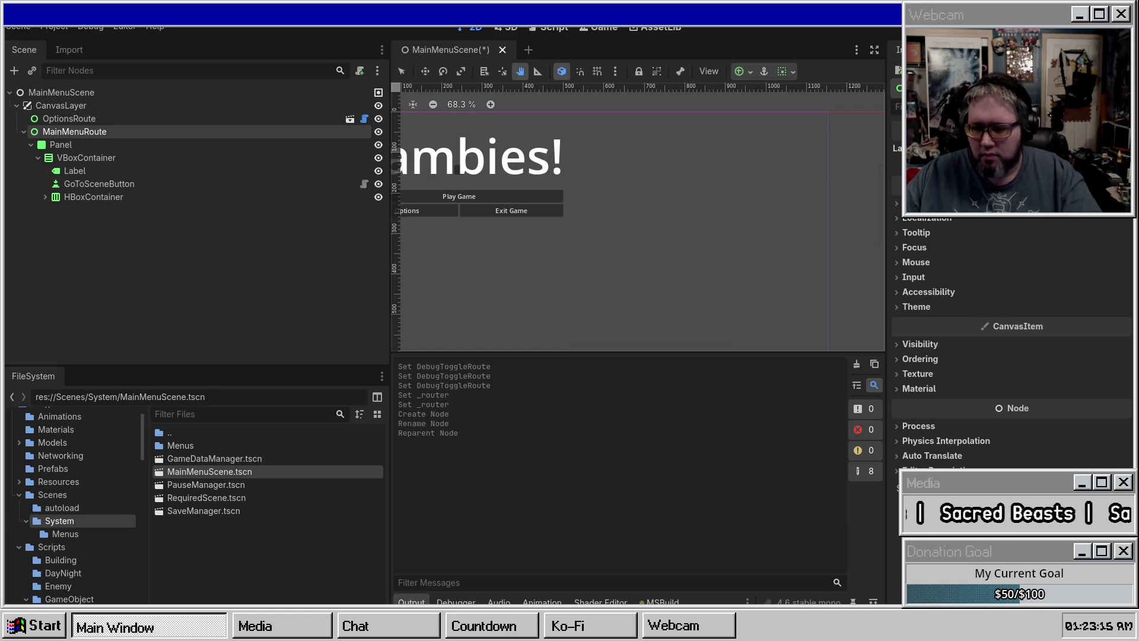
pyautogui.rightClick(132, 89)
pyautogui.press('Escape')
pyautogui.rightClick(122, 114)
pyautogui.press('Escape')
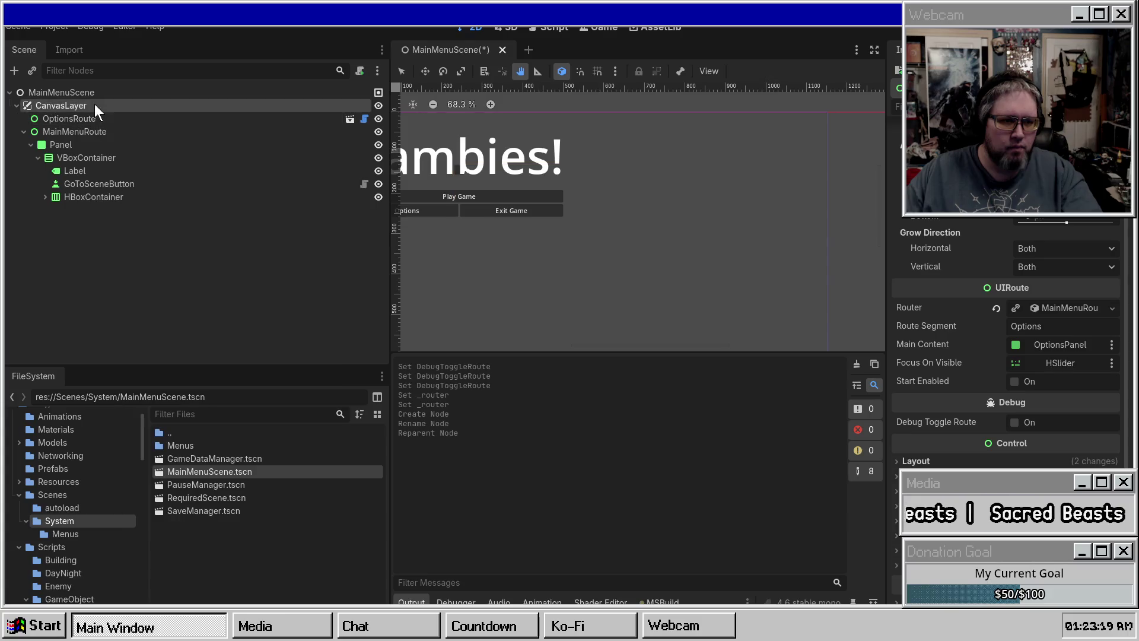
pyautogui.rightClick(95, 104)
pyautogui.click(136, 113)
# Step: Add a UIRoute under CanvasLayer, move the Panel into it, and apply the Full Rect anchor preset
pyautogui.write('UIRoute')
pyautogui.press('Return')
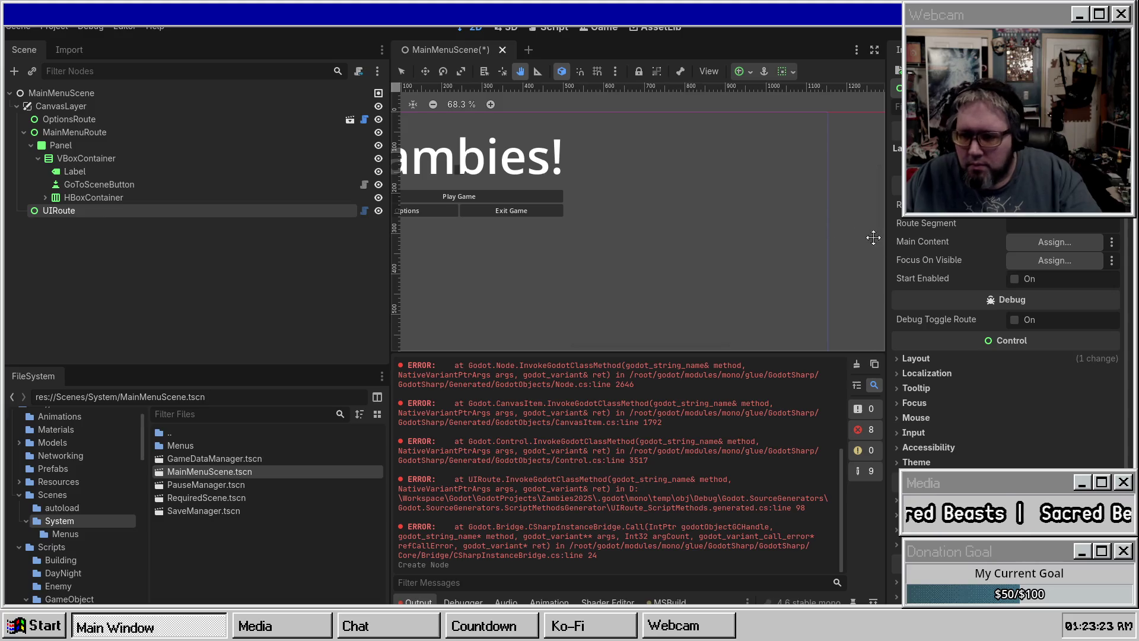
pyautogui.scroll(5, 677, 442)
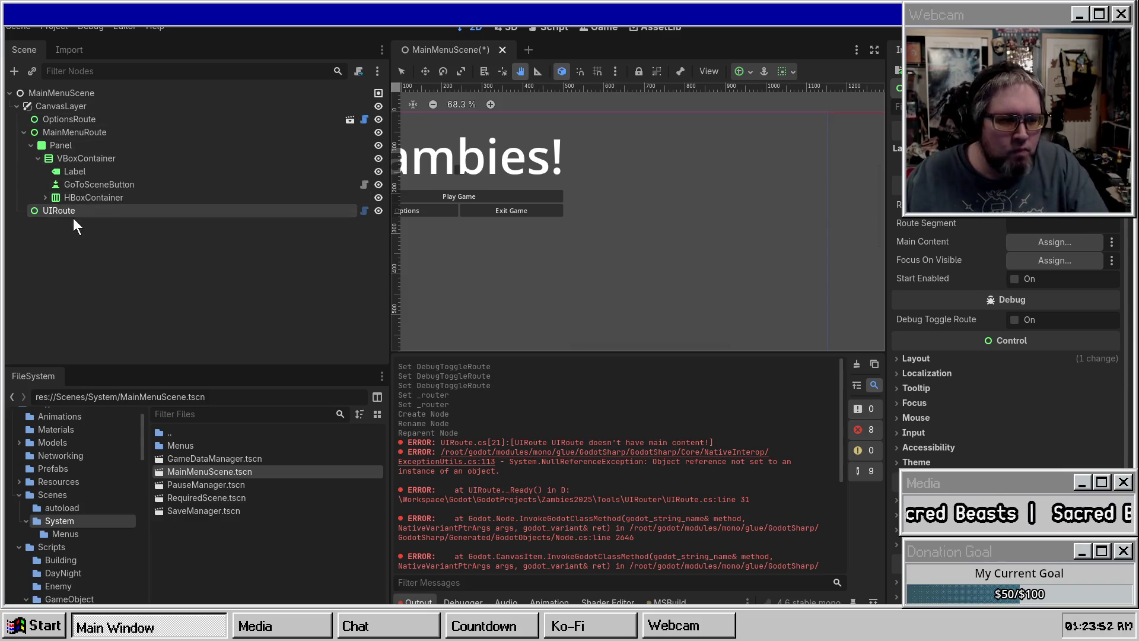
pyautogui.click(59, 134)
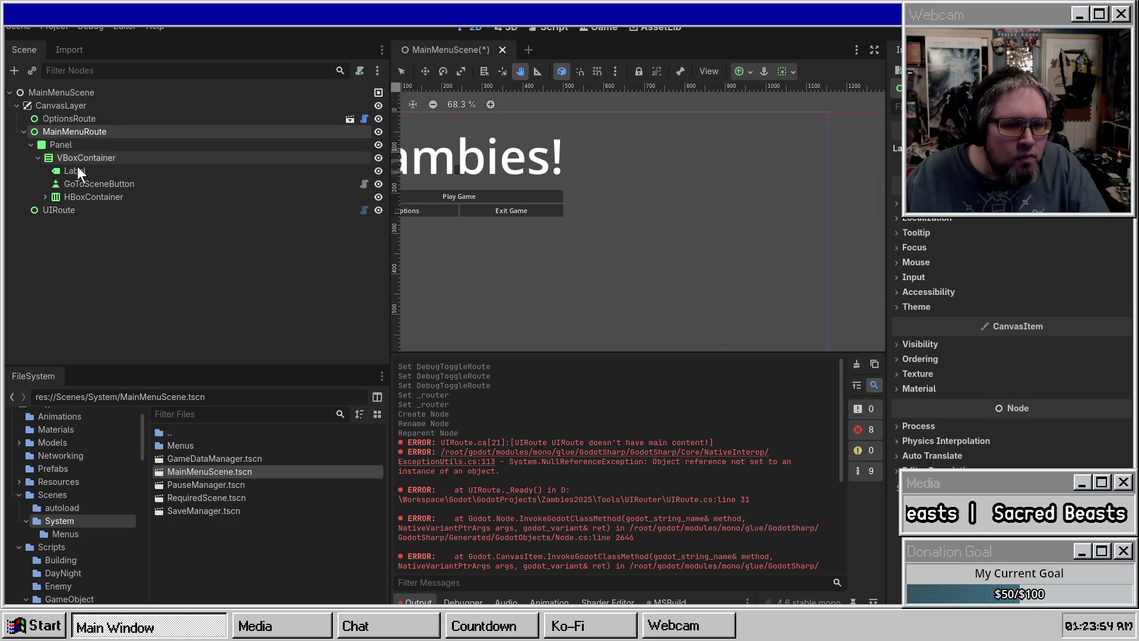
pyautogui.moveTo(62, 147); pyautogui.dragTo(77, 213)
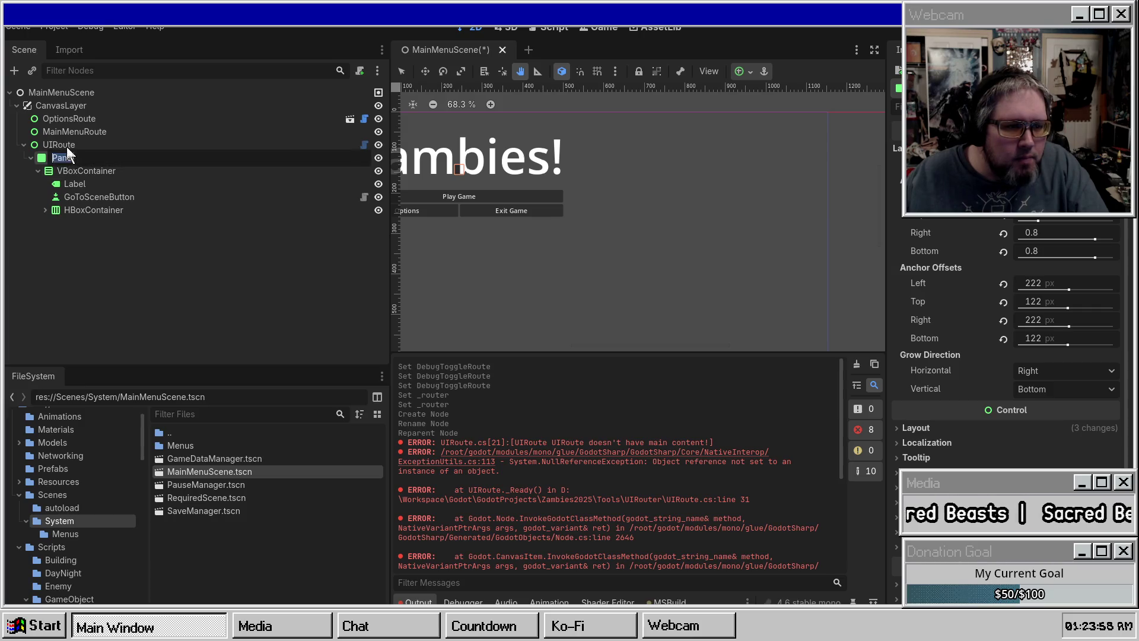
pyautogui.click(59, 145)
pyautogui.click(745, 71)
pyautogui.click(817, 180)
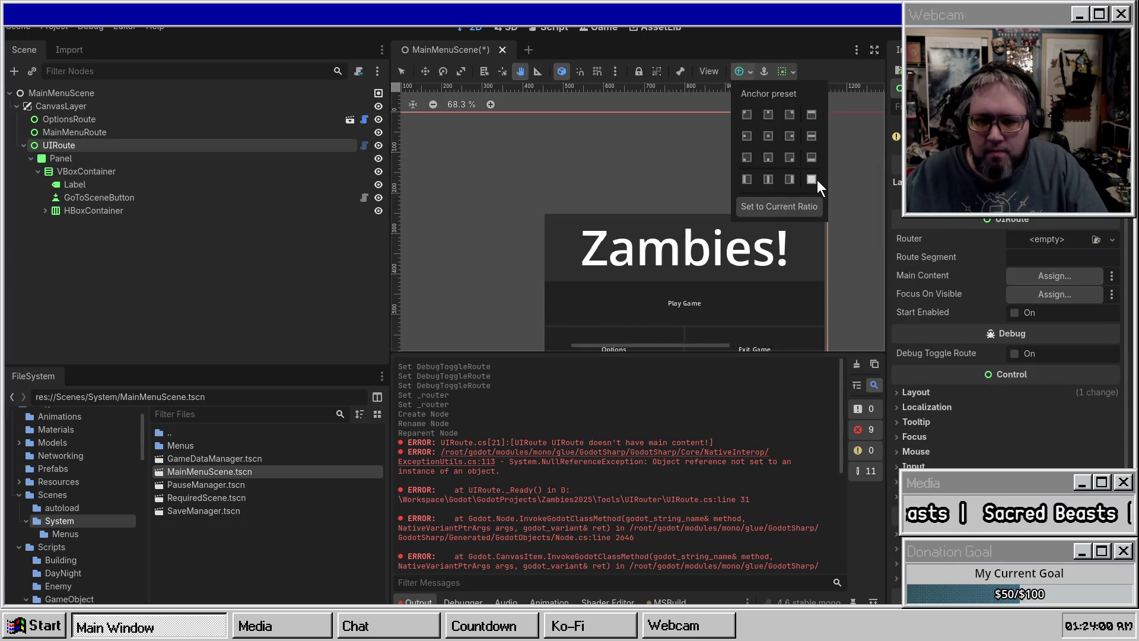
# Step: Set Panel as UIRoute's Main Content and its Route Segment to Main
pyautogui.scroll(-1, 562, 198)
pyautogui.scroll(-1, 562, 198)
pyautogui.click(94, 158)
pyautogui.click(87, 168)
pyautogui.click(76, 144)
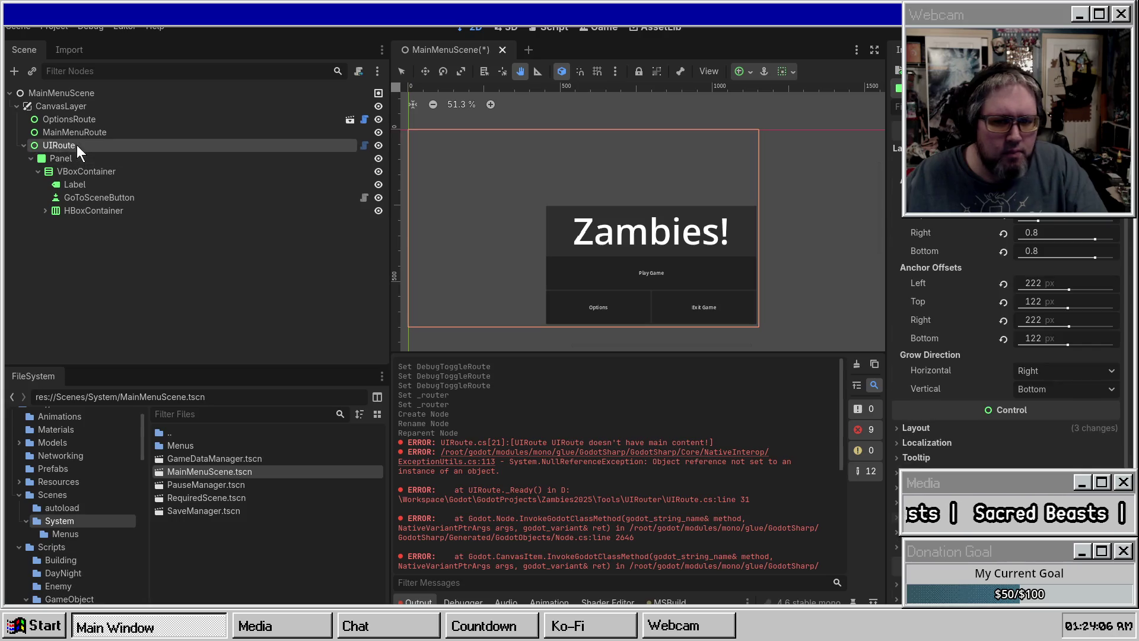
pyautogui.moveTo(746, 197); pyautogui.dragTo(837, 211)
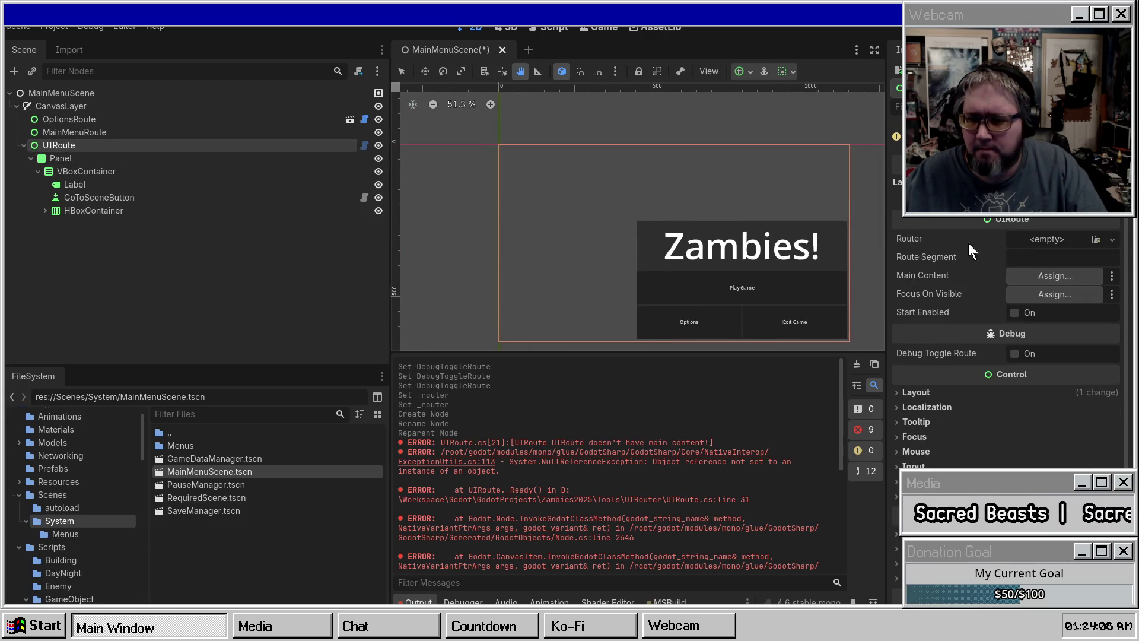
pyautogui.moveTo(62, 158)
pyautogui.mouseDown()
pyautogui.moveTo(962, 254)
pyautogui.moveTo(957, 279)
pyautogui.mouseUp()
pyautogui.click(1022, 259)
pyautogui.write('Main')
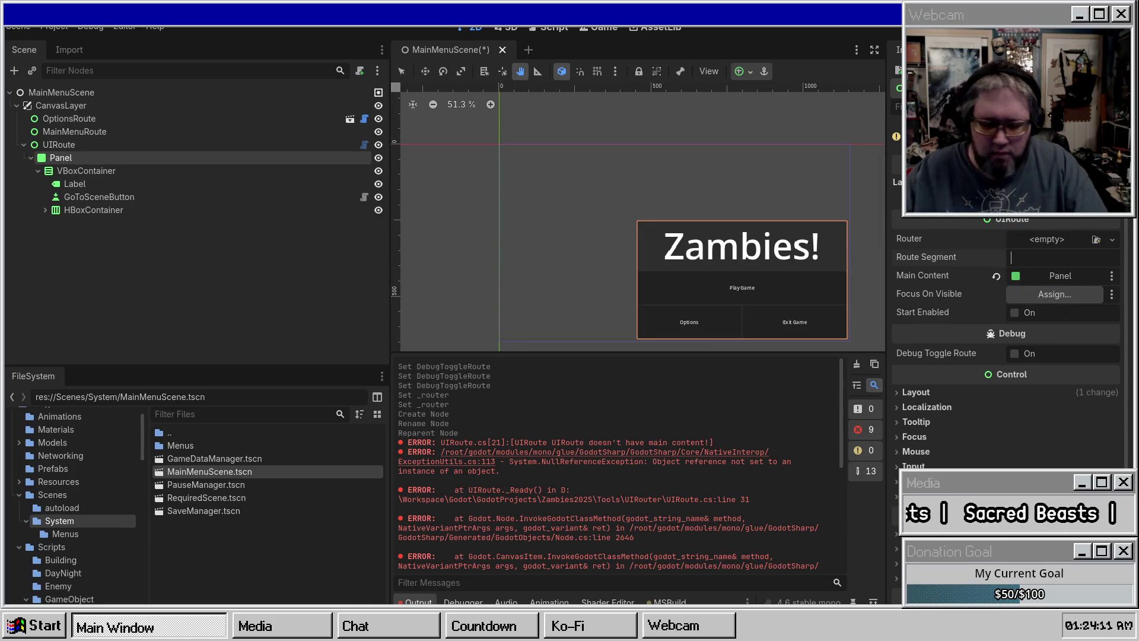
pyautogui.press('Return')
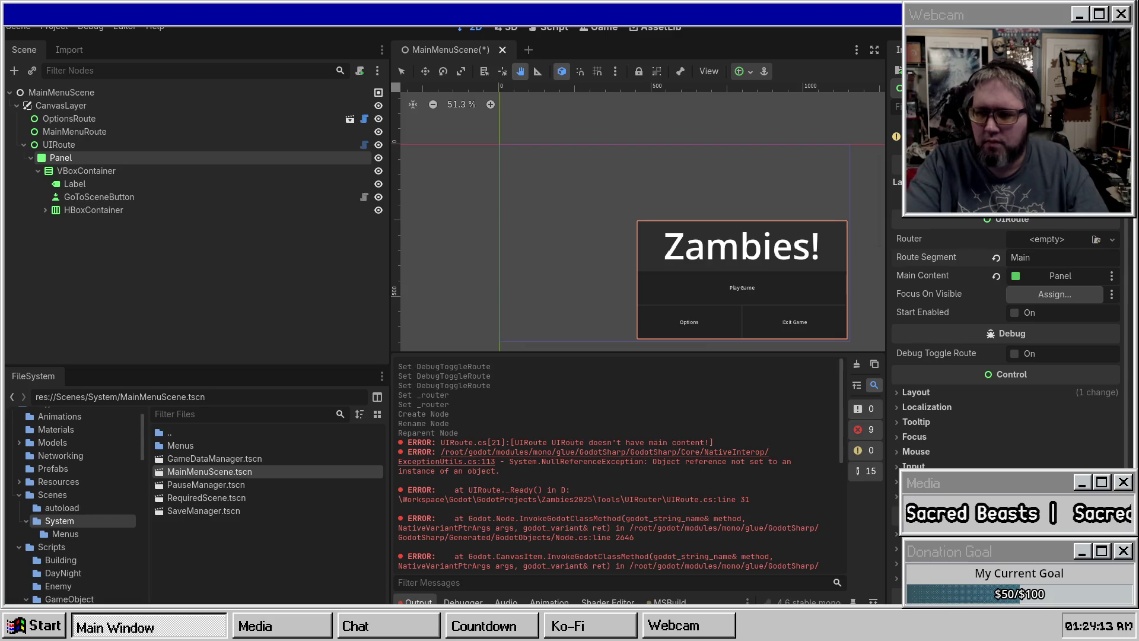
pyautogui.click(1044, 240)
pyautogui.click(1064, 293)
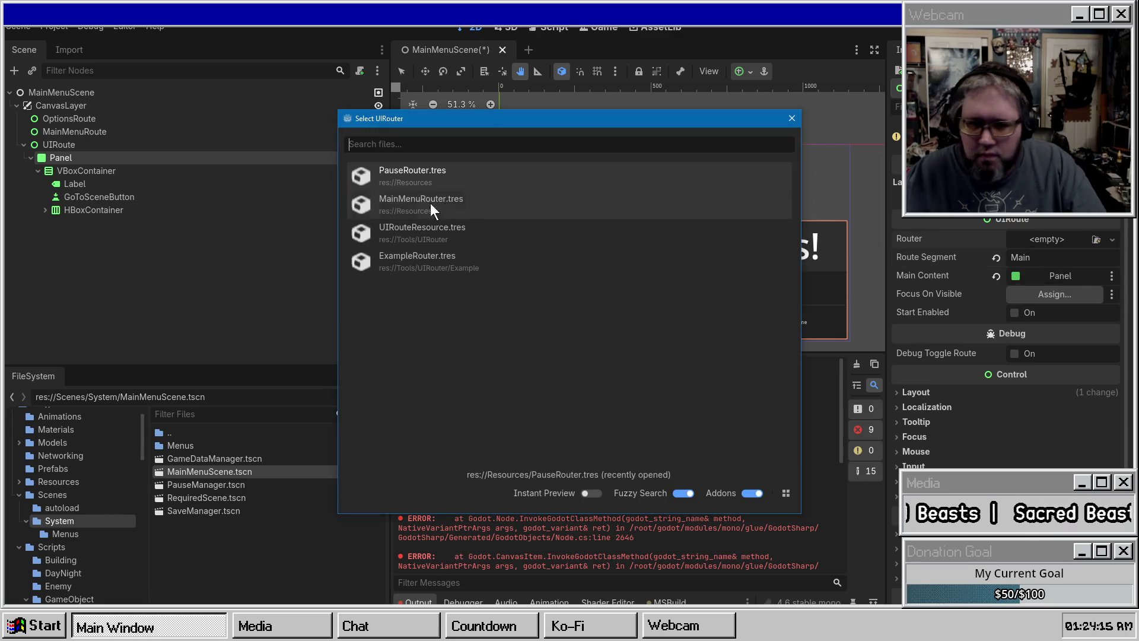
# Step: Give UIRoute the MainMenuRouter router, GoToSceneButton as focus on visible, and Start Enabled
pyautogui.doubleClick(409, 181)
pyautogui.hotkey('ctrl', 's')
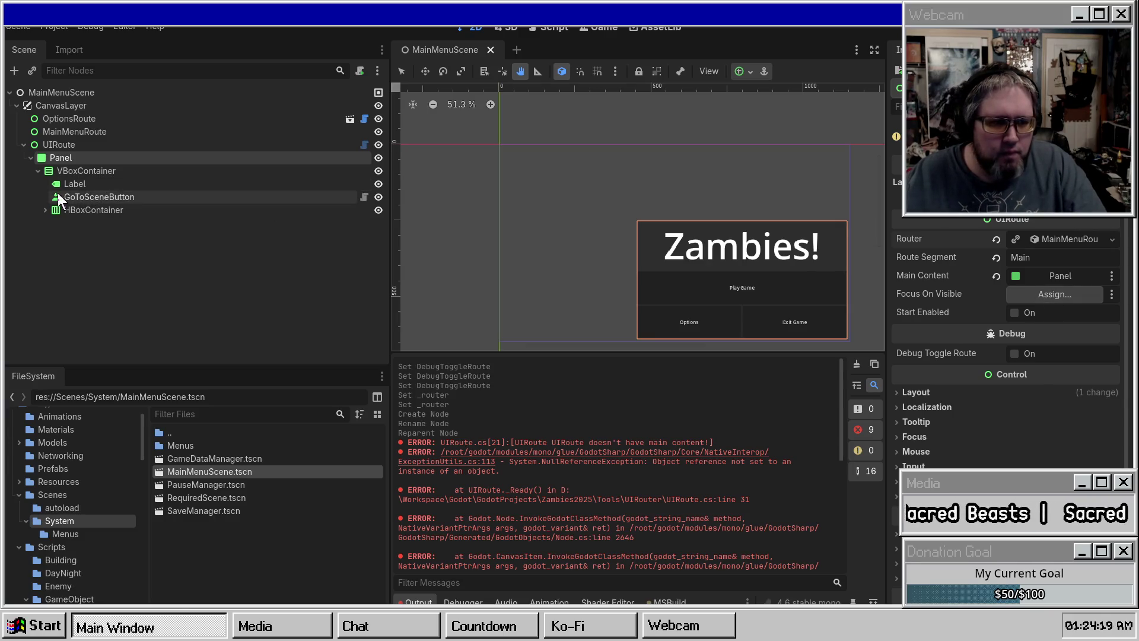
pyautogui.moveTo(72, 201); pyautogui.dragTo(1055, 294)
pyautogui.hotkey('ctrl', 's')
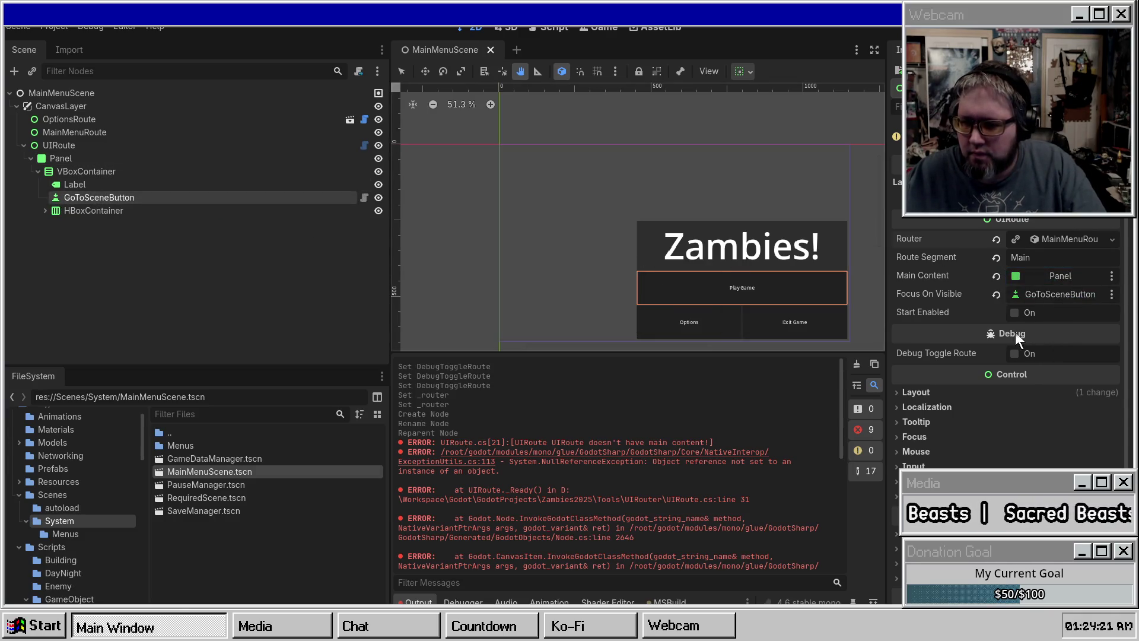
pyautogui.click(1022, 313)
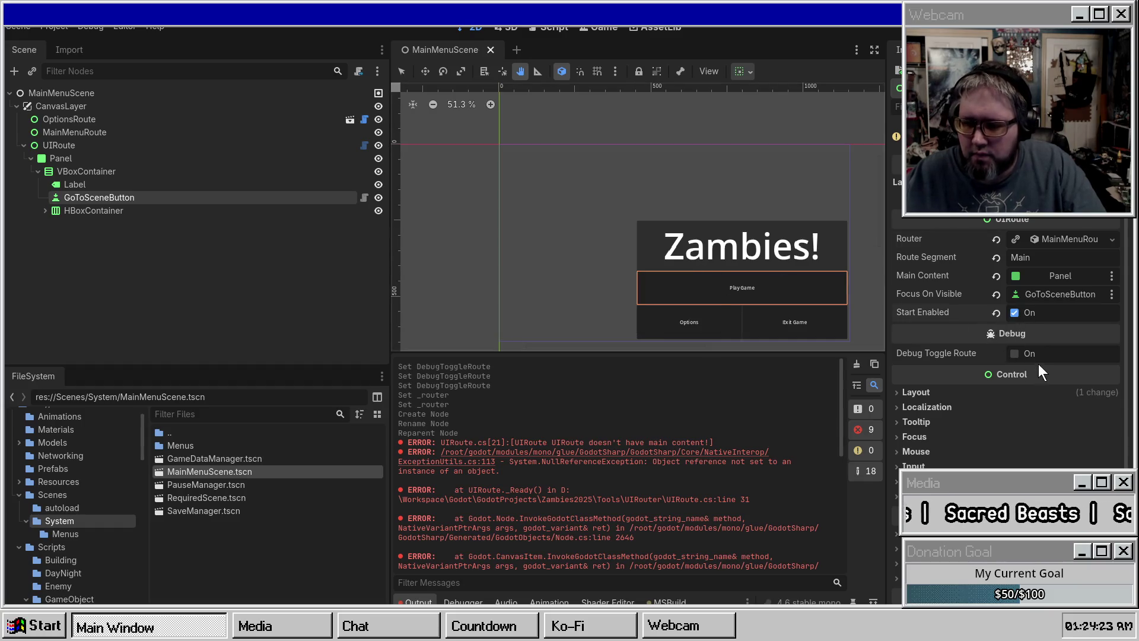
# Step: Reset the Panel's left, top, right and bottom anchor offsets to 0 and save
pyautogui.click(98, 158)
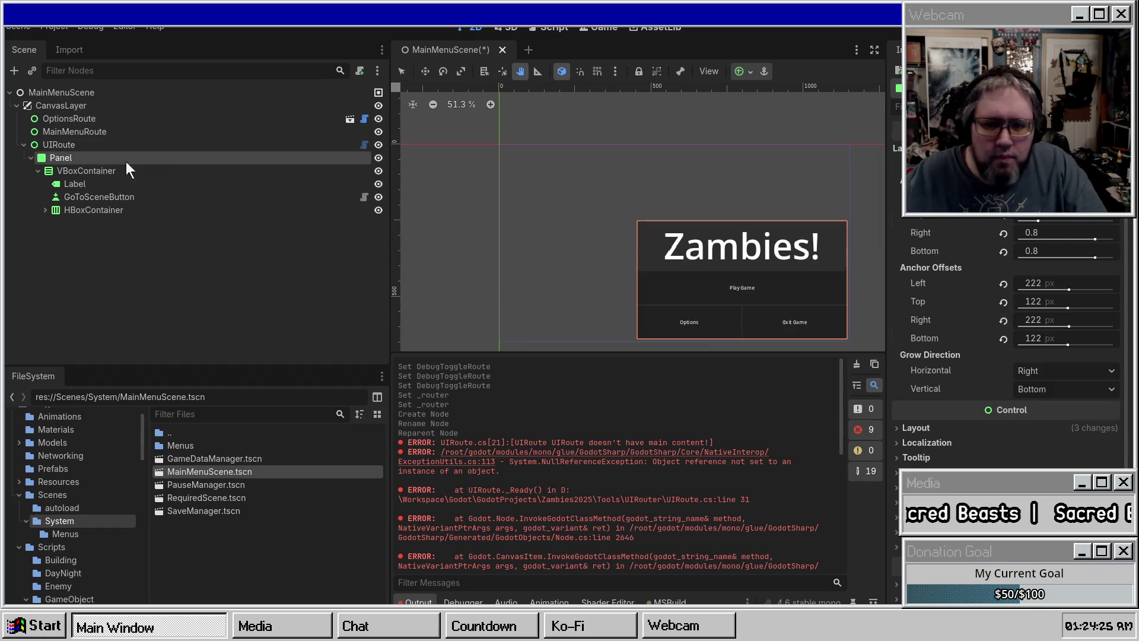
pyautogui.click(133, 172)
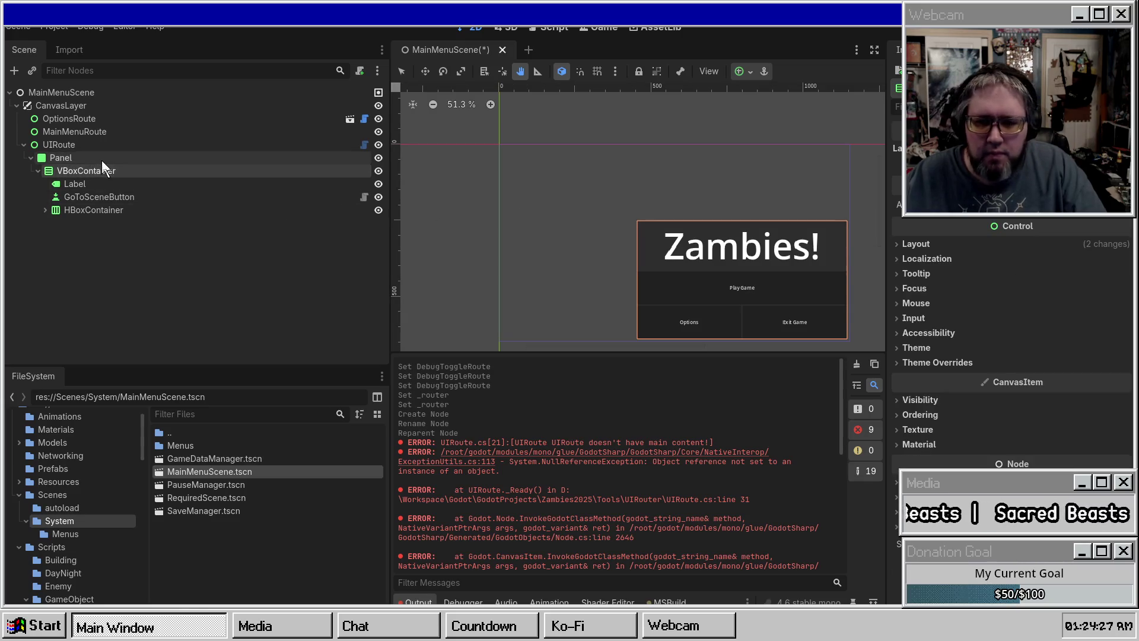
pyautogui.press('Up')
pyautogui.click(1003, 283)
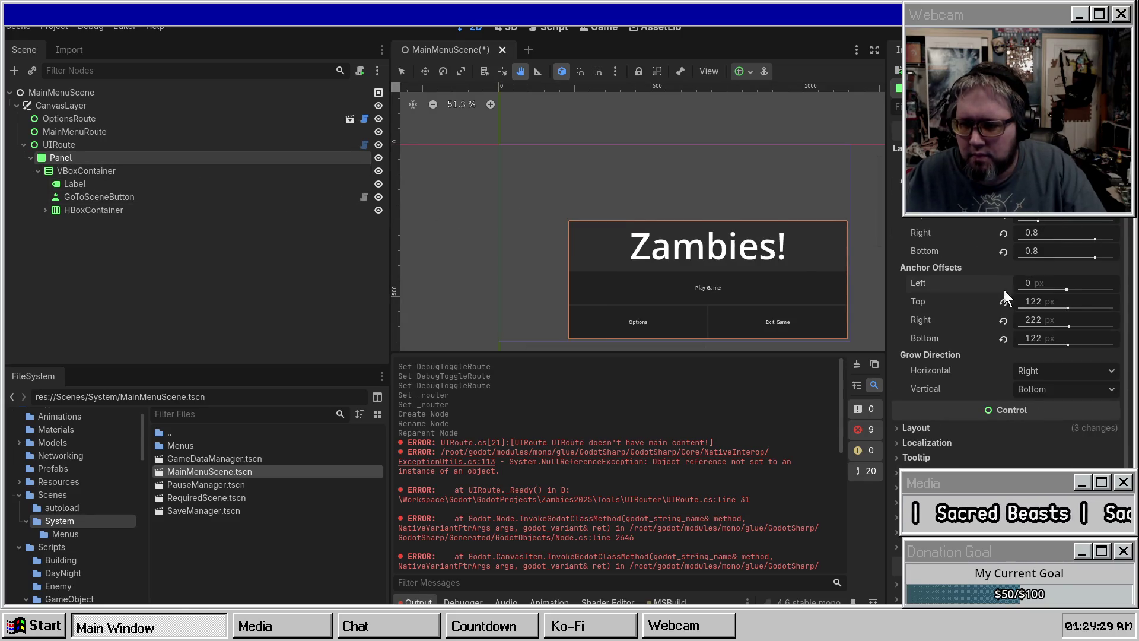
pyautogui.click(1004, 302)
pyautogui.click(1003, 320)
pyautogui.click(1003, 338)
pyautogui.hotkey('ctrl', 's')
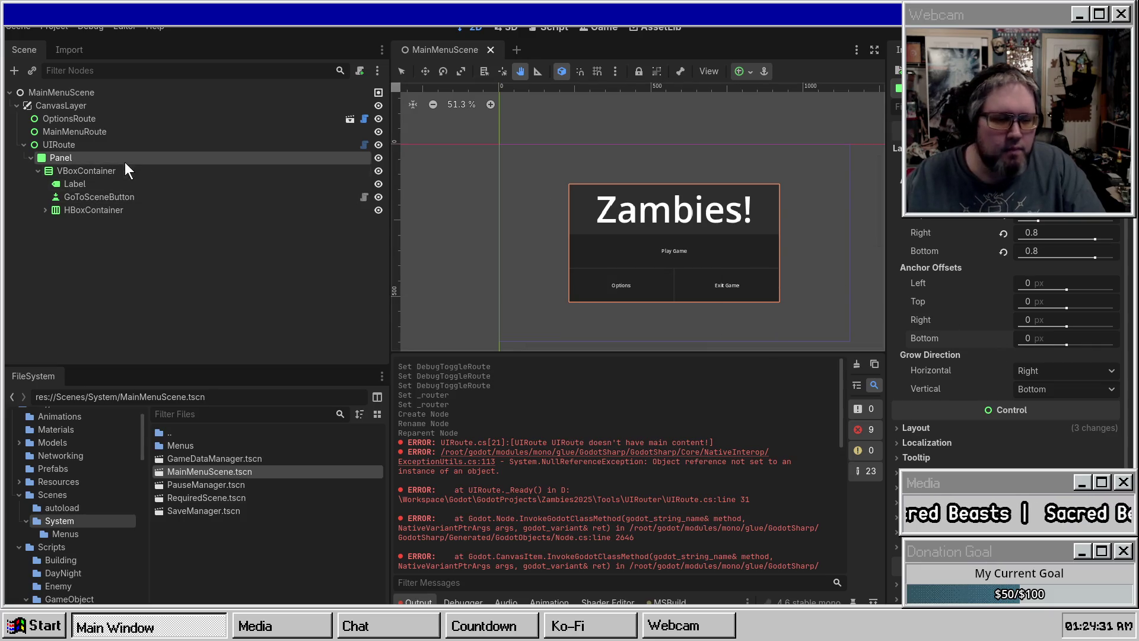
pyautogui.click(86, 142)
pyautogui.click(23, 145)
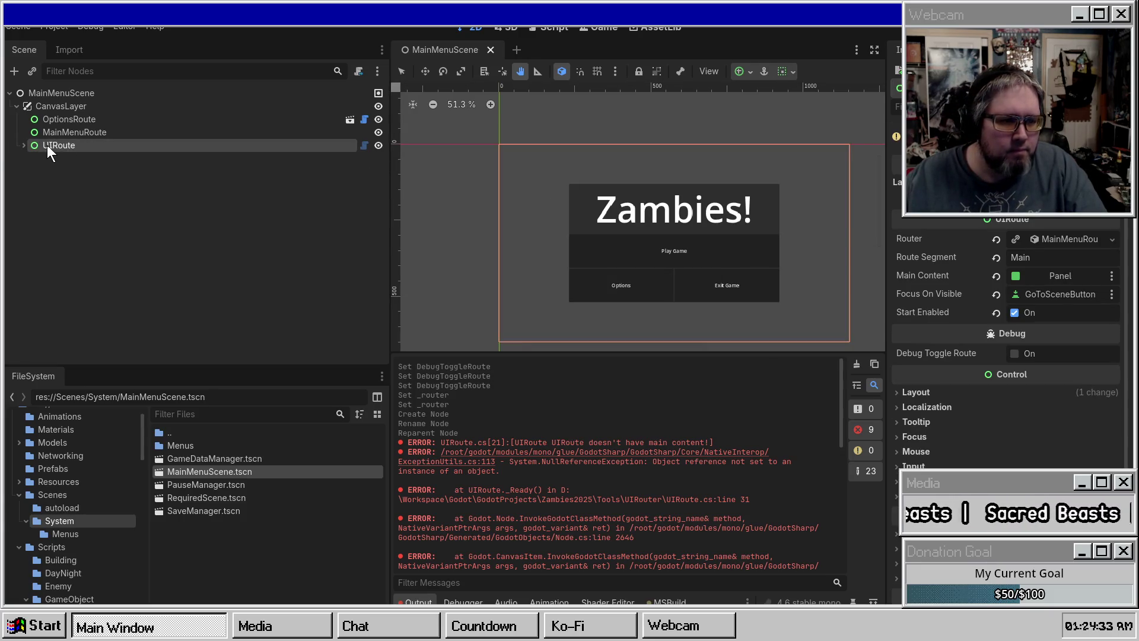
# Step: Rename the UIRoute to MainMenuRoute and delete the old empty MainMenuRoute Control
pyautogui.doubleClick(66, 145)
pyautogui.write('M')
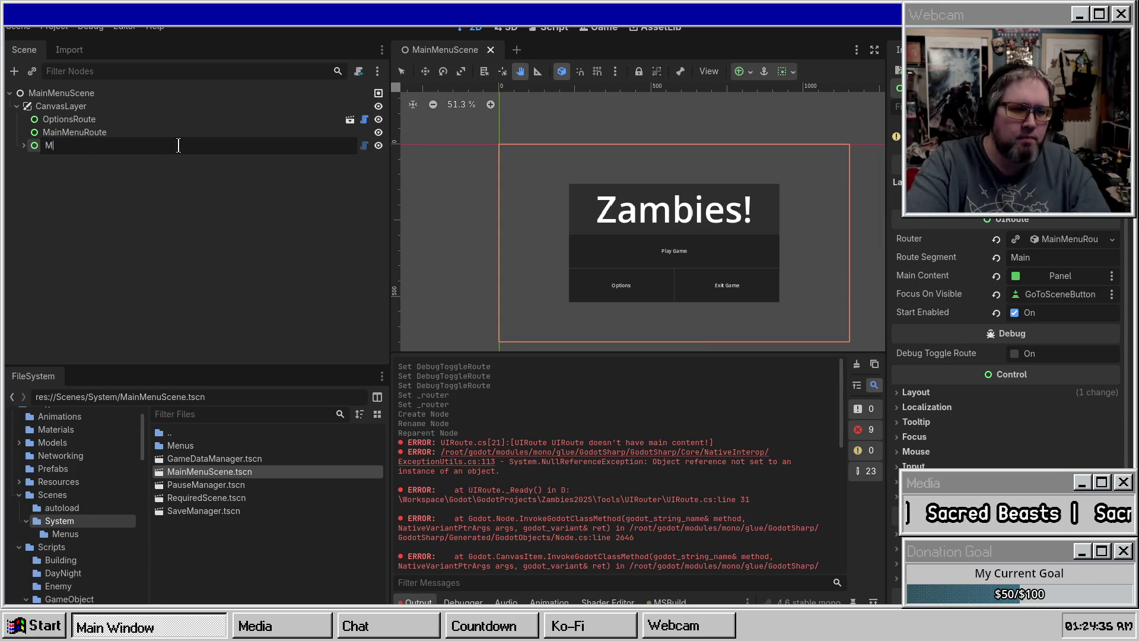
pyautogui.write('ainu')
pyautogui.write('e')
pyautogui.press('Return')
pyautogui.click(129, 132)
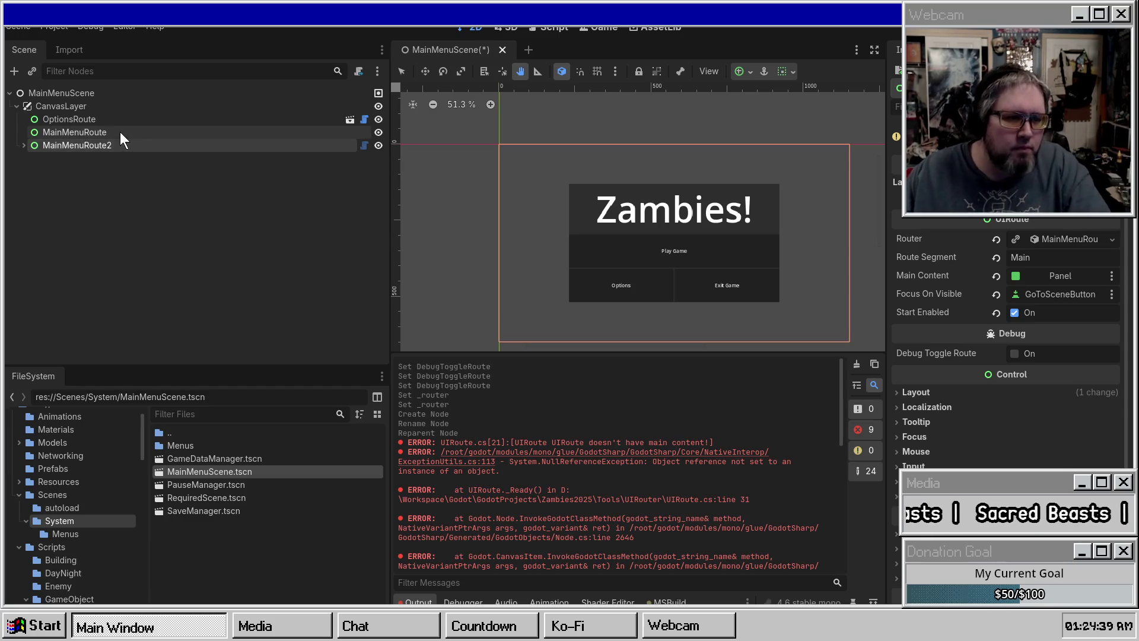
pyautogui.press('Delete')
pyautogui.press('Return')
# Step: Rename MainMenuRoute2 to MainMenuRoute, move it above OptionsRoute, and toggle Debug Toggle Route
pyautogui.doubleClick(116, 133)
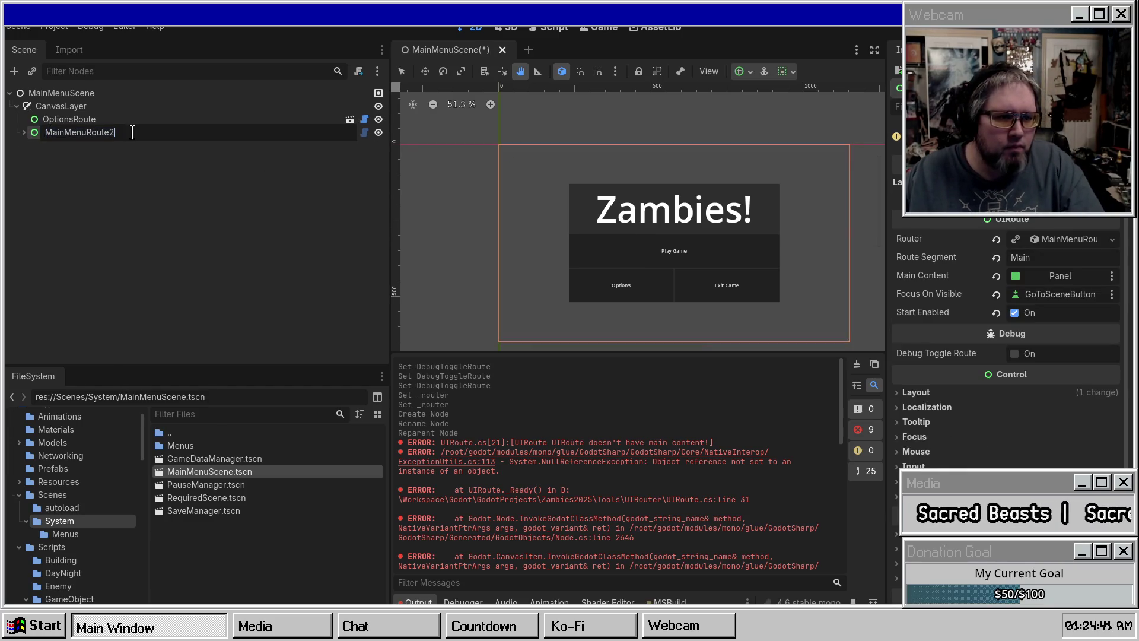
pyautogui.press('BackSpace')
pyautogui.press('Return')
pyautogui.moveTo(46, 132)
pyautogui.mouseDown()
pyautogui.moveTo(89, 137)
pyautogui.moveTo(101, 118)
pyautogui.mouseUp()
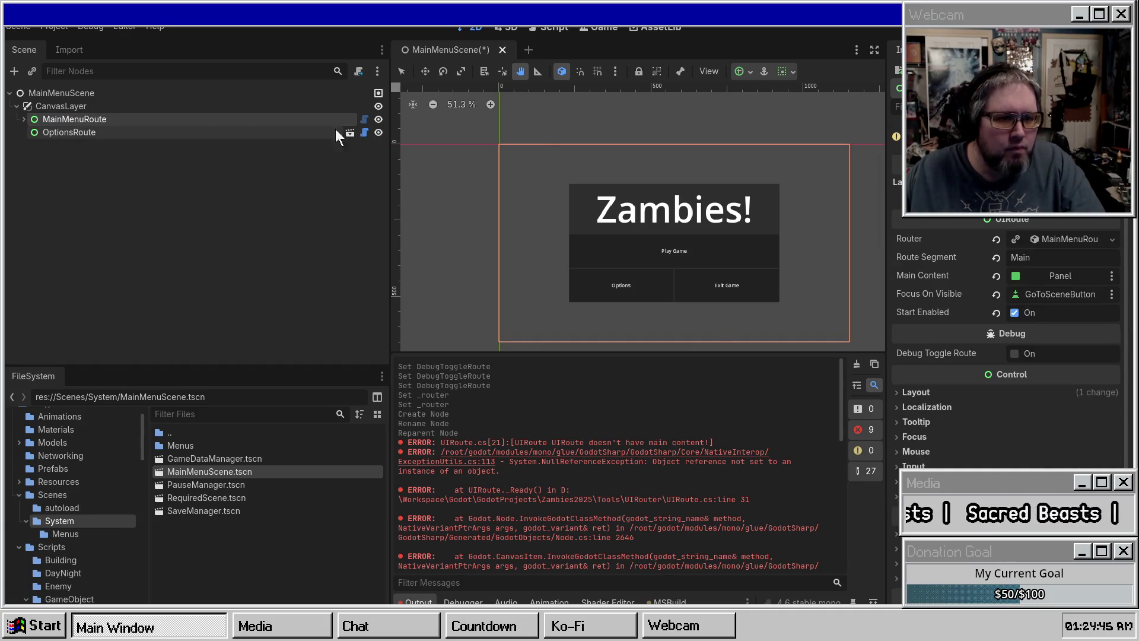
pyautogui.click(1032, 354)
pyautogui.click(1035, 351)
pyautogui.click(1036, 351)
pyautogui.click(1036, 351)
pyautogui.click(1035, 351)
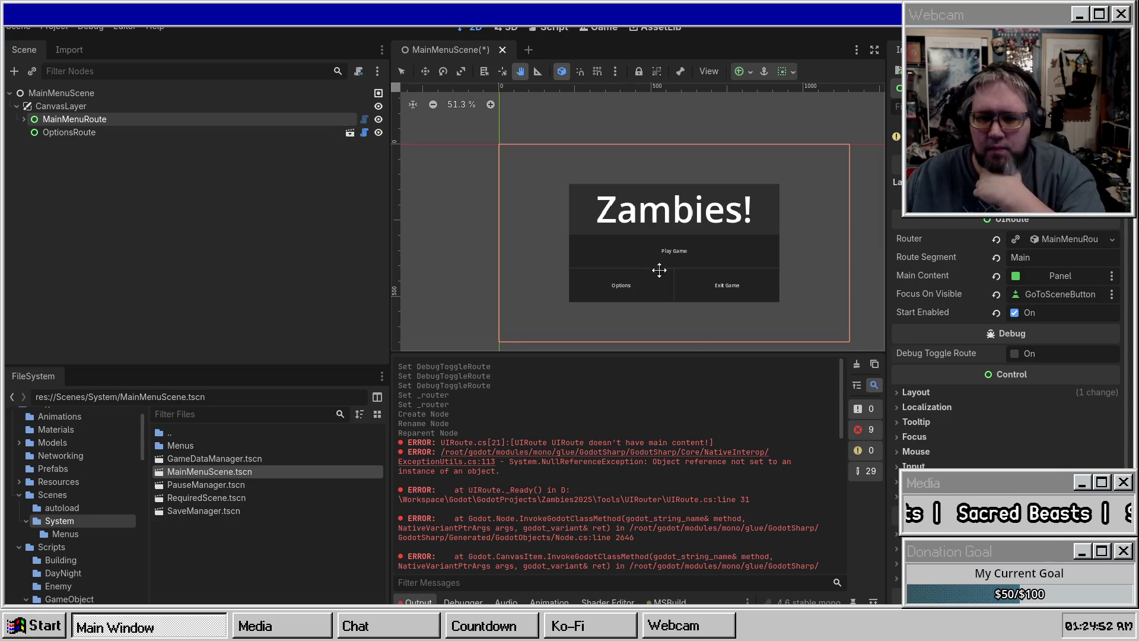
# Step: Delete the old OptionsButton node from the main menu's HBoxContainer
pyautogui.click(23, 119)
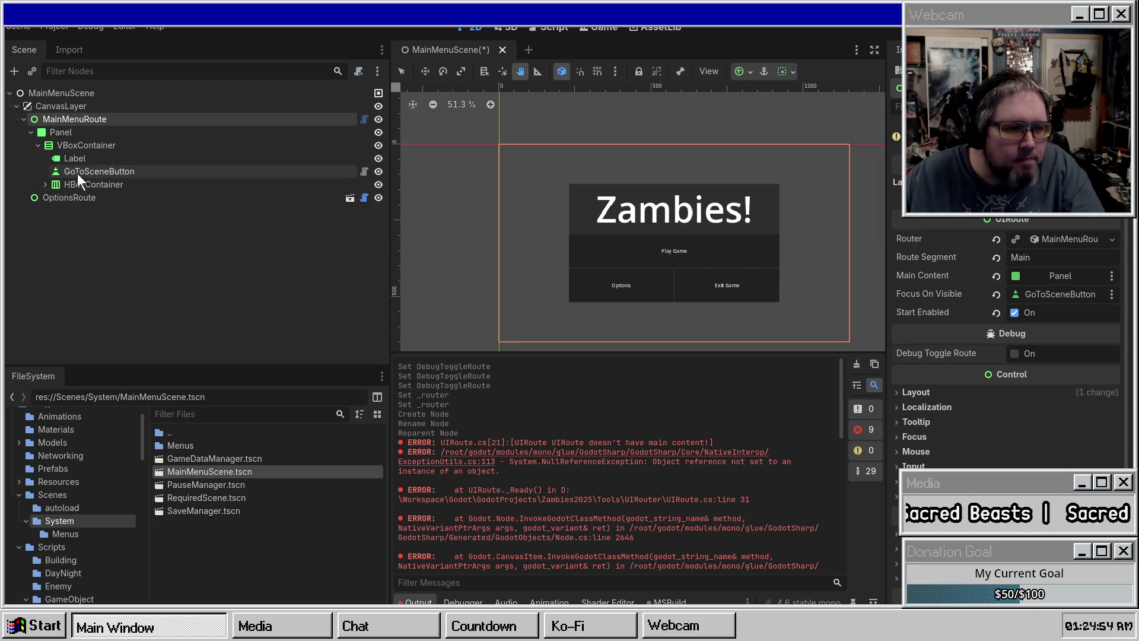
pyautogui.click(83, 199)
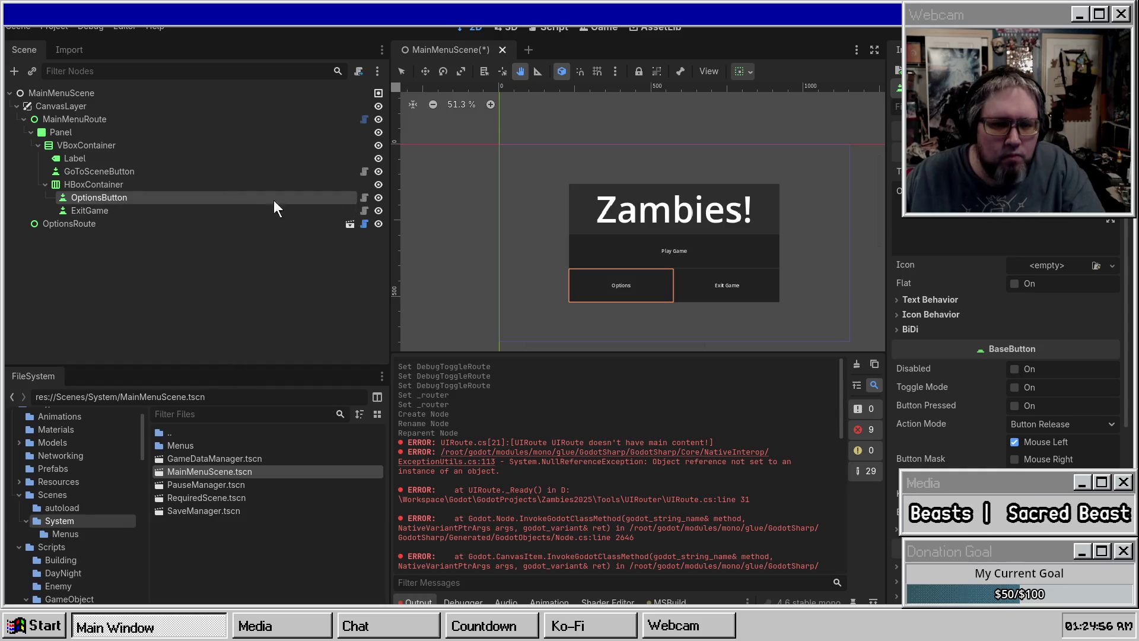
pyautogui.scroll(-3, 1040, 269)
pyautogui.scroll(3, 1040, 269)
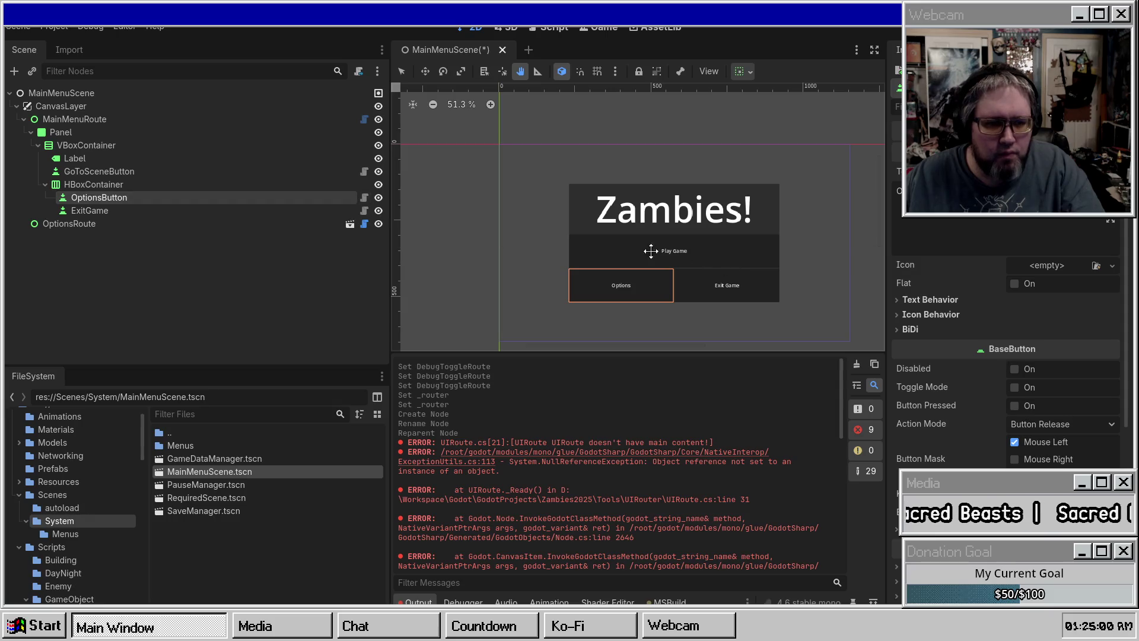
pyautogui.scroll(-5, 1097, 353)
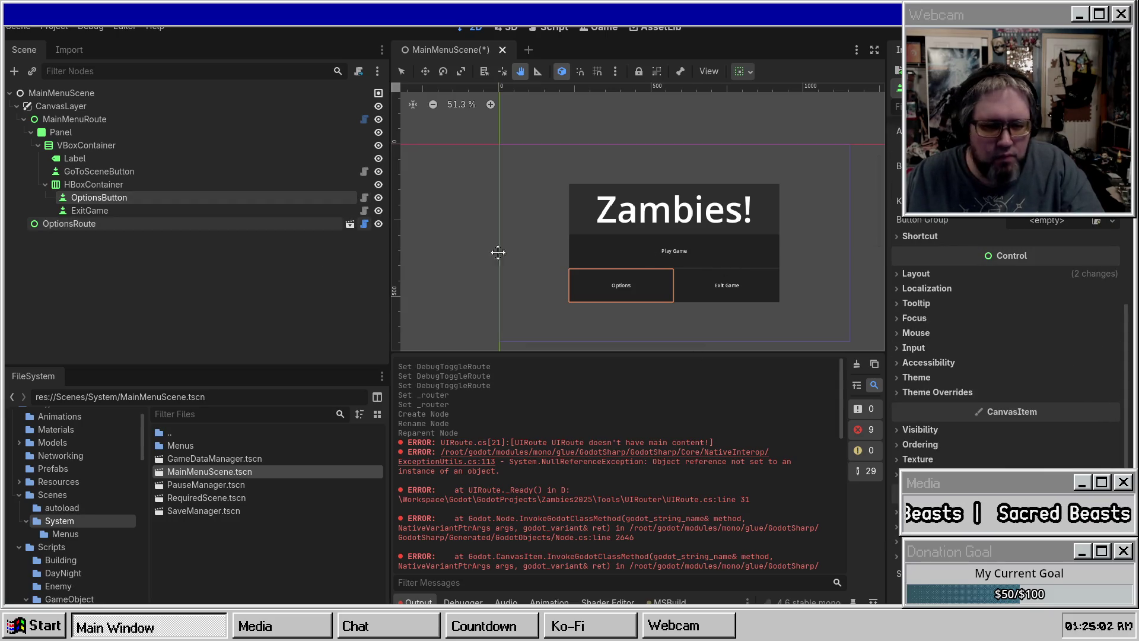
pyautogui.press('Delete')
# Step: Add a UIRouteOpenButton child to HBoxContainer, placed before ExitGame
pyautogui.rightClick(104, 186)
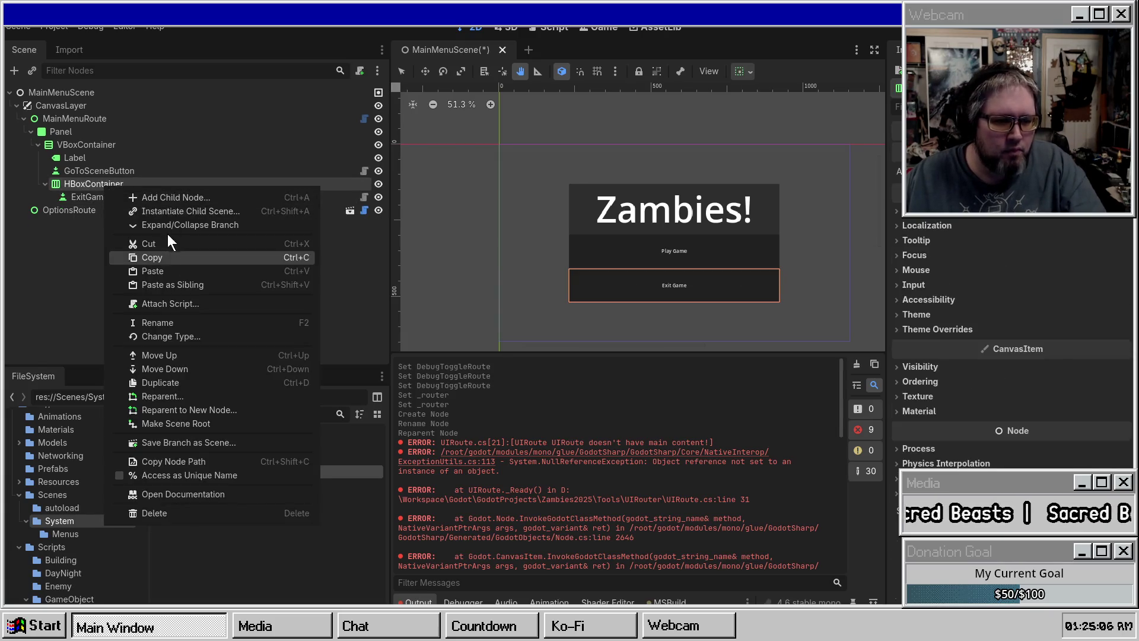
pyautogui.click(166, 195)
pyautogui.write('UIRout')
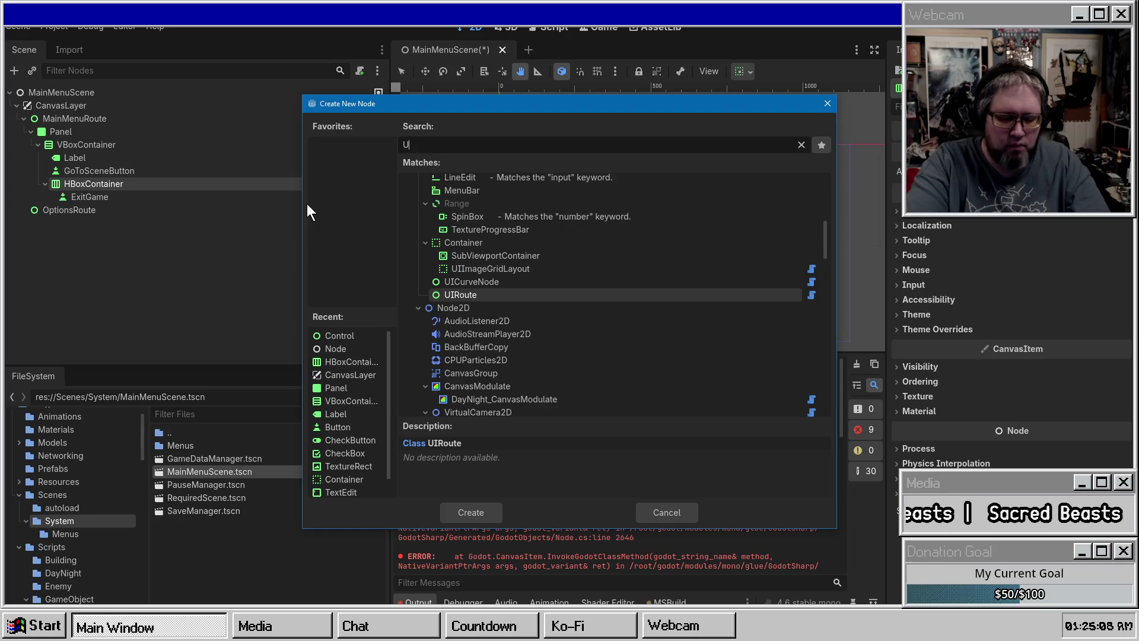
pyautogui.press('Up')
pyautogui.press('Up')
pyautogui.press('Up')
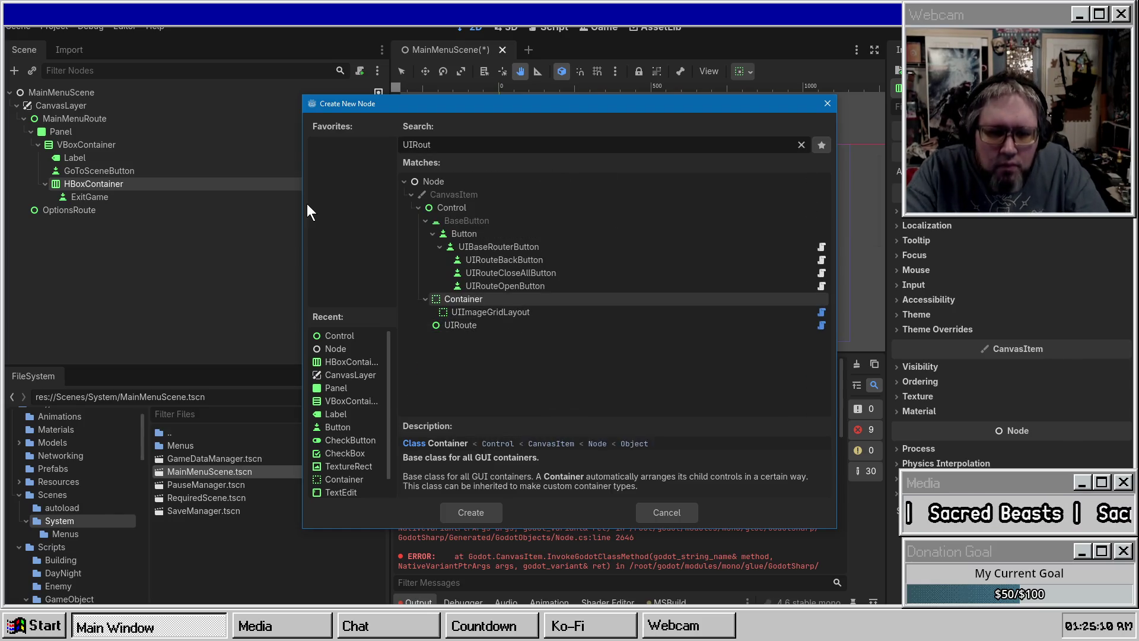
pyautogui.press('Return')
pyautogui.moveTo(88, 213); pyautogui.dragTo(107, 195)
# Step: Give the new button the text 'Options' and enable horizontal Expand
pyautogui.click(998, 295)
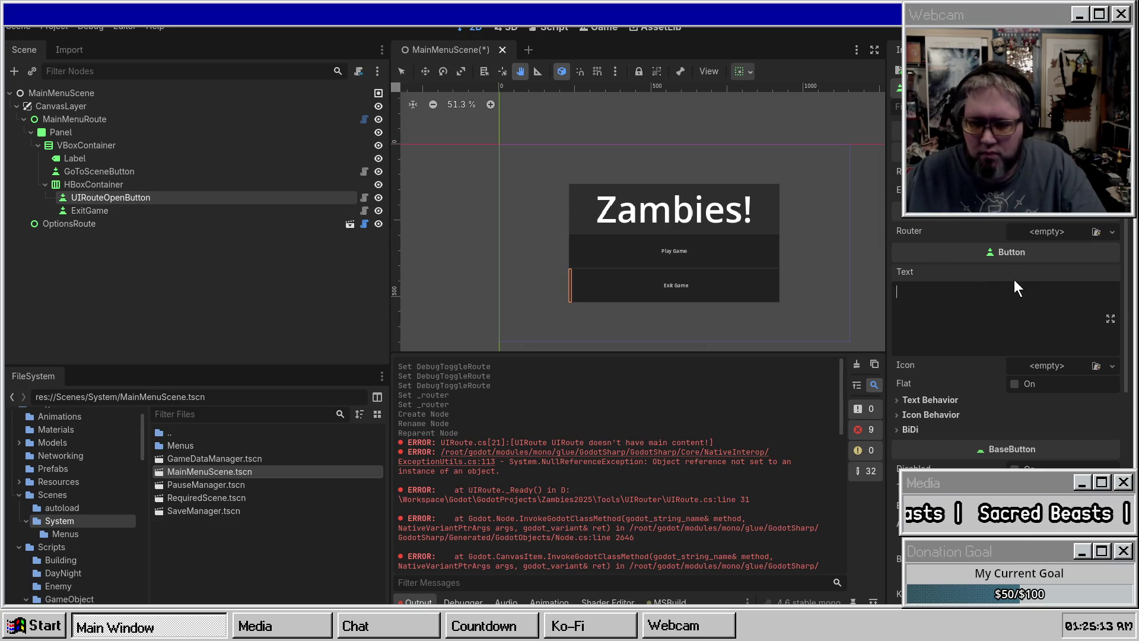
pyautogui.write('Options')
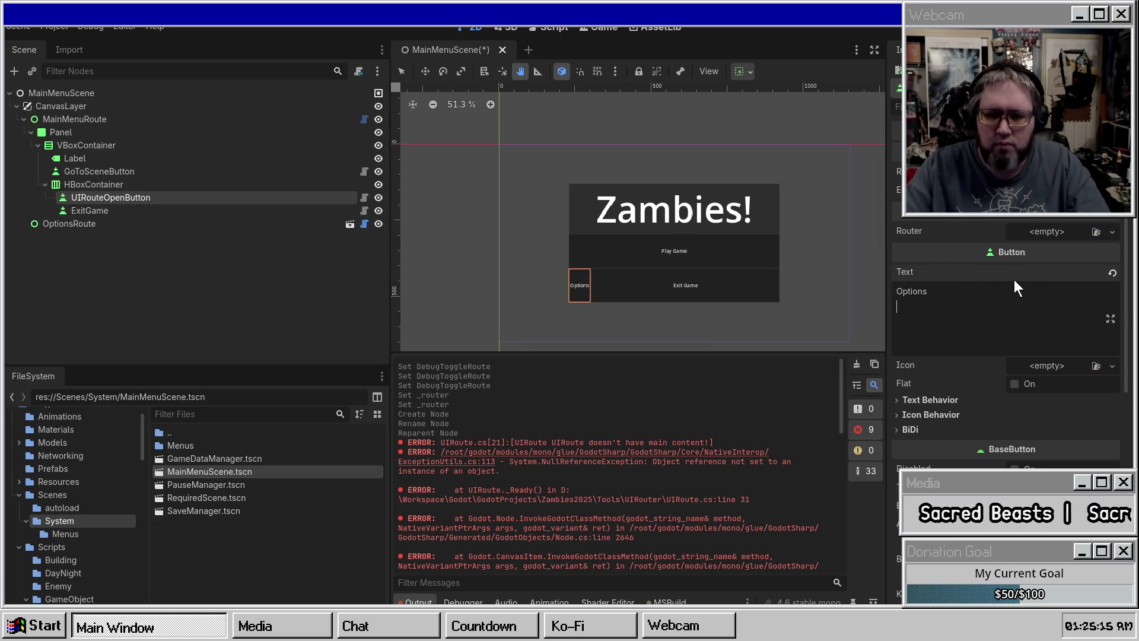
pyautogui.click(743, 72)
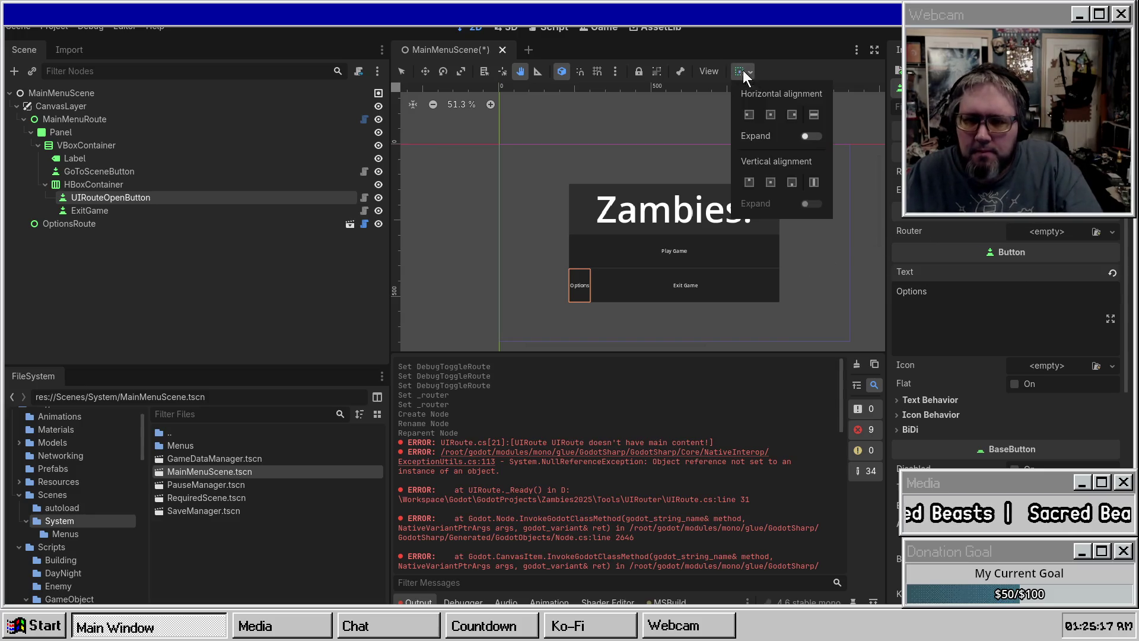
pyautogui.click(816, 138)
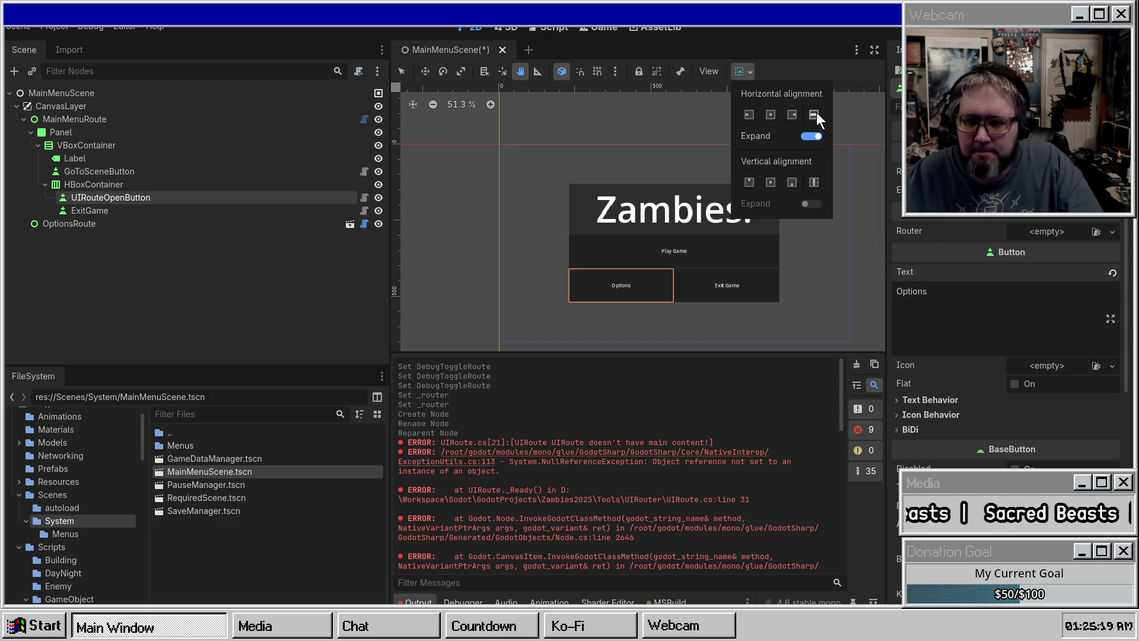
pyautogui.click(980, 282)
# Step: Assign MainMenuRouter.tres as the button's Router and save the scene
pyautogui.click(1044, 230)
pyautogui.click(1052, 268)
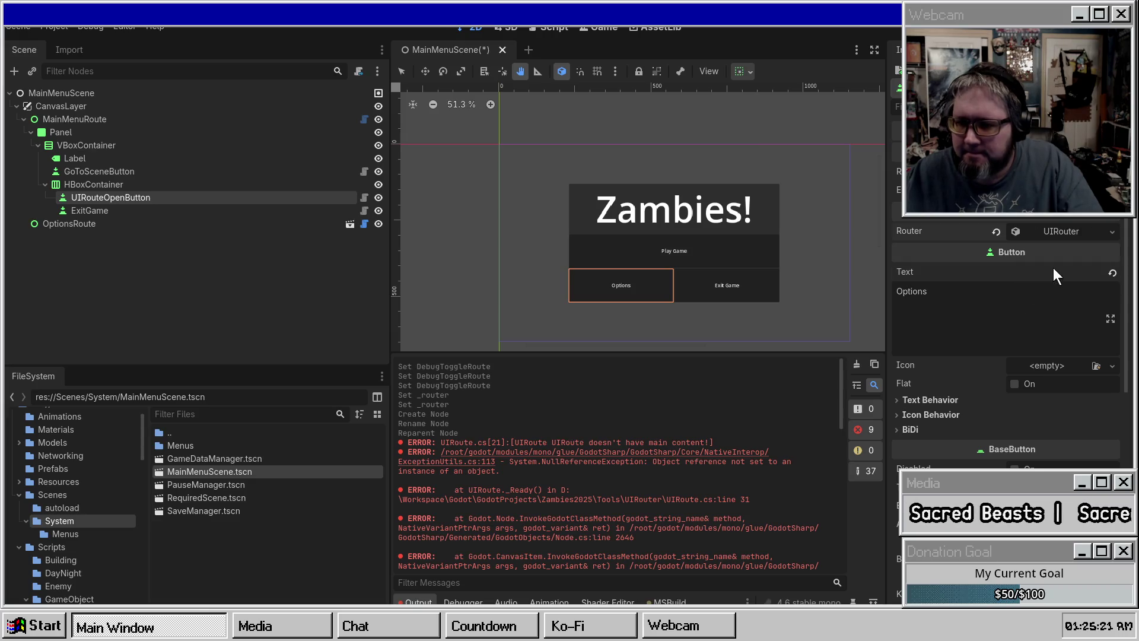
pyautogui.click(1015, 231)
pyautogui.click(1068, 283)
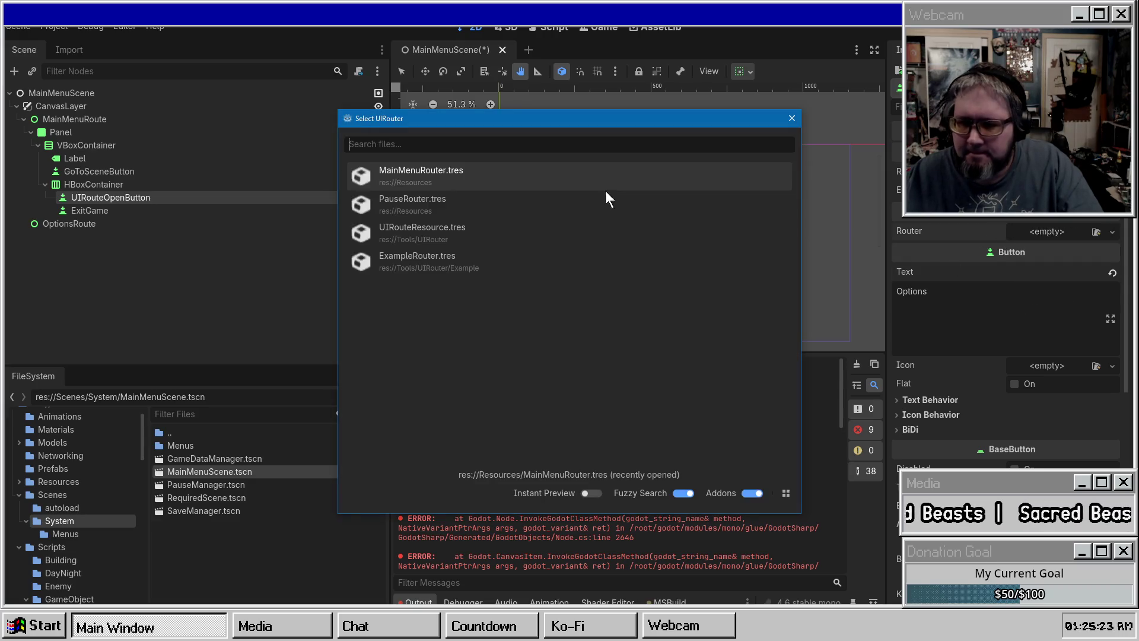
pyautogui.doubleClick(442, 181)
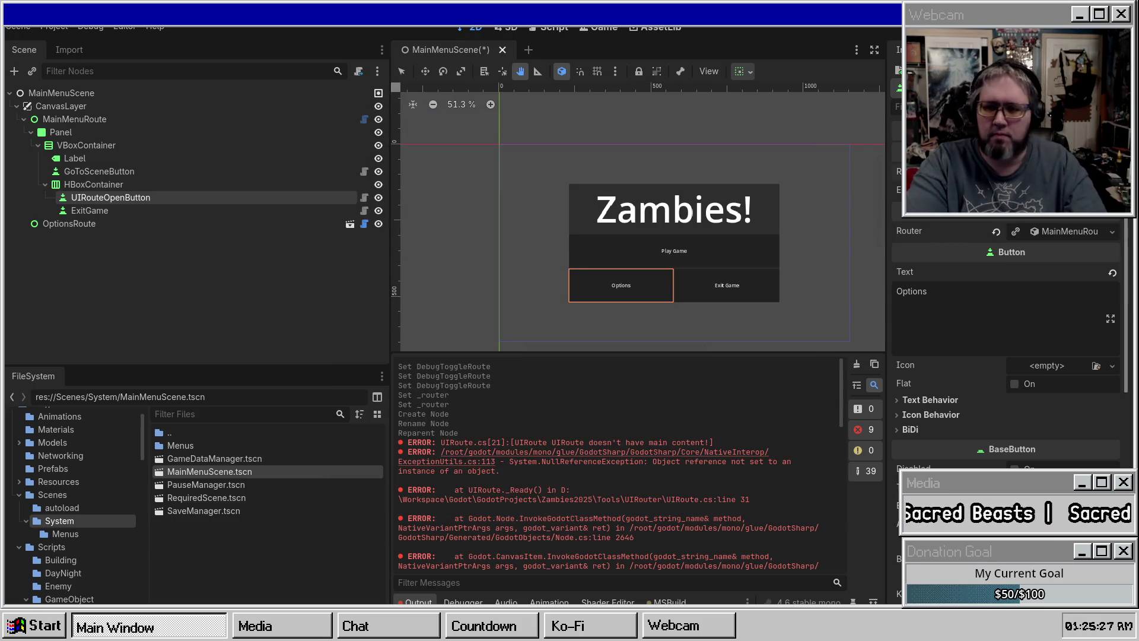
pyautogui.hotkey('ctrl', 's')
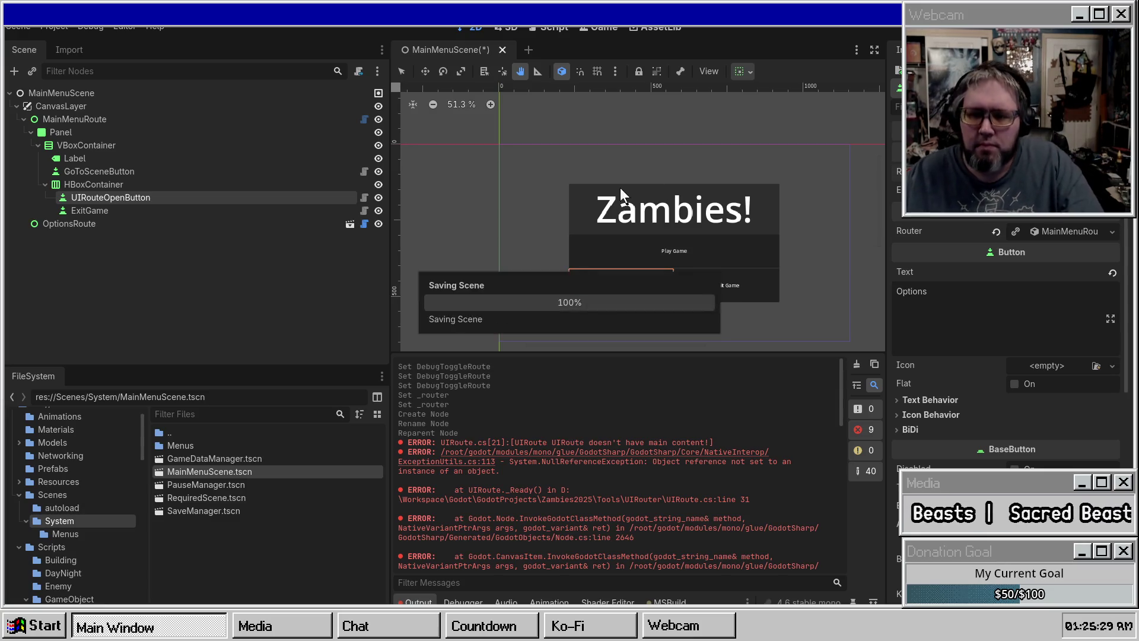
# Step: Review the OptionsRoute node's settings, then build and run the game
pyautogui.click(88, 224)
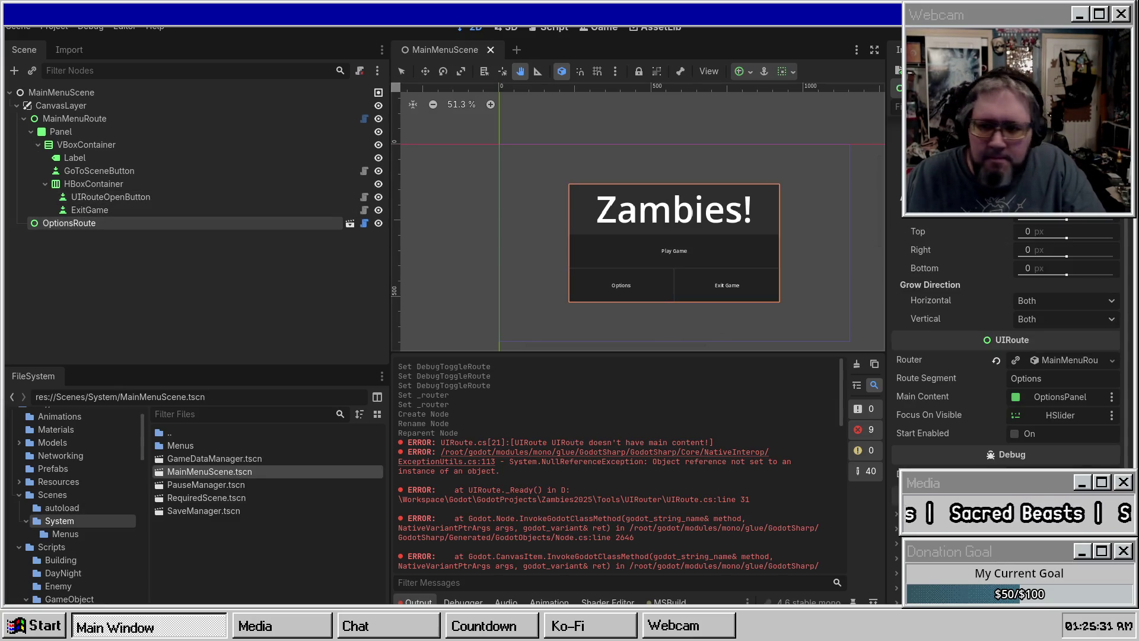
pyautogui.scroll(3, 1013, 221)
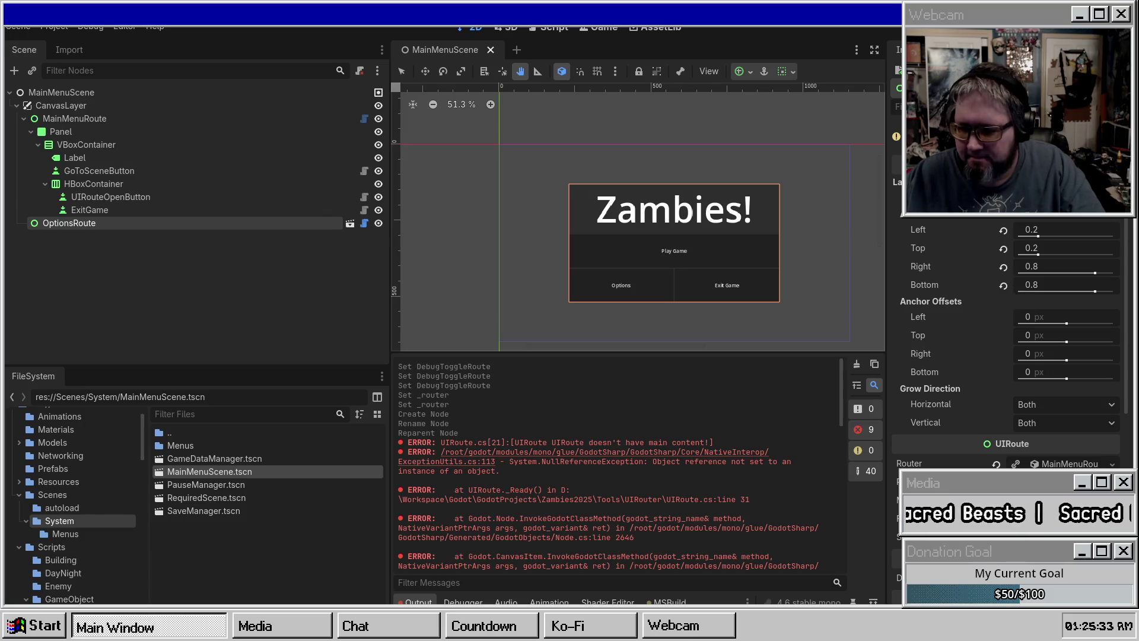
pyautogui.scroll(-3, 959, 401)
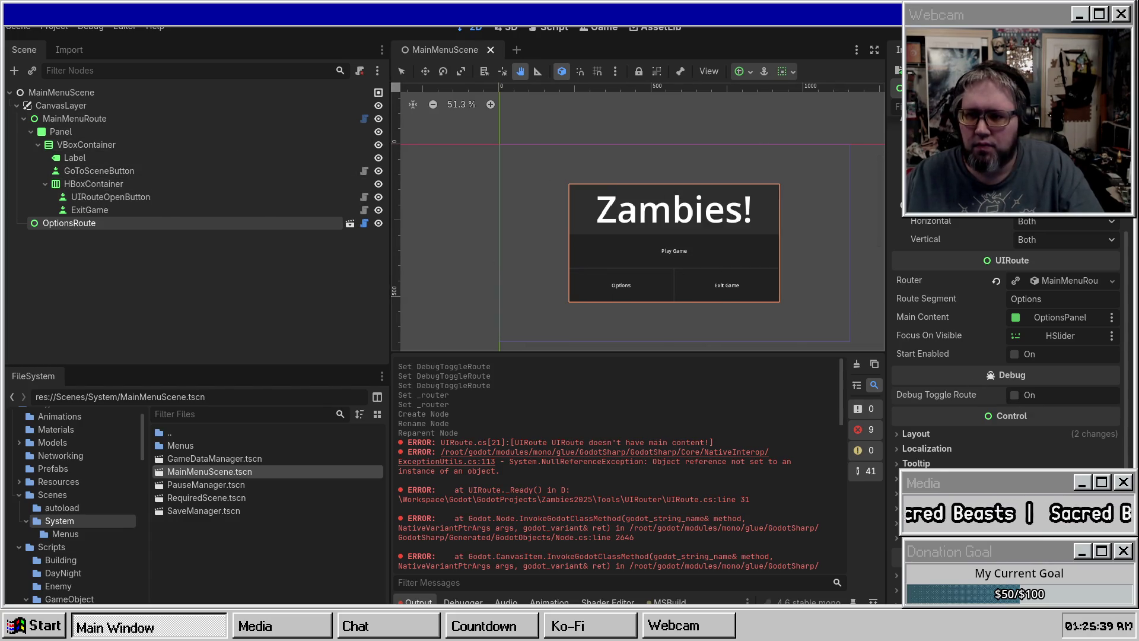
pyautogui.press('F5')
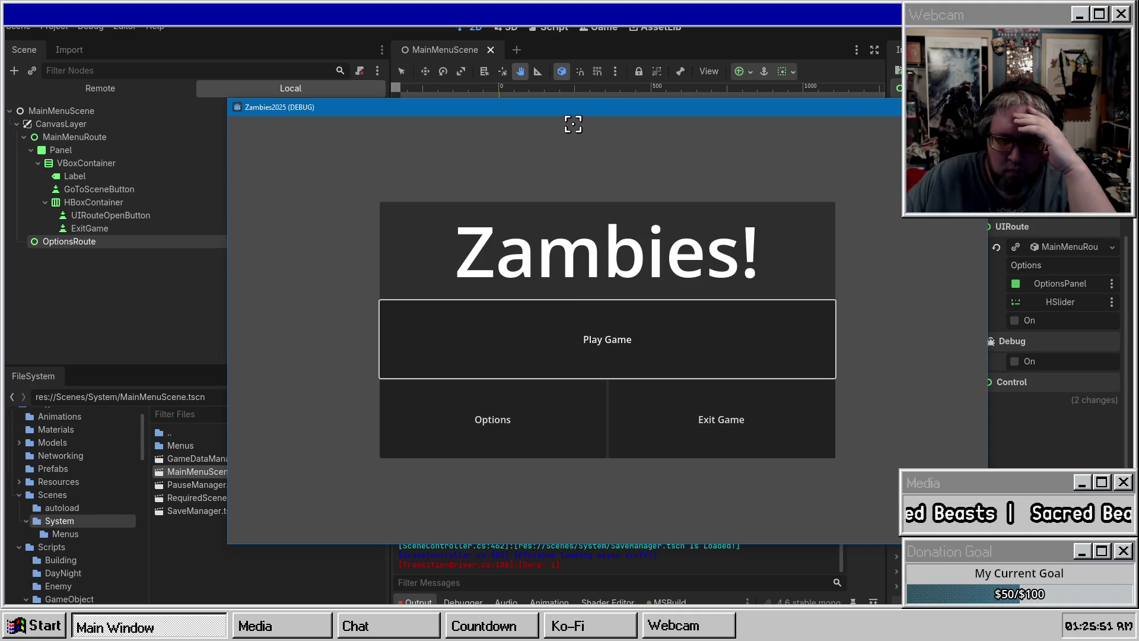
pyautogui.press('F8')
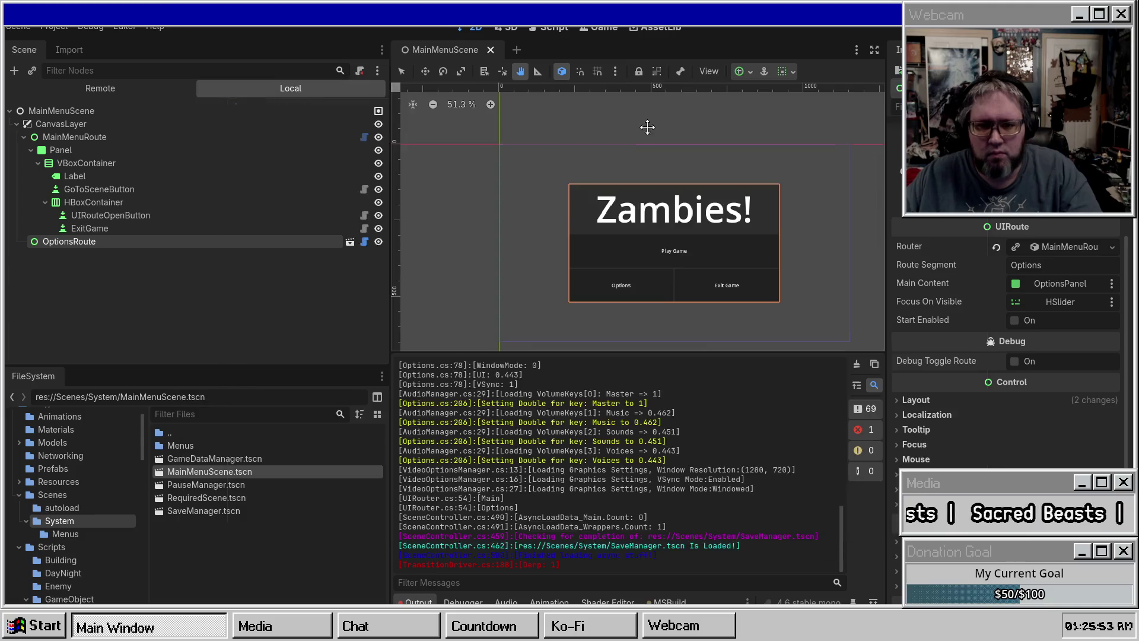
pyautogui.press('F5')
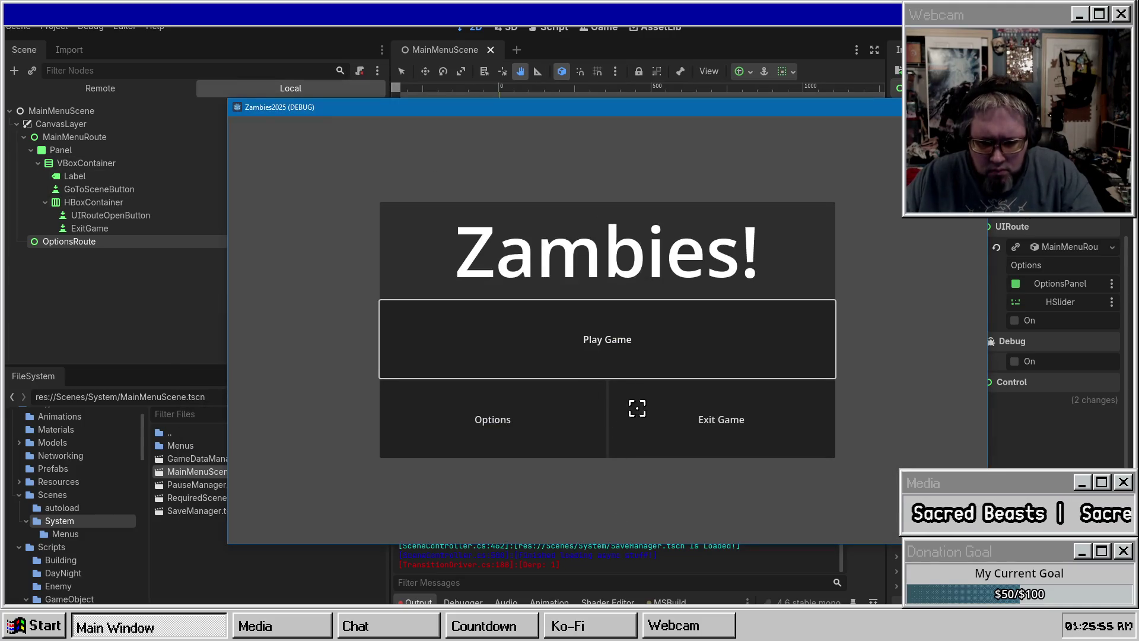
pyautogui.press('Down')
pyautogui.press('Up')
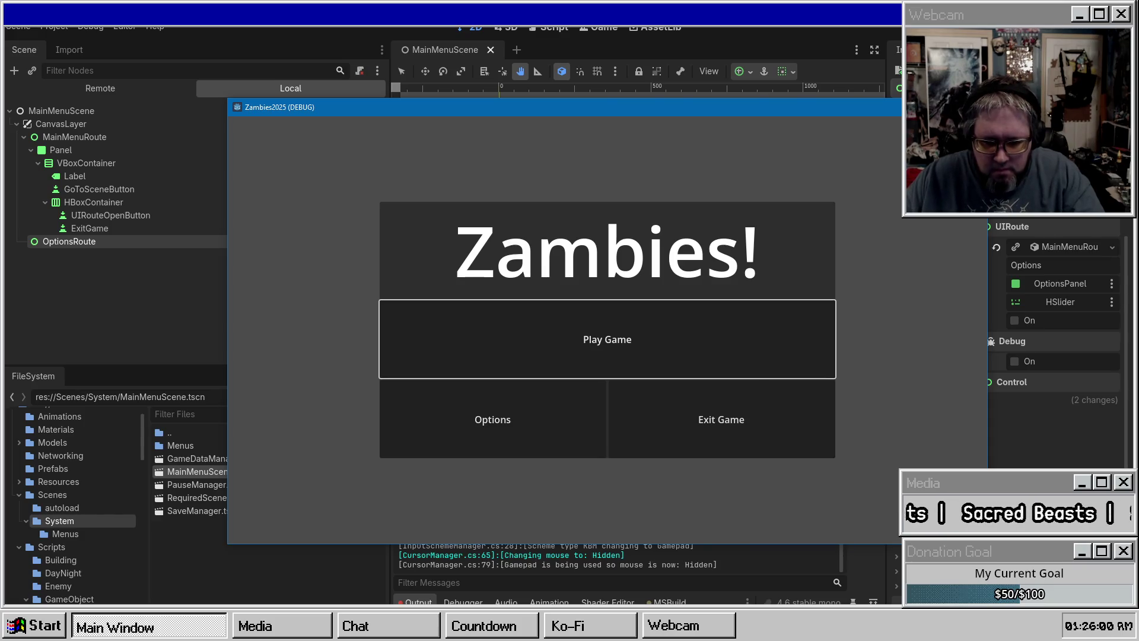
pyautogui.press('F8')
pyautogui.press('F5')
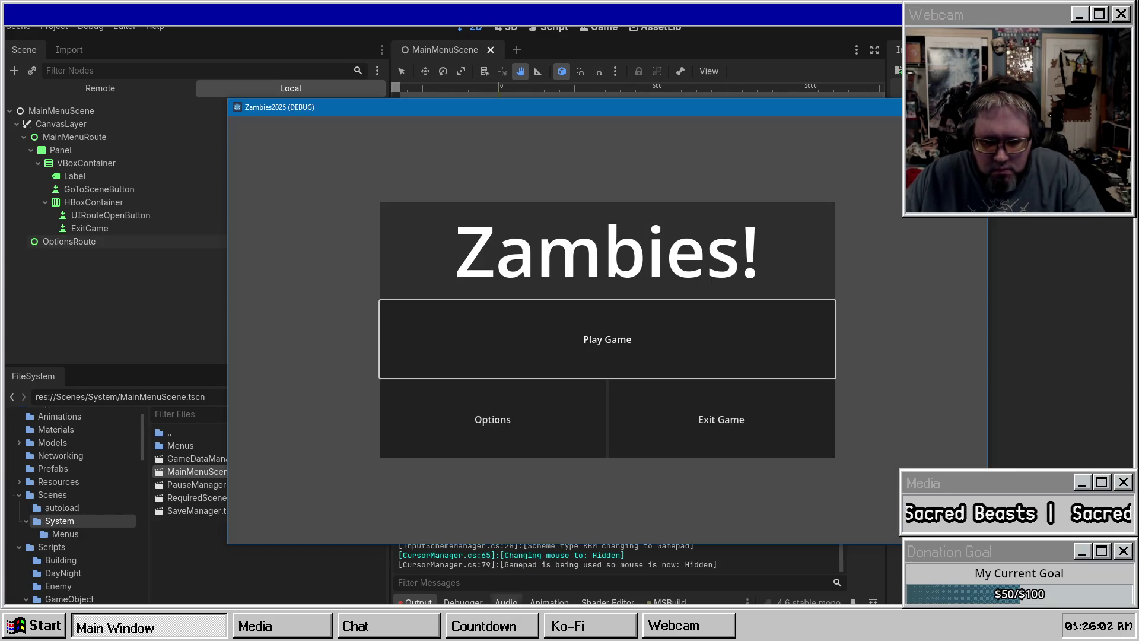
pyautogui.press('Down')
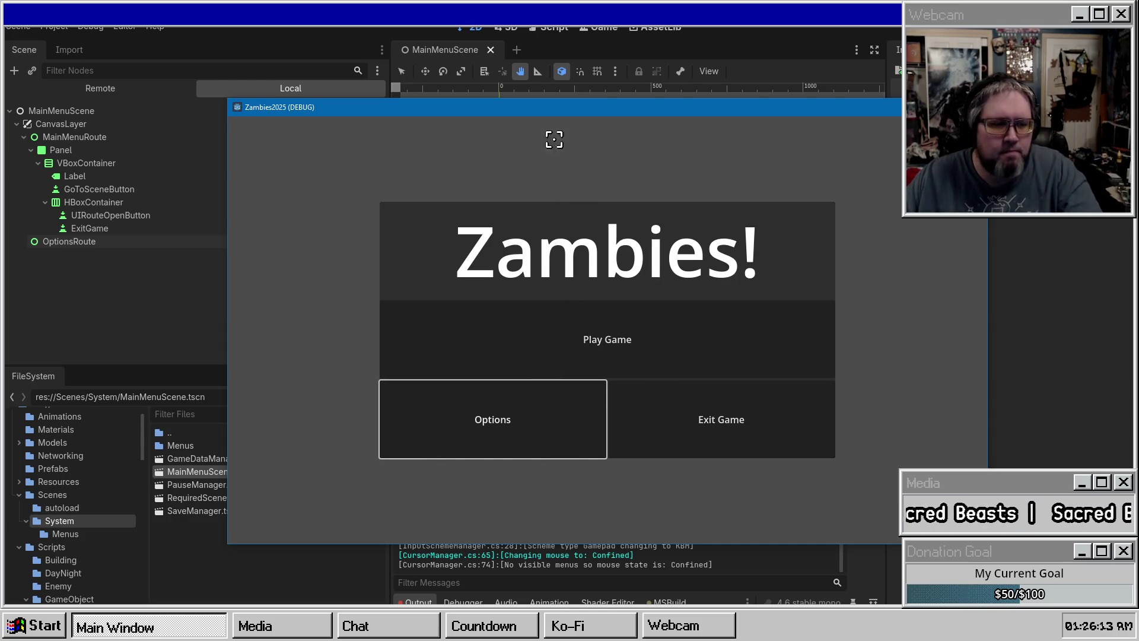
pyautogui.press('F8')
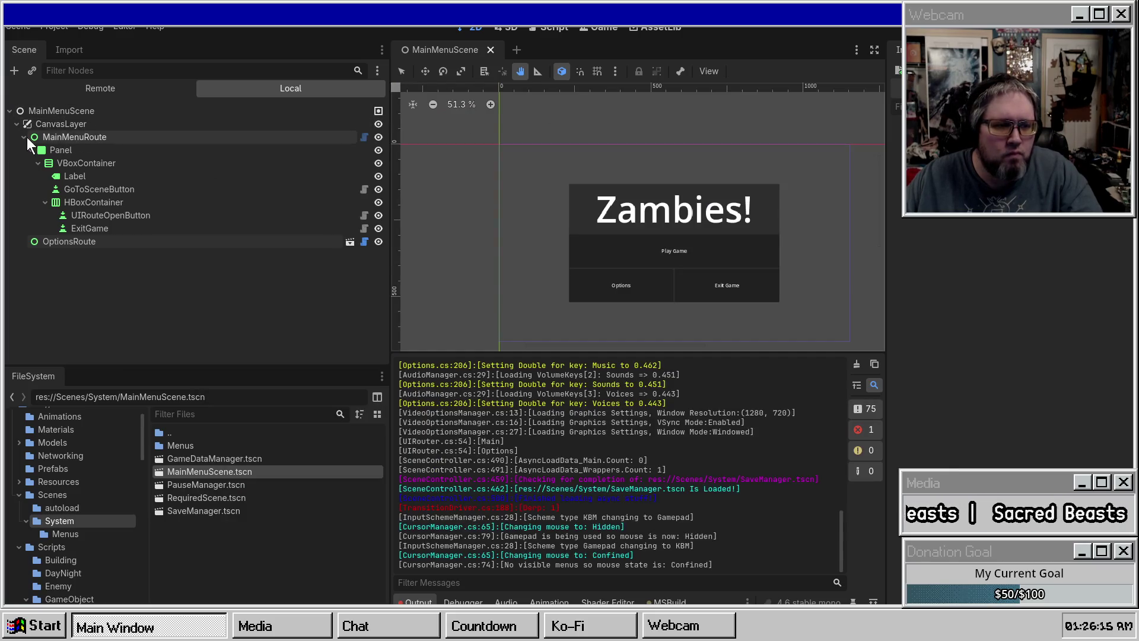
pyautogui.click(45, 239)
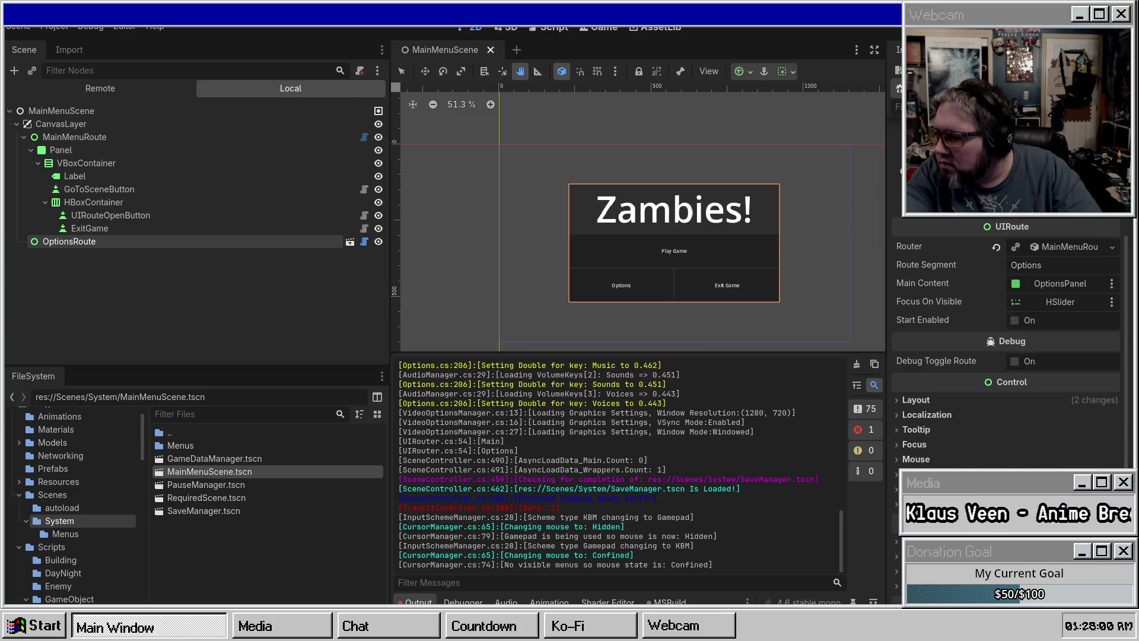
pyautogui.scroll(-1, 925, 363)
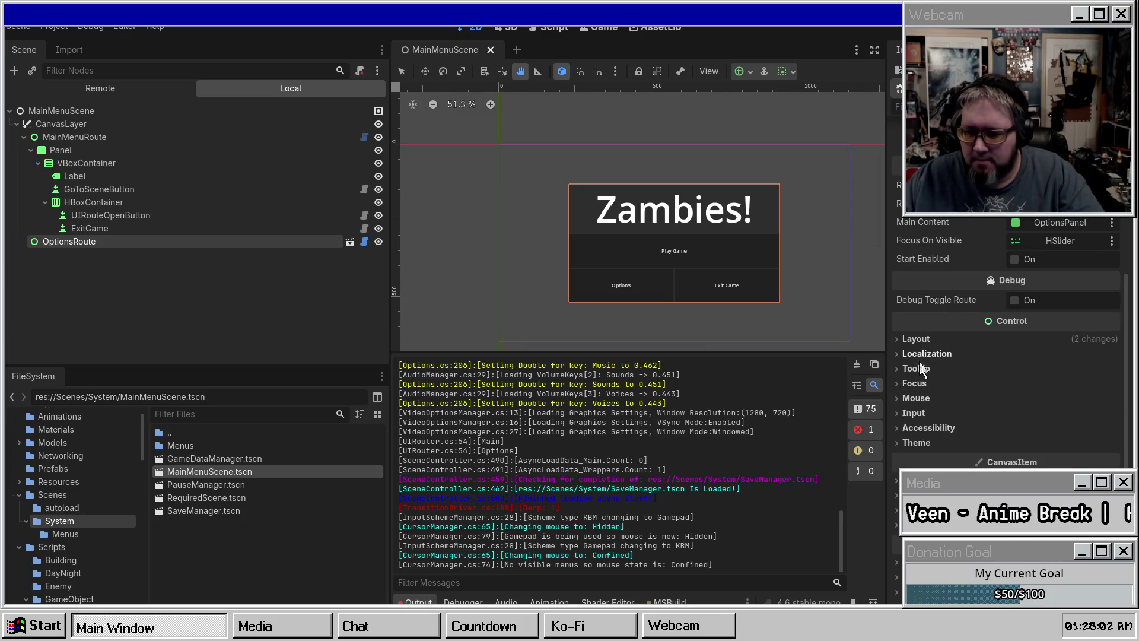
# Step: Review OptionsRoute's Input and Mouse properties, save MainMenuScene, and relaunch the game
pyautogui.scroll(-1, 926, 414)
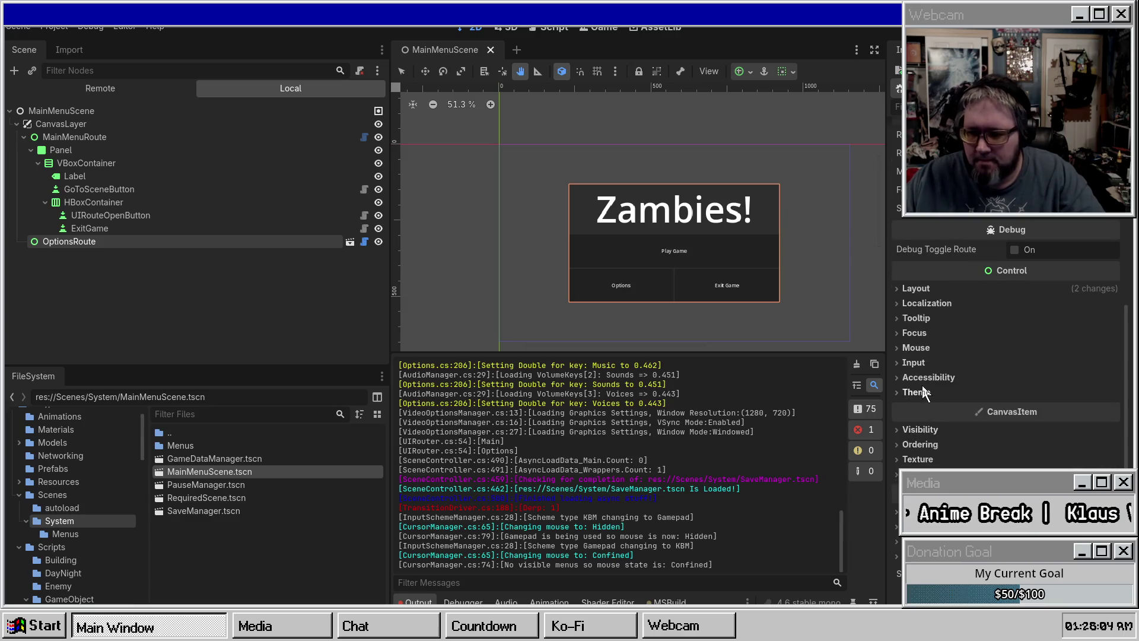
pyautogui.click(920, 363)
pyautogui.click(915, 347)
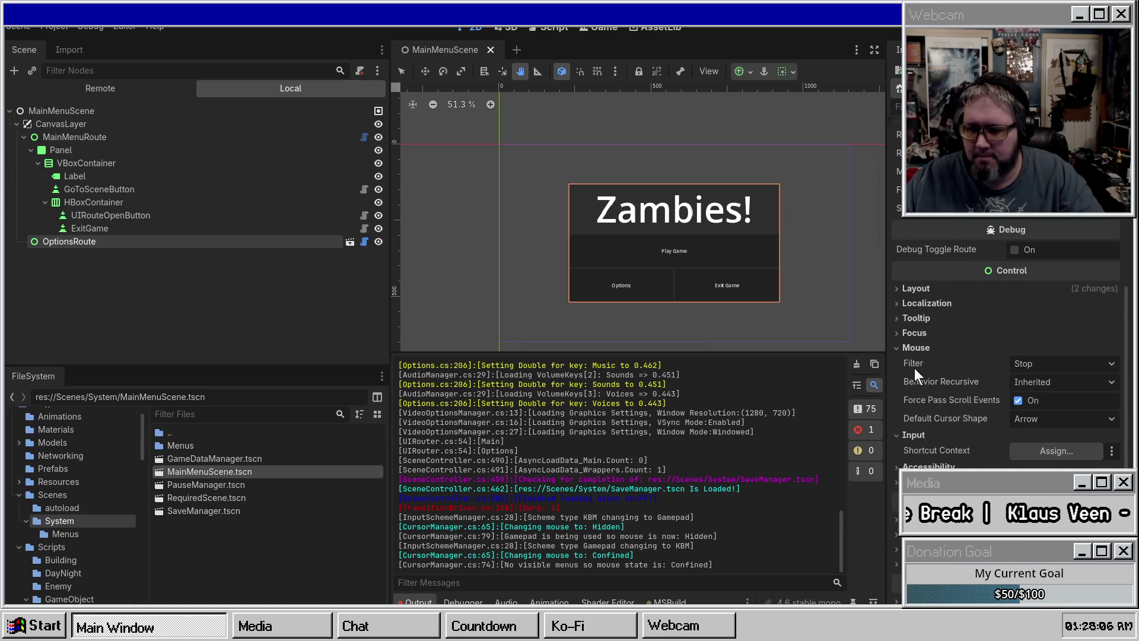
pyautogui.click(917, 349)
pyautogui.click(910, 363)
pyautogui.hotkey('ctrl', 's')
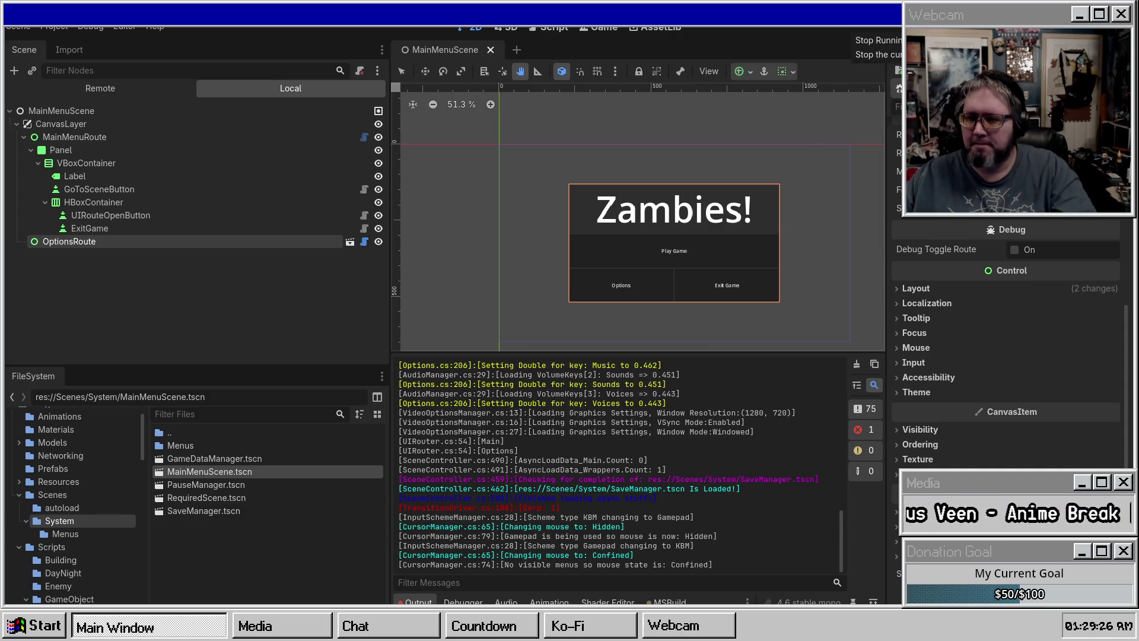
pyautogui.press('F5')
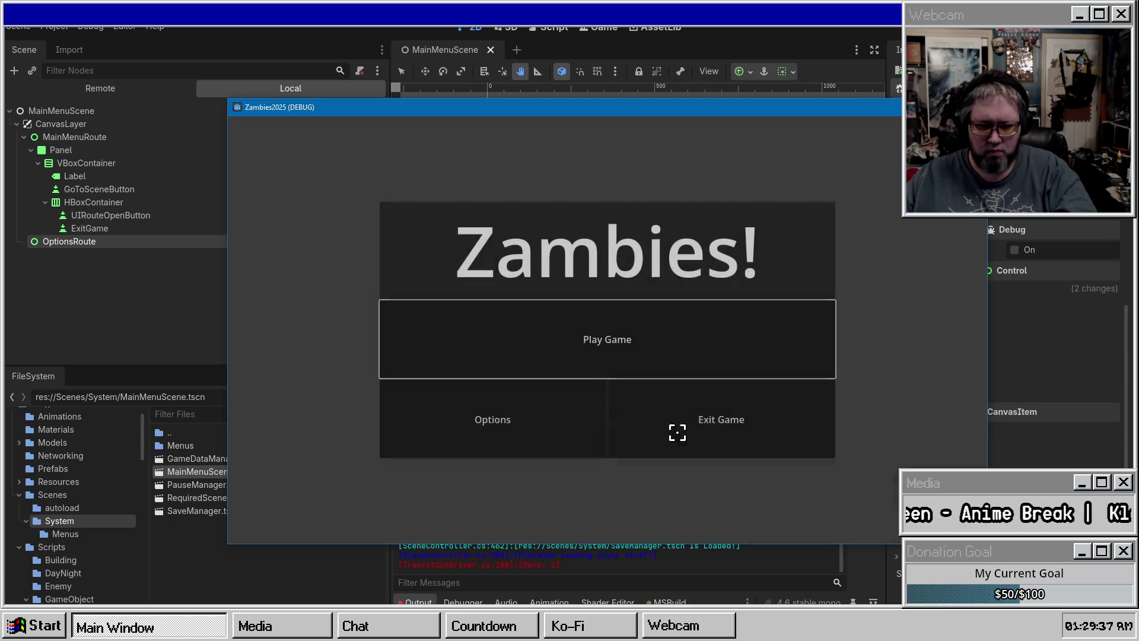
# Step: Choose Options on the Zambies! main menu, get a blank grey screen, then rerun the game
pyautogui.click(496, 433)
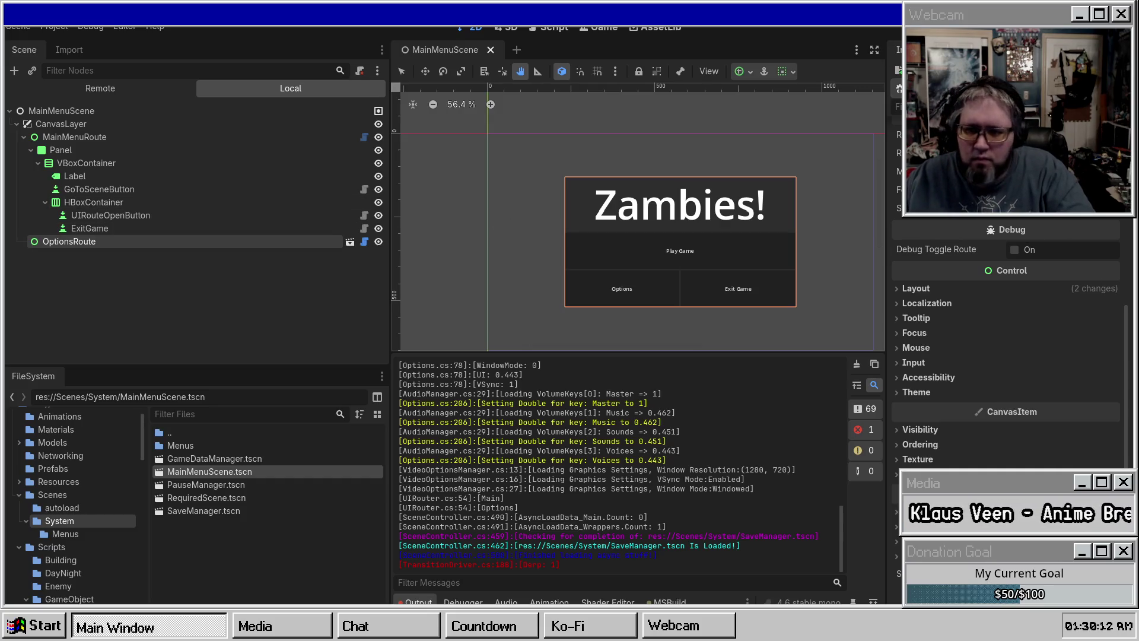
pyautogui.press('F5')
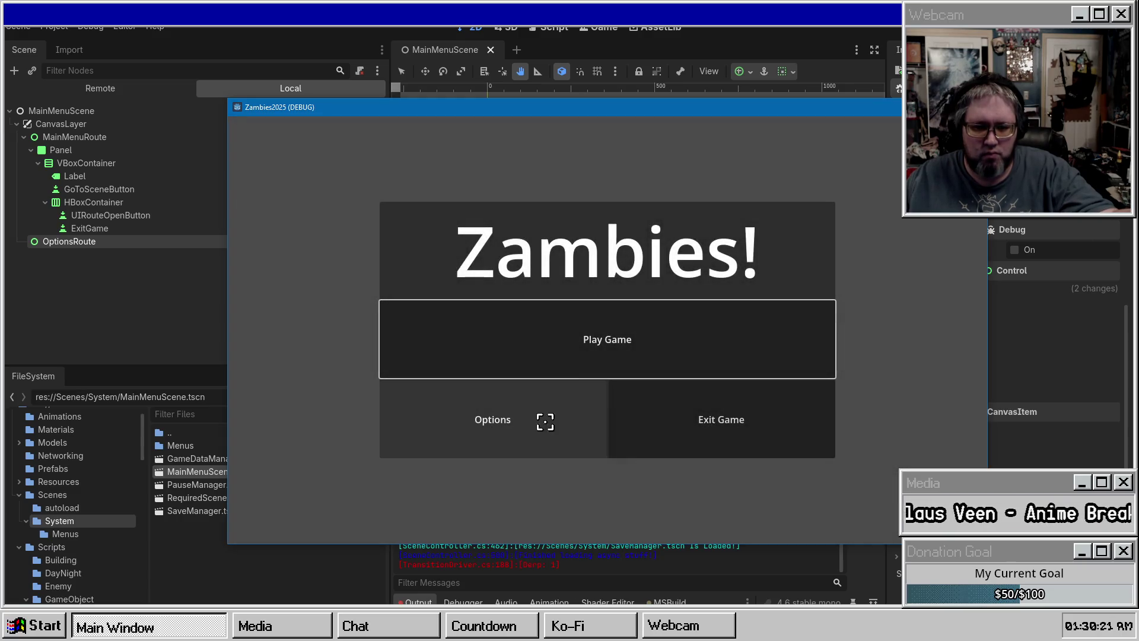
# Step: Open Options from the main menu to see the volume sliders, then stop the game
pyautogui.click(529, 426)
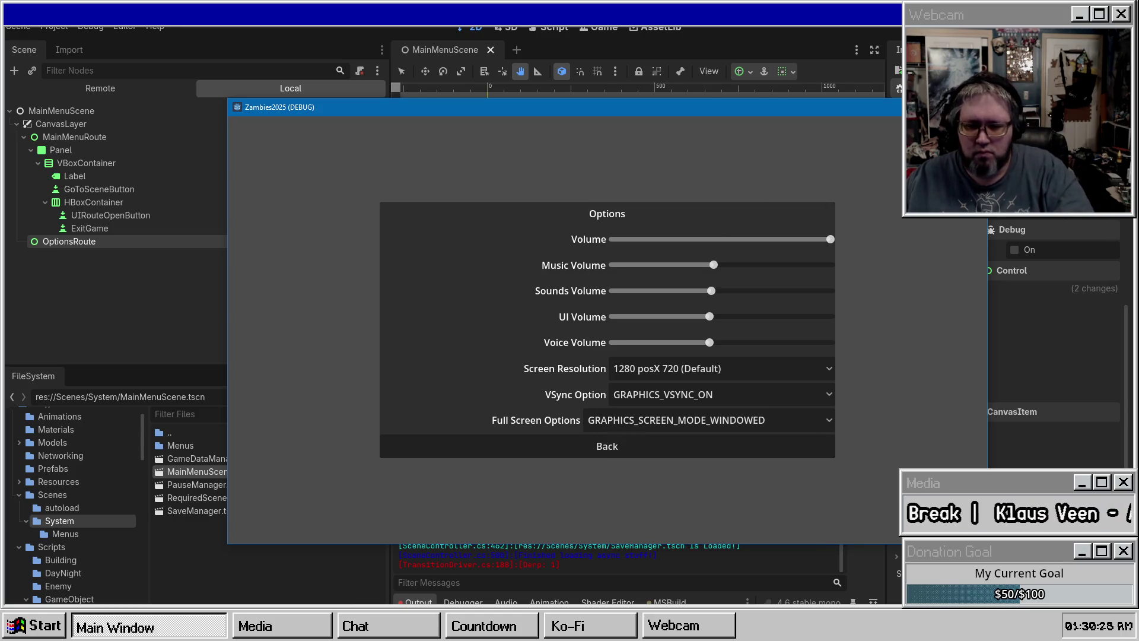
pyautogui.press('F8')
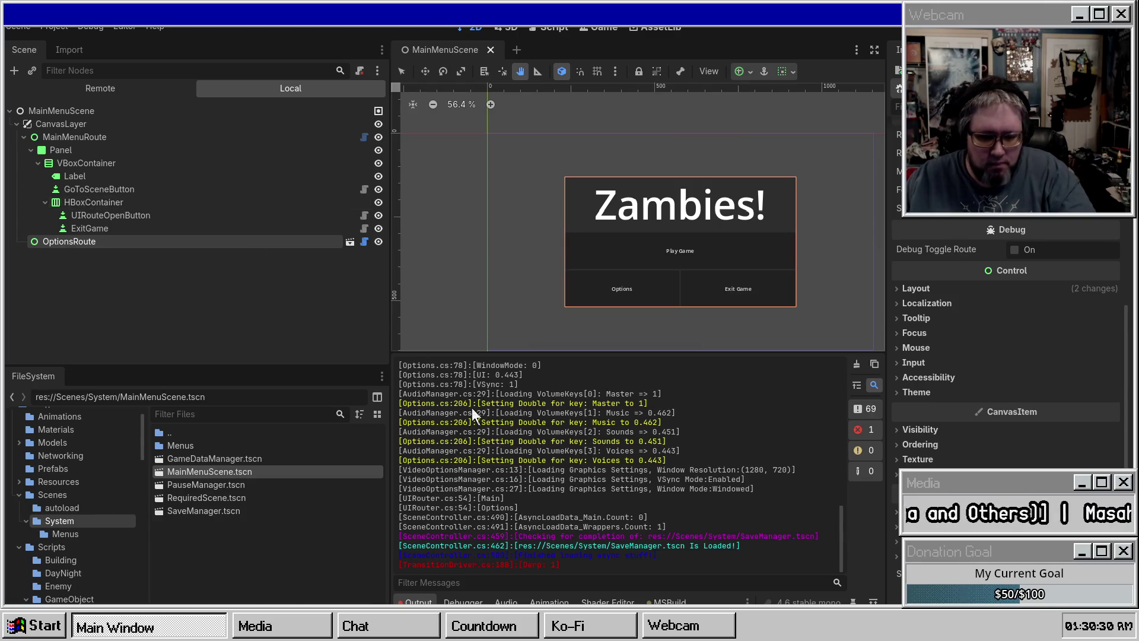
# Step: Open the options_route scene and expand OptionsPanel down to its VBoxContainer children
pyautogui.click(349, 242)
pyautogui.click(10, 111)
pyautogui.click(16, 124)
pyautogui.scroll(-3, 18, 130)
pyautogui.scroll(3, 18, 130)
pyautogui.keyDown('shift'); pyautogui.click(24, 137); pyautogui.keyUp('shift')
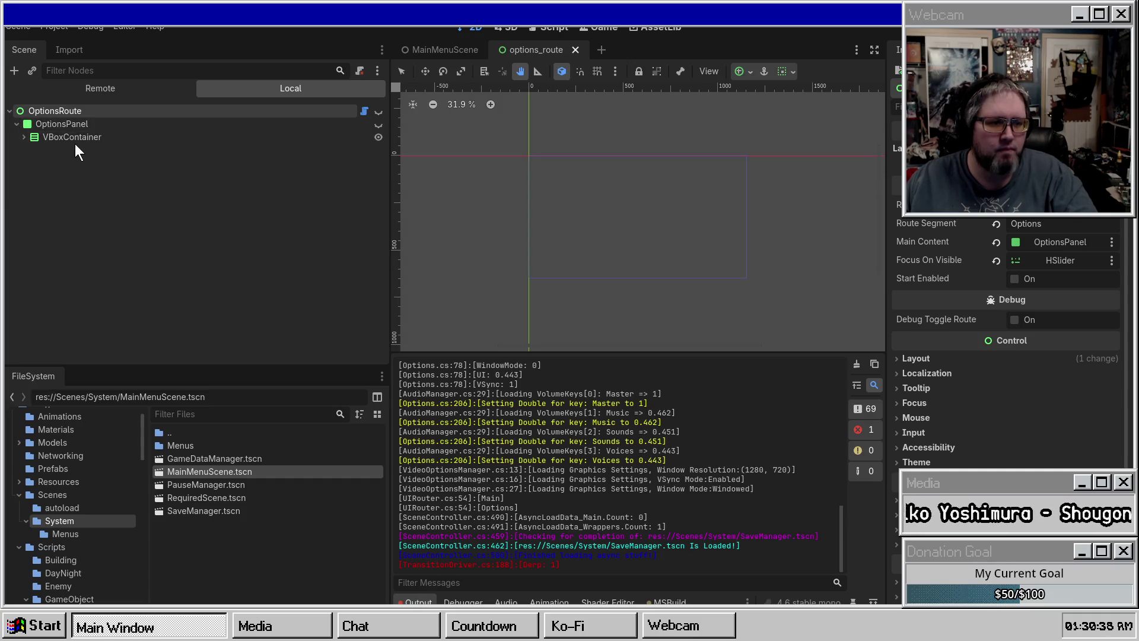
pyautogui.click(23, 137)
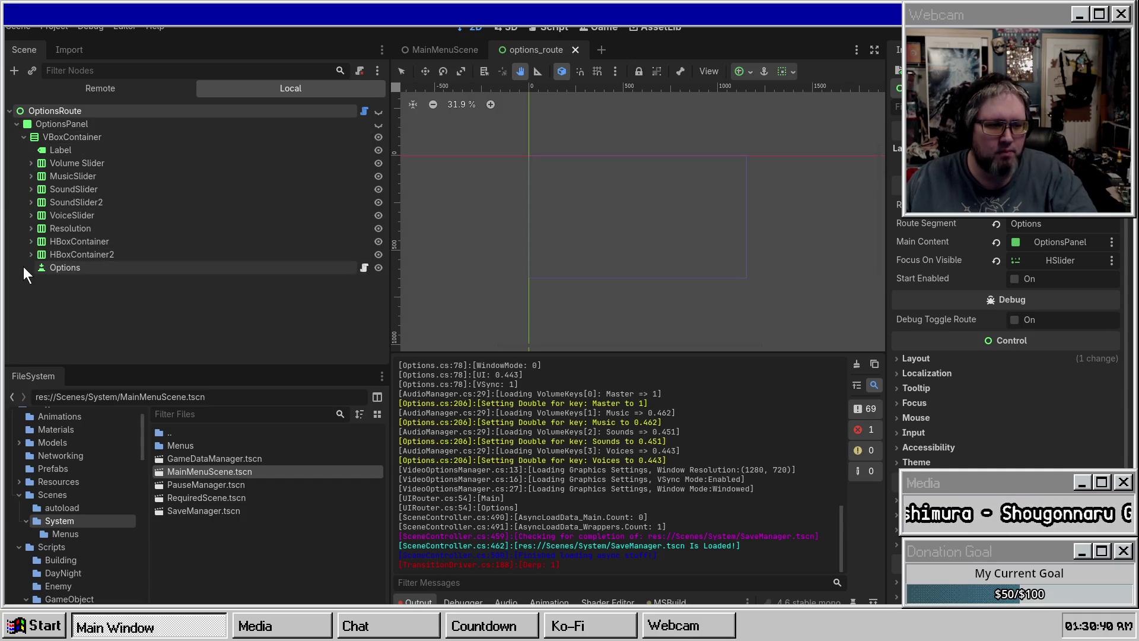
# Step: Select the Options back button and open its UIRouteBackButton.cs script
pyautogui.click(98, 269)
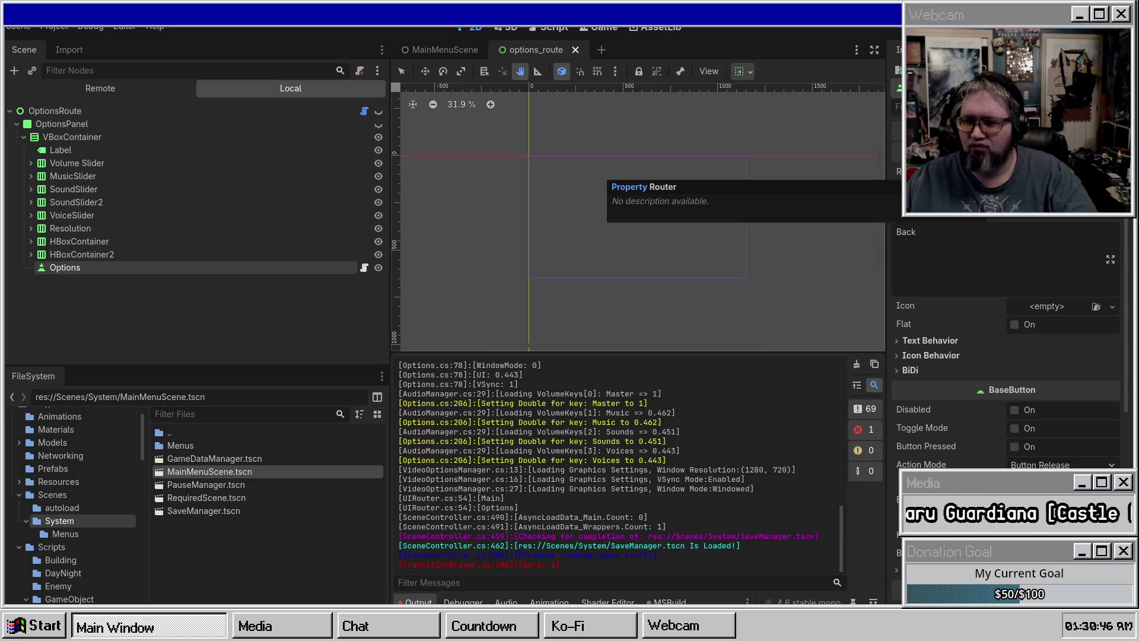
pyautogui.scroll(-5, 1017, 437)
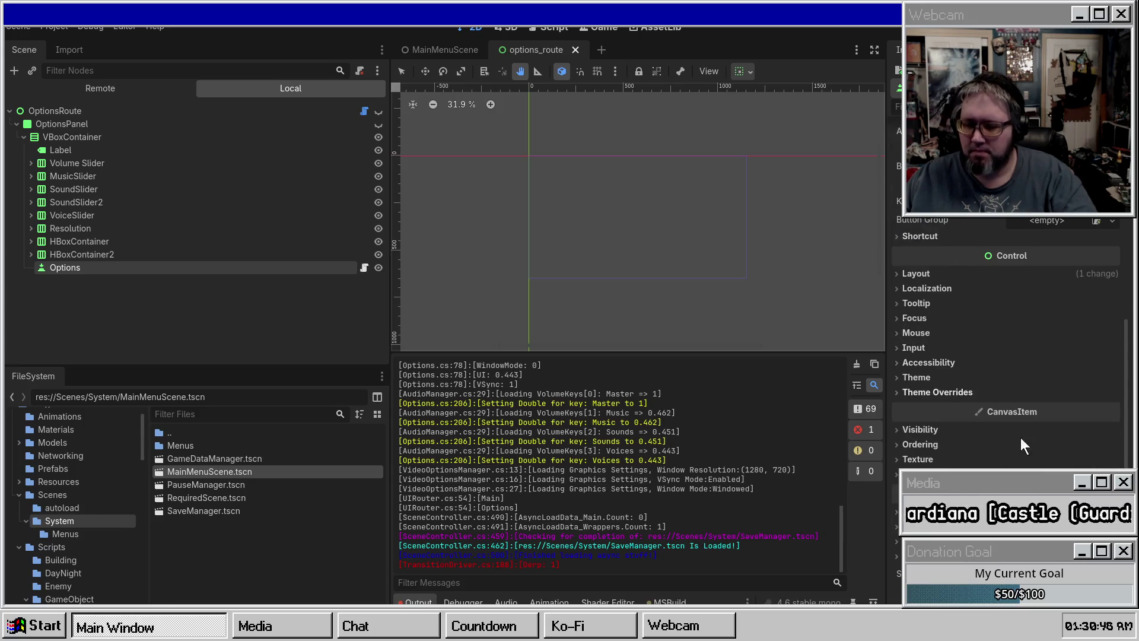
pyautogui.click(1112, 573)
pyautogui.click(1044, 558)
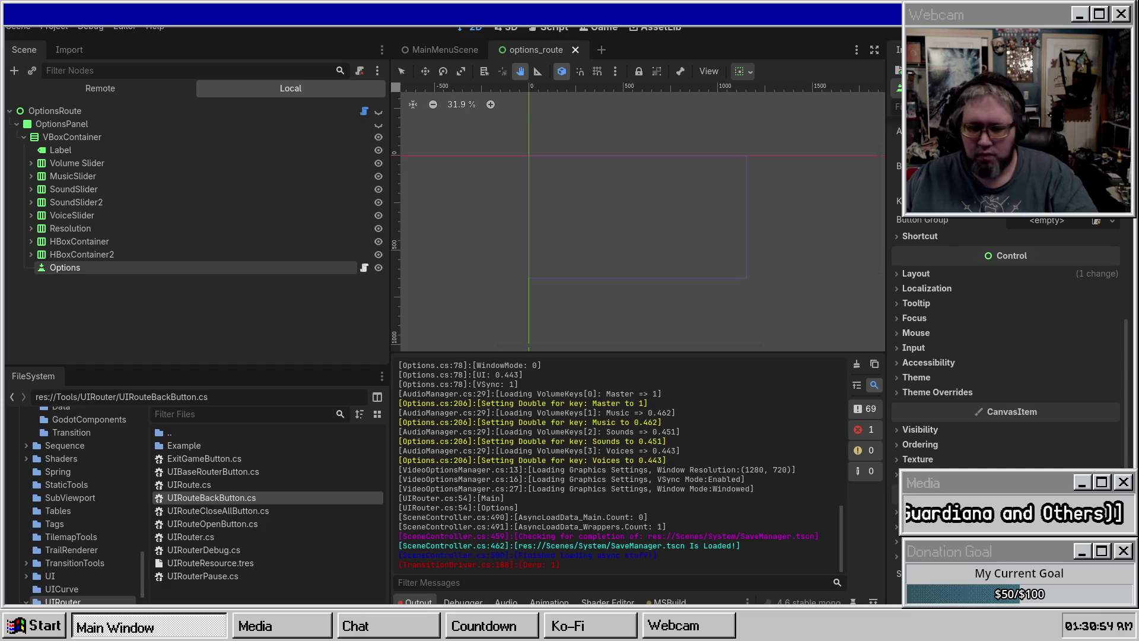
pyautogui.click(268, 500)
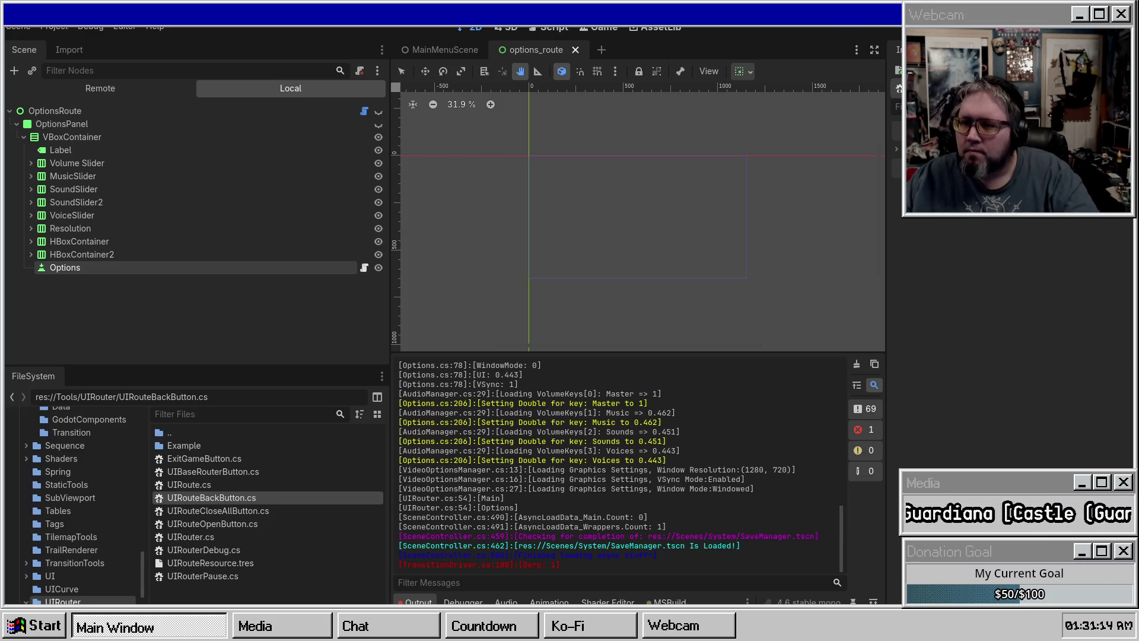
# Step: Build, review the 'Router' errors in the button scripts in MSBuild, then rebuild to 0 errors
pyautogui.press('F5')
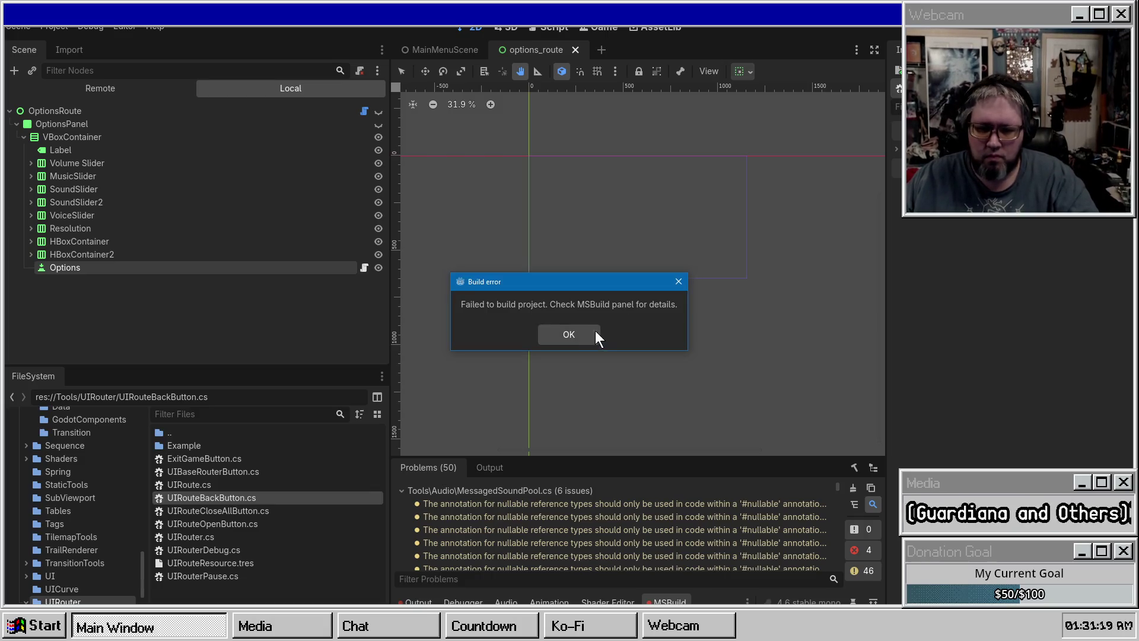
pyautogui.click(574, 331)
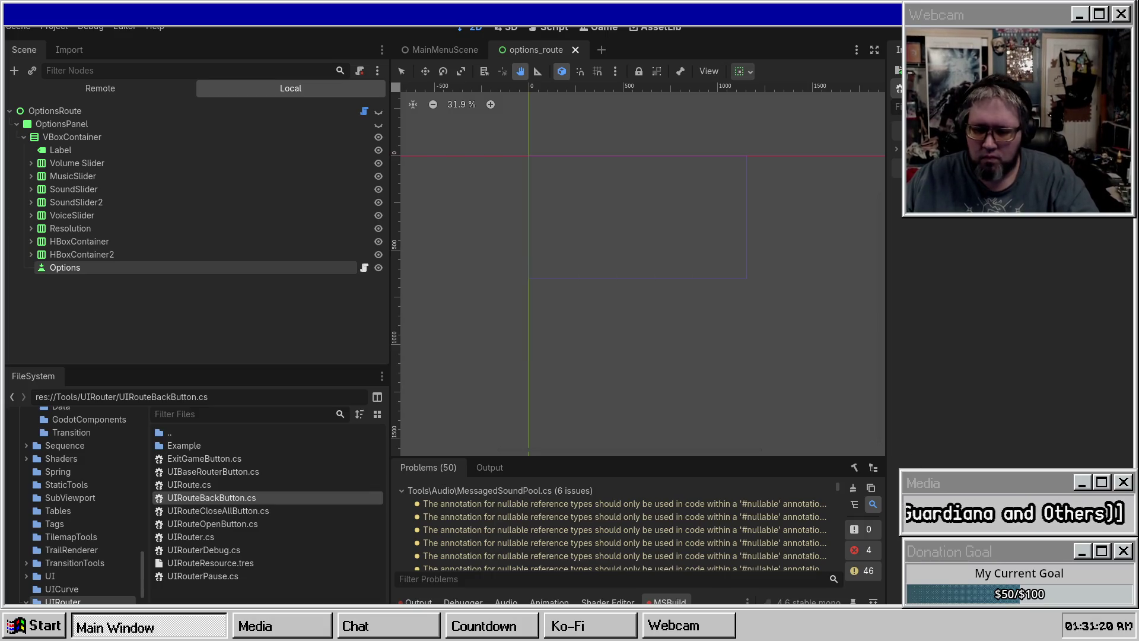
pyautogui.click(861, 568)
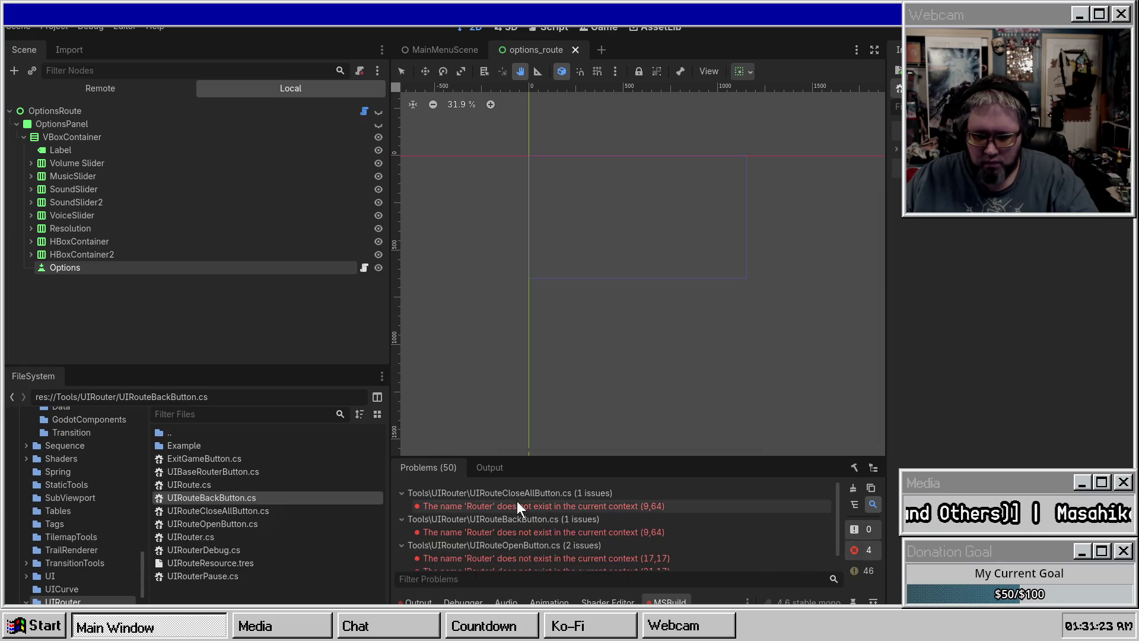
pyautogui.click(520, 506)
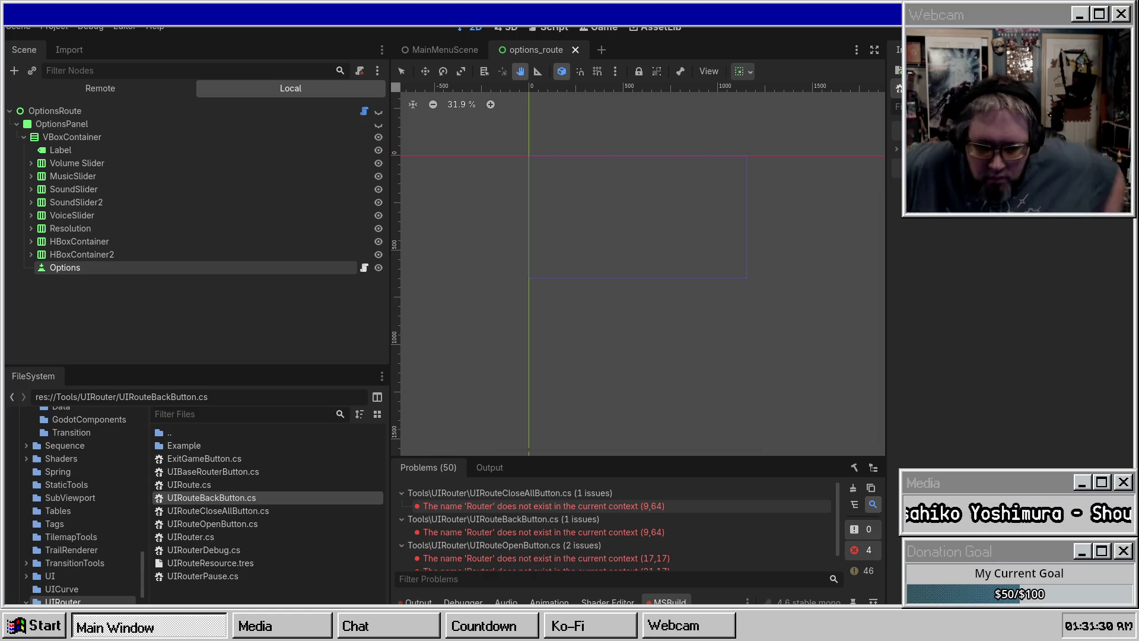
pyautogui.click(543, 532)
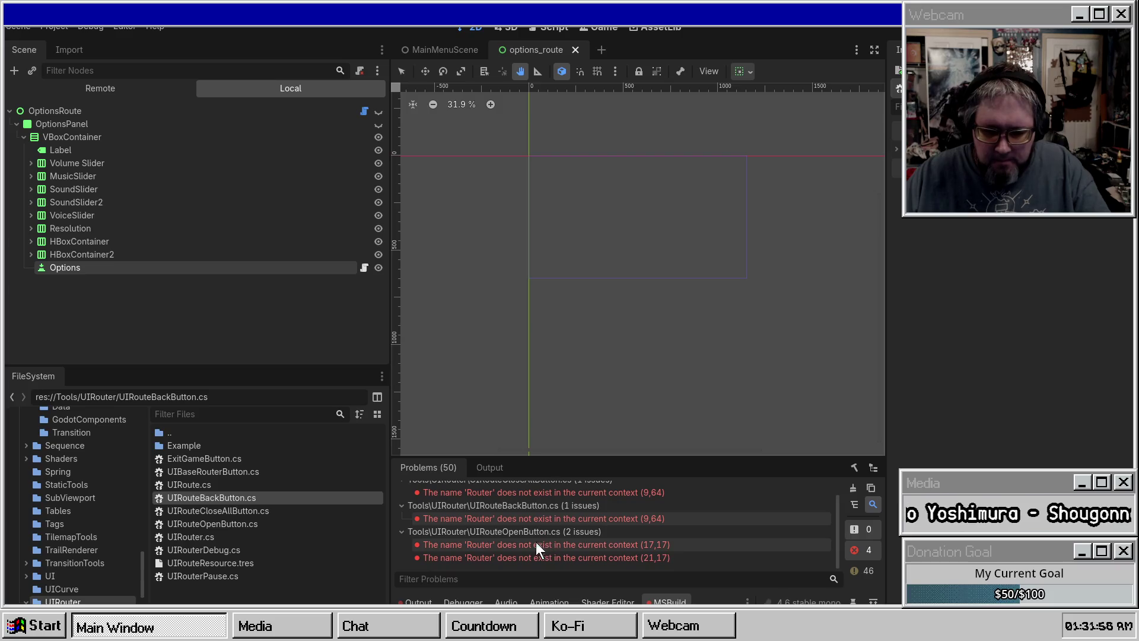
pyautogui.press('Down')
pyautogui.press('Down')
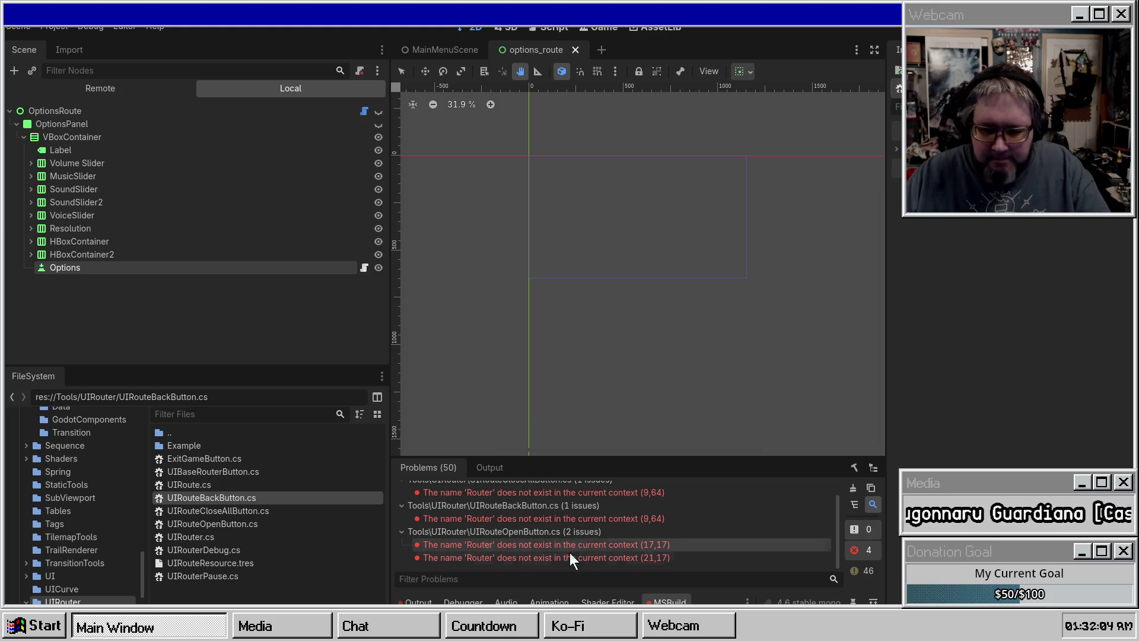
pyautogui.click(853, 467)
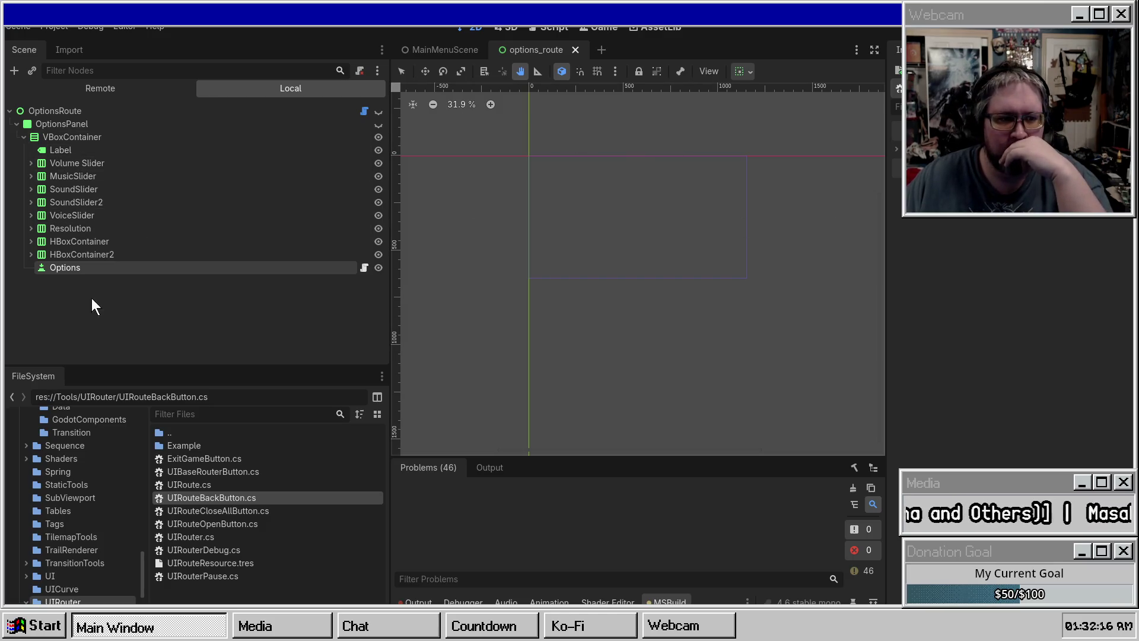
# Step: Set the Options back button's route to OptionsRoute and save the options_route scene
pyautogui.click(184, 256)
pyautogui.click(184, 264)
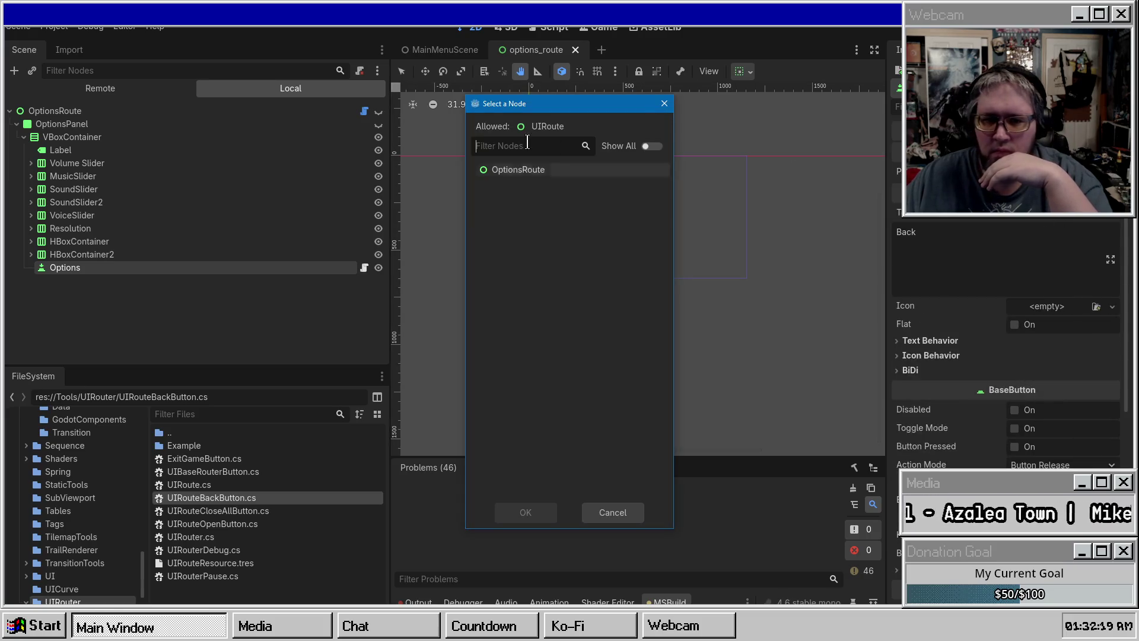
pyautogui.doubleClick(508, 172)
pyautogui.hotkey('ctrl', 's')
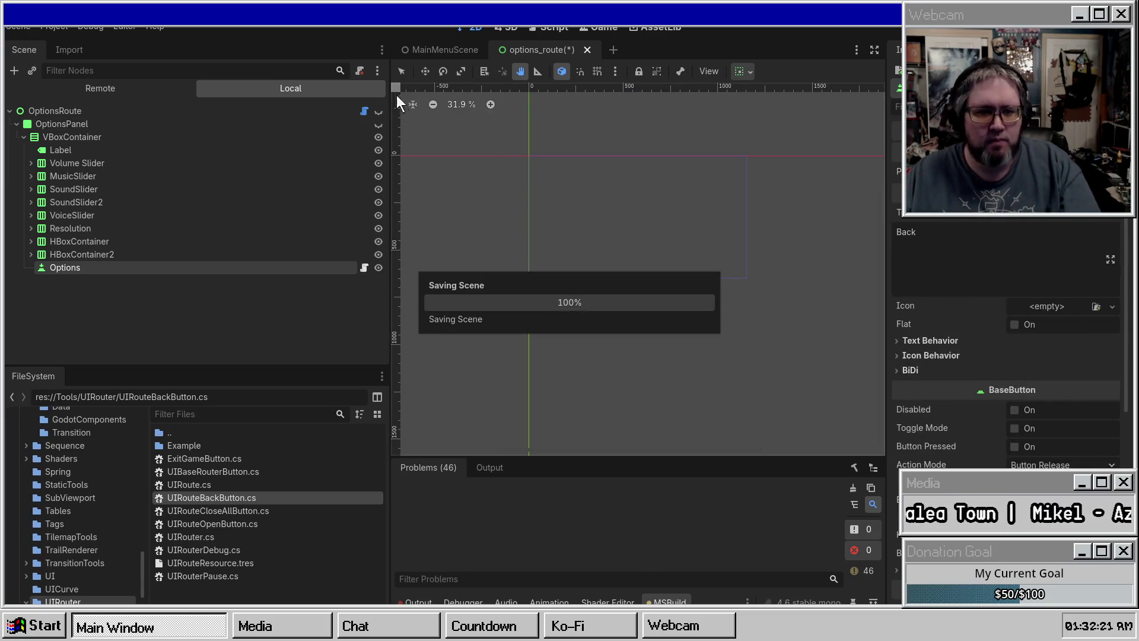
# Step: In the main menu scene, set the UIRouteOpenButton's parent route to MainMenuRoute
pyautogui.click(442, 50)
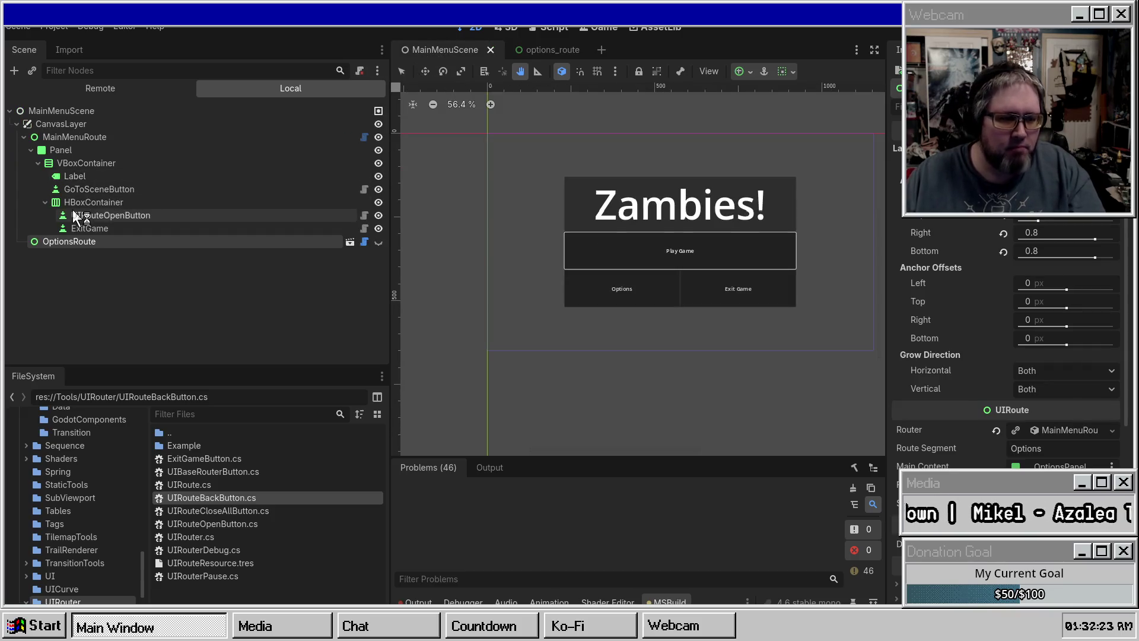
pyautogui.click(89, 216)
pyautogui.click(1026, 233)
pyautogui.doubleClick(537, 196)
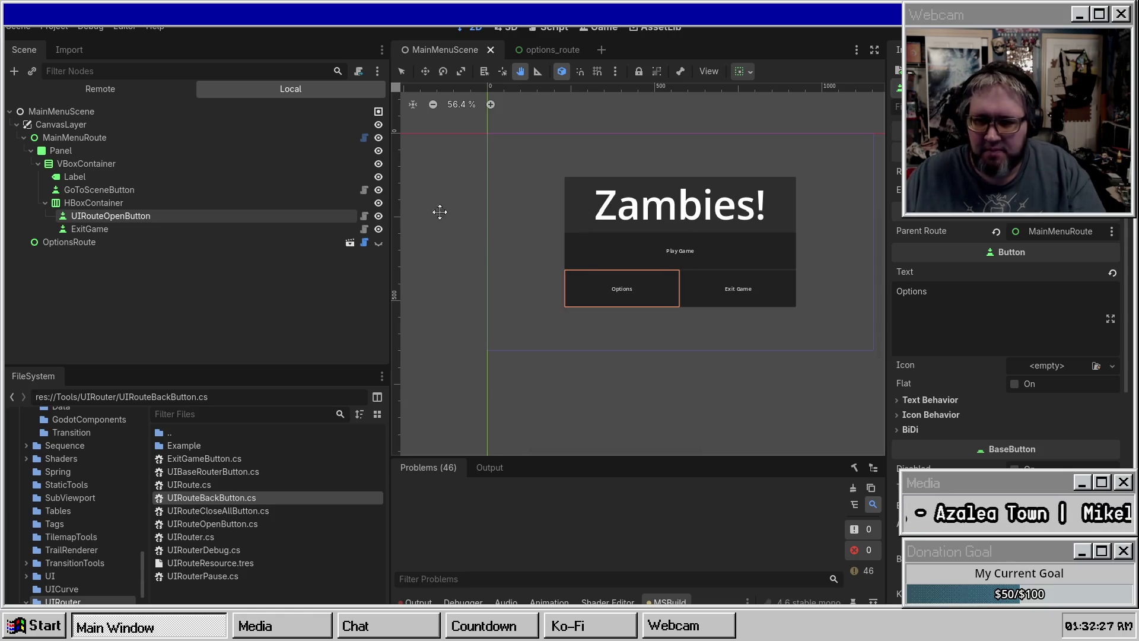
# Step: Review the ExitGame, Options and Play Game buttons and MainMenuRoute's route settings
pyautogui.click(89, 229)
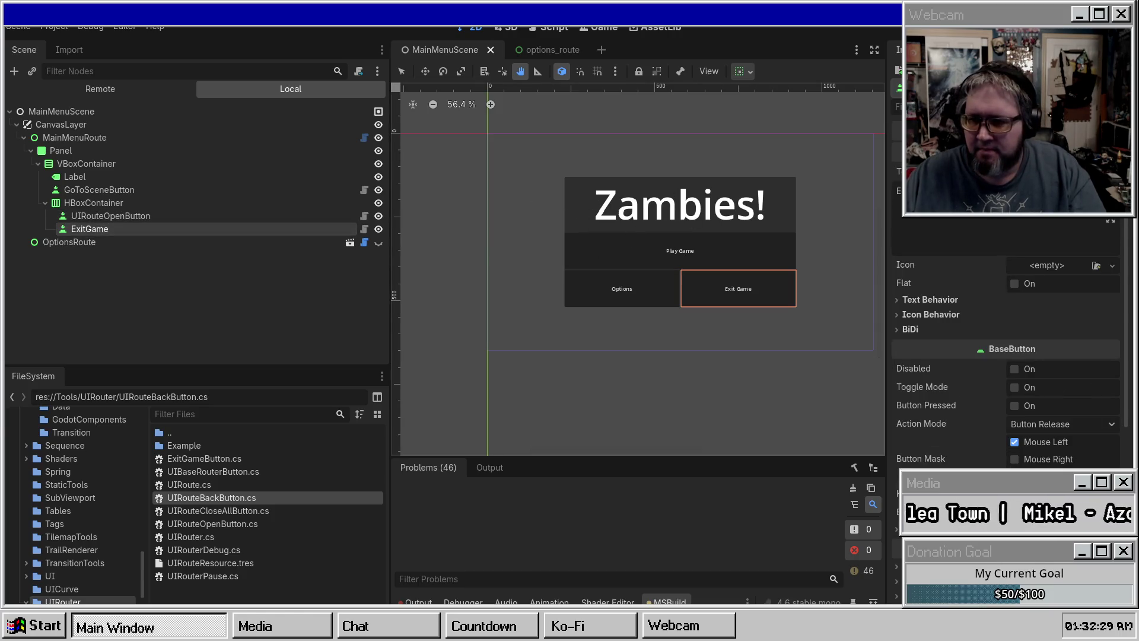
pyautogui.click(88, 215)
pyautogui.click(88, 190)
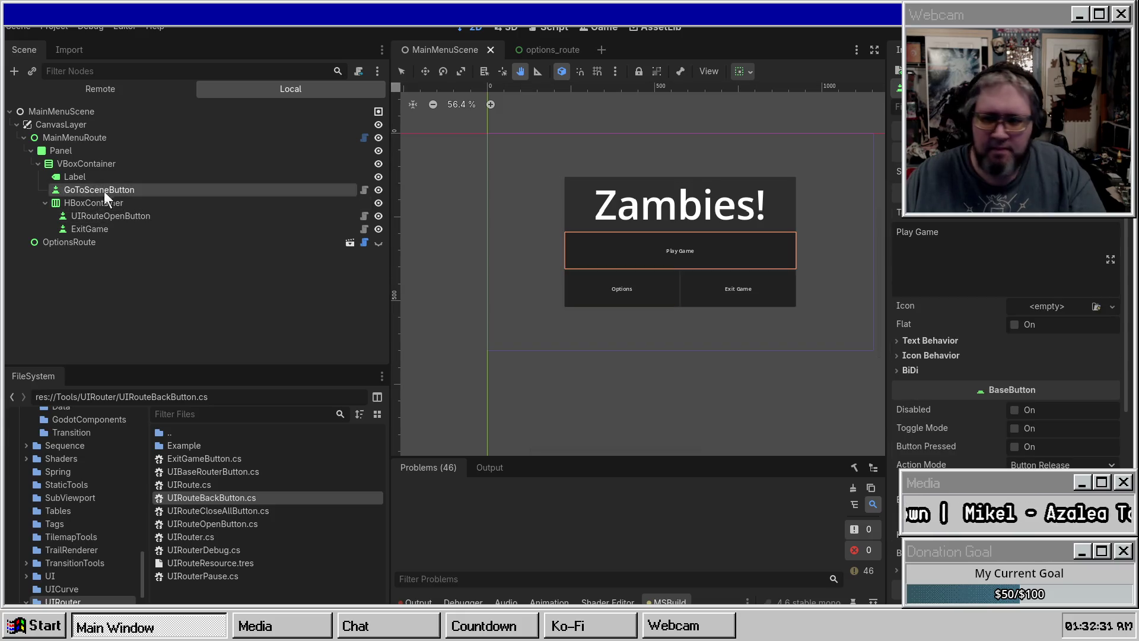
pyautogui.click(45, 202)
pyautogui.click(45, 202)
pyautogui.click(131, 215)
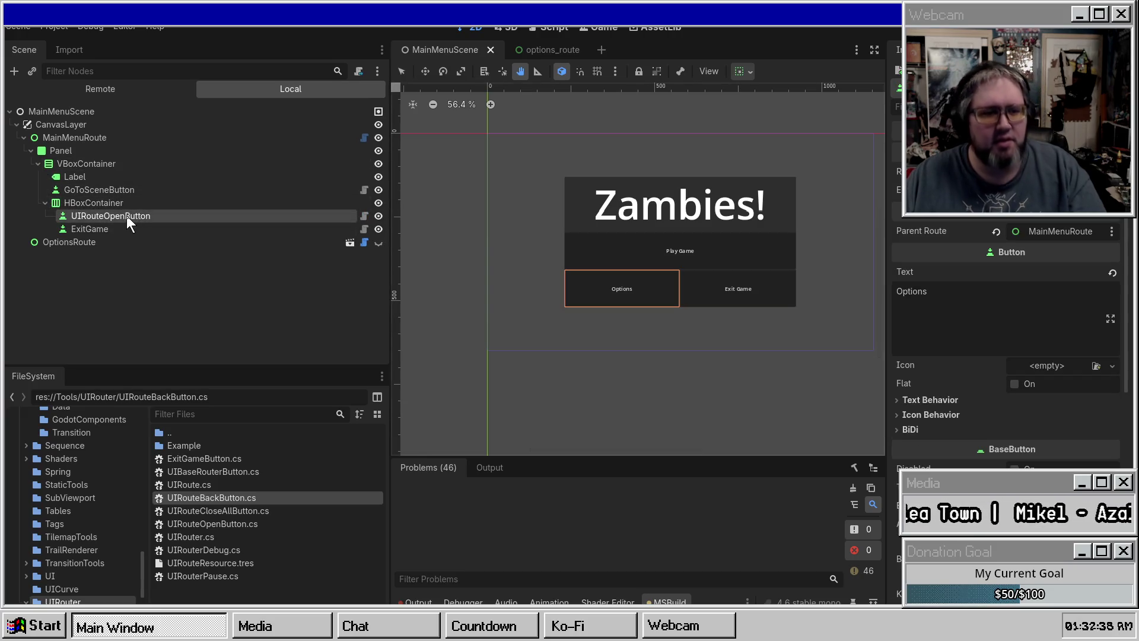
pyautogui.click(74, 137)
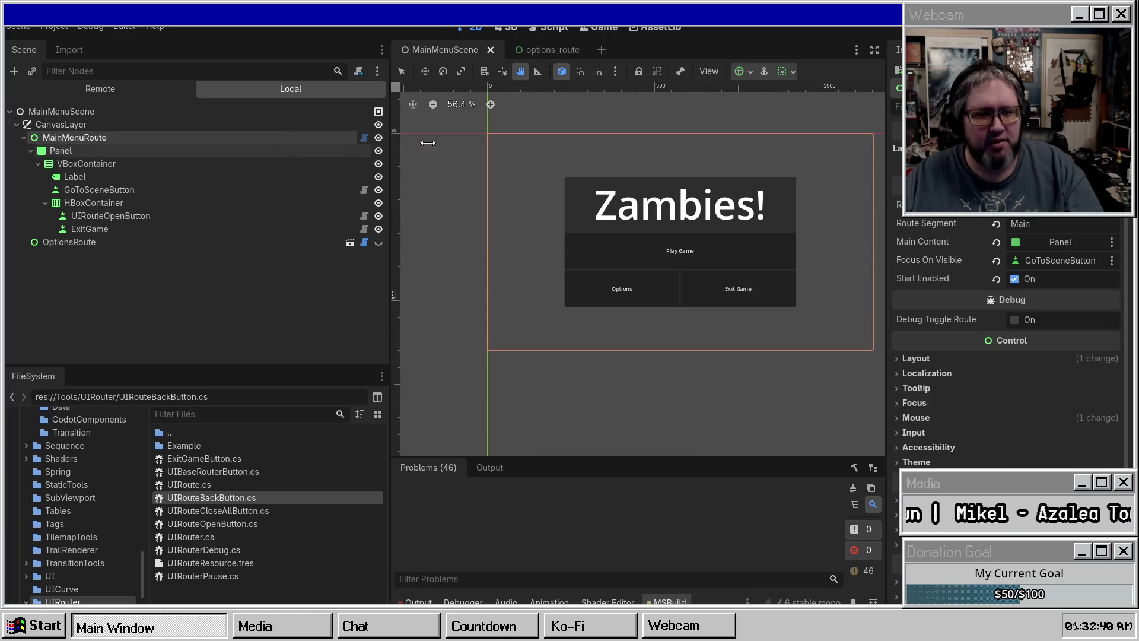
# Step: Check OptionsRoute uses MainMenuRouter, segment Options and OptionsPanel content, then run the game
pyautogui.click(59, 251)
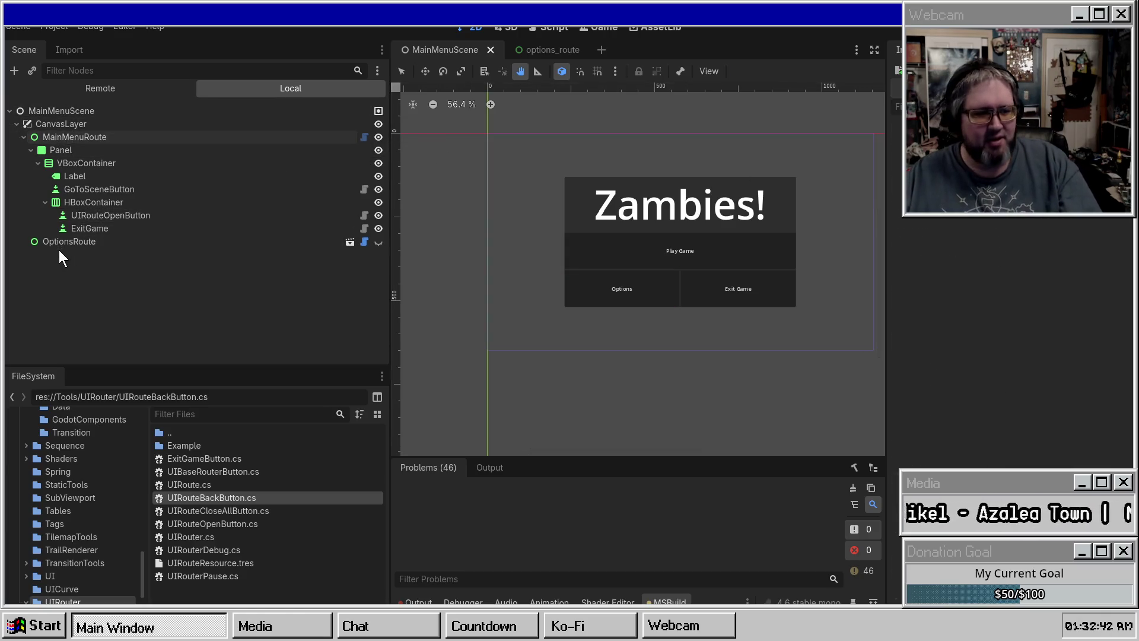
pyautogui.click(64, 243)
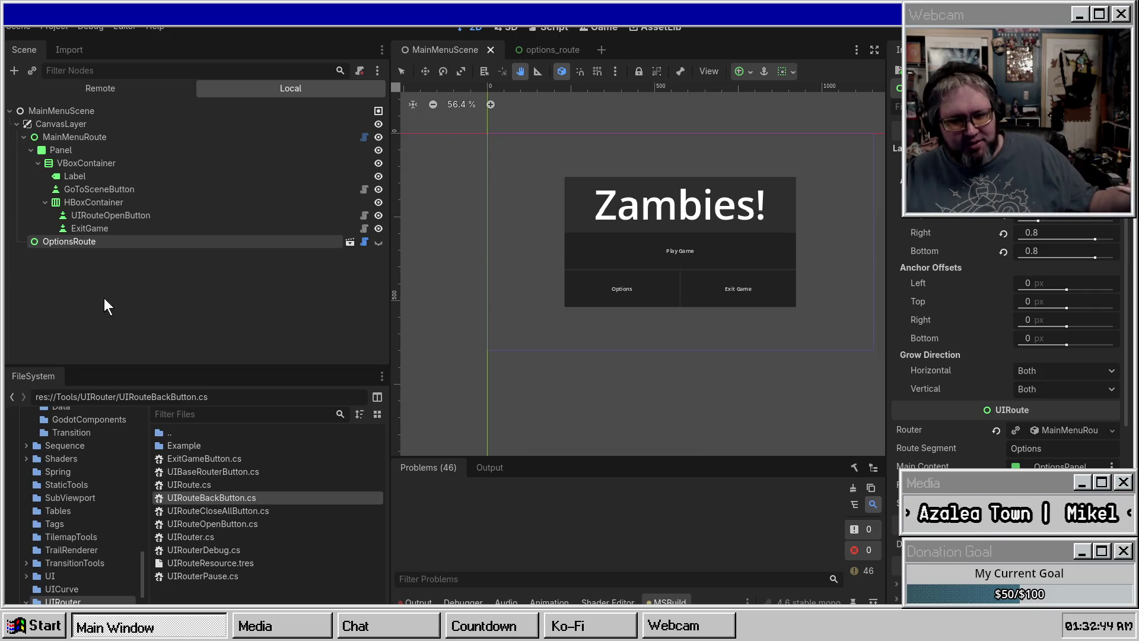
pyautogui.rightClick(623, 173)
pyautogui.click(472, 383)
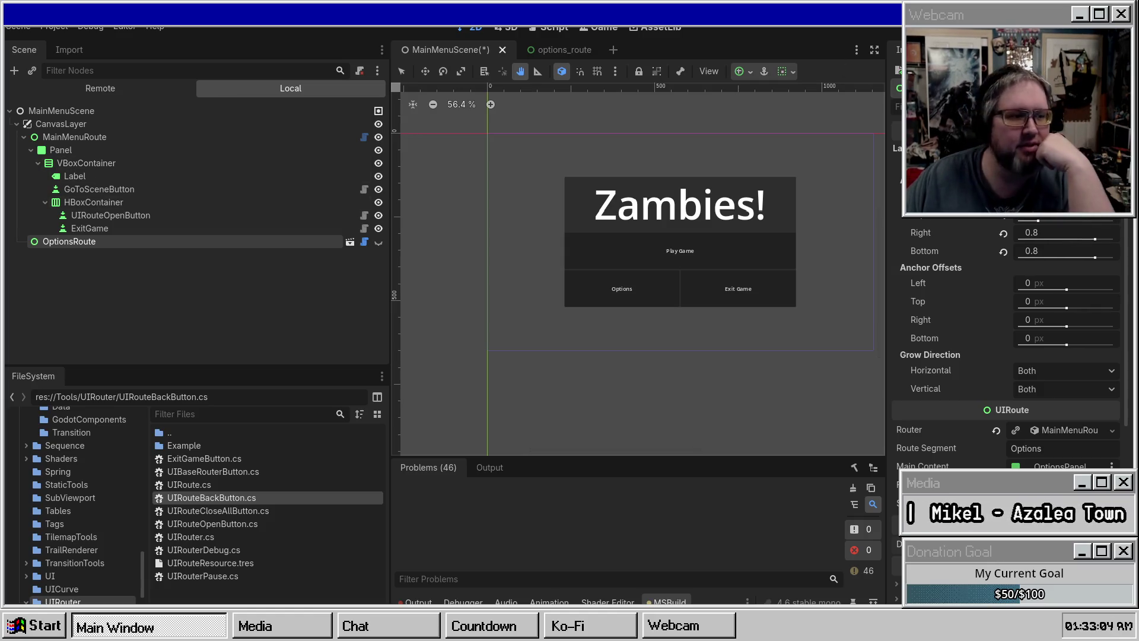
pyautogui.moveTo(662, 204)
pyautogui.mouseDown()
pyautogui.moveTo(597, 209)
pyautogui.moveTo(640, 220)
pyautogui.mouseUp()
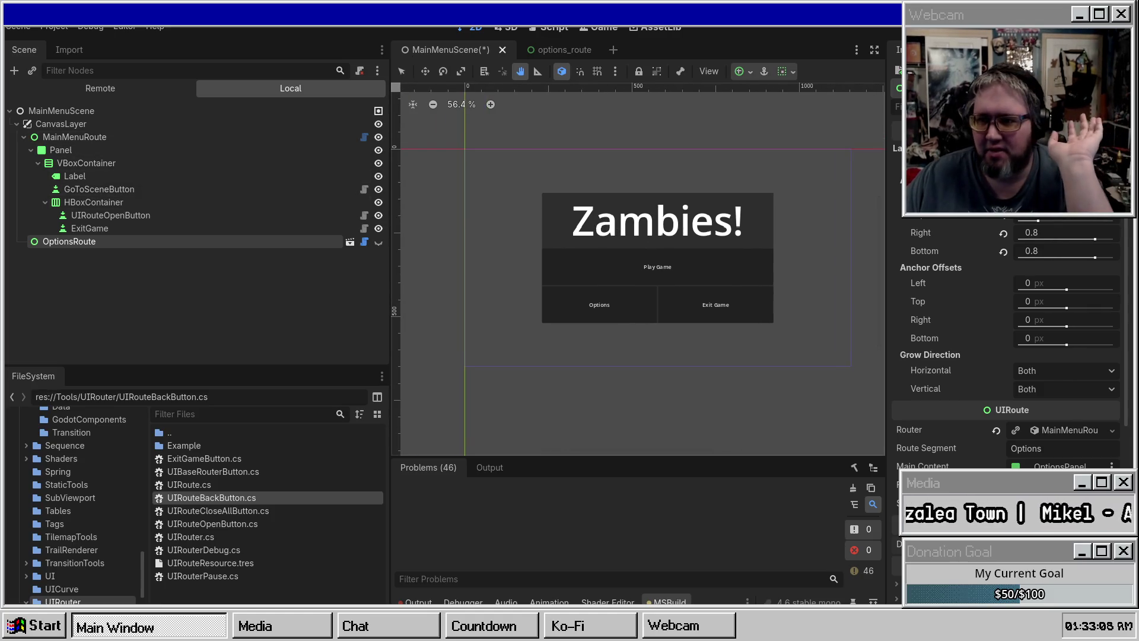
pyautogui.press('F5')
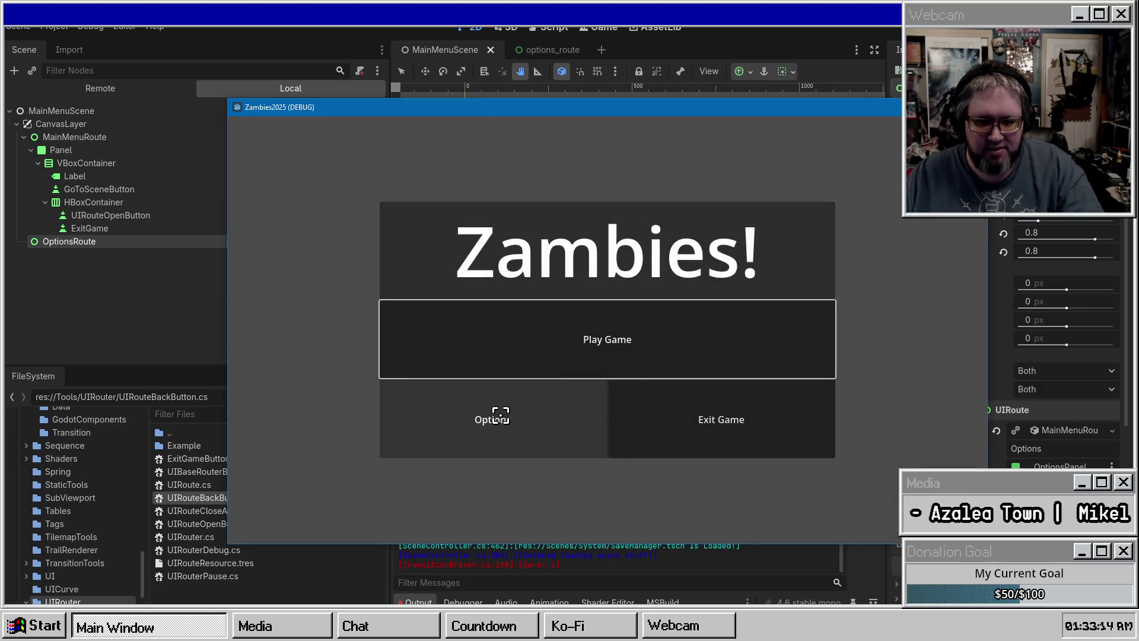
# Step: Open and close Options twice from the main menu, then start Play Game
pyautogui.click(497, 410)
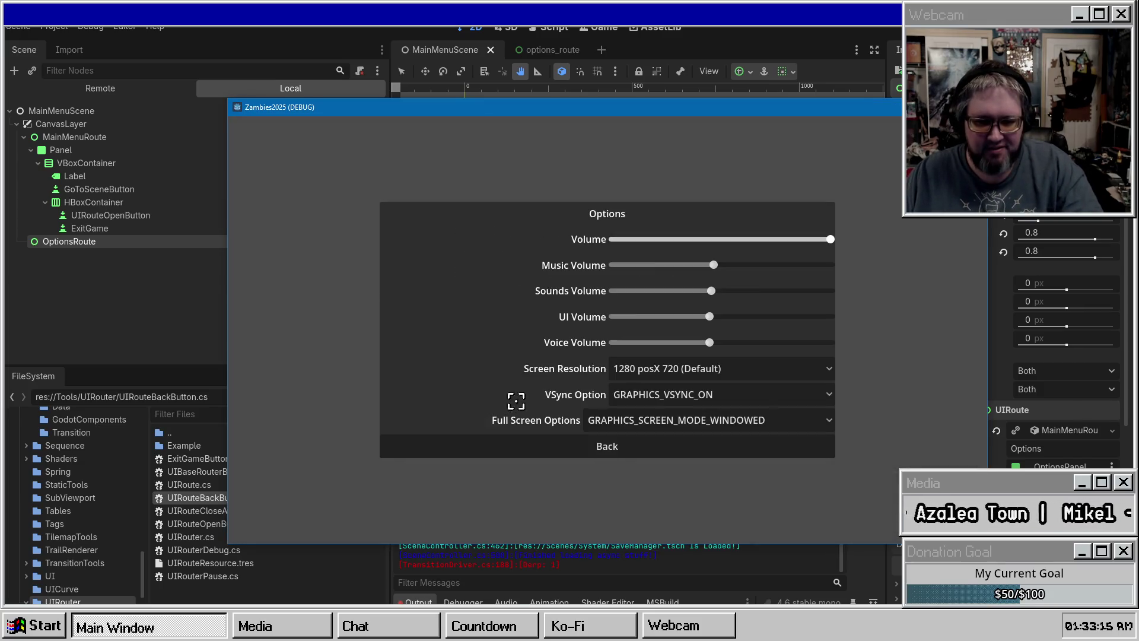
pyautogui.click(602, 444)
pyautogui.click(529, 424)
pyautogui.click(690, 440)
pyautogui.click(589, 362)
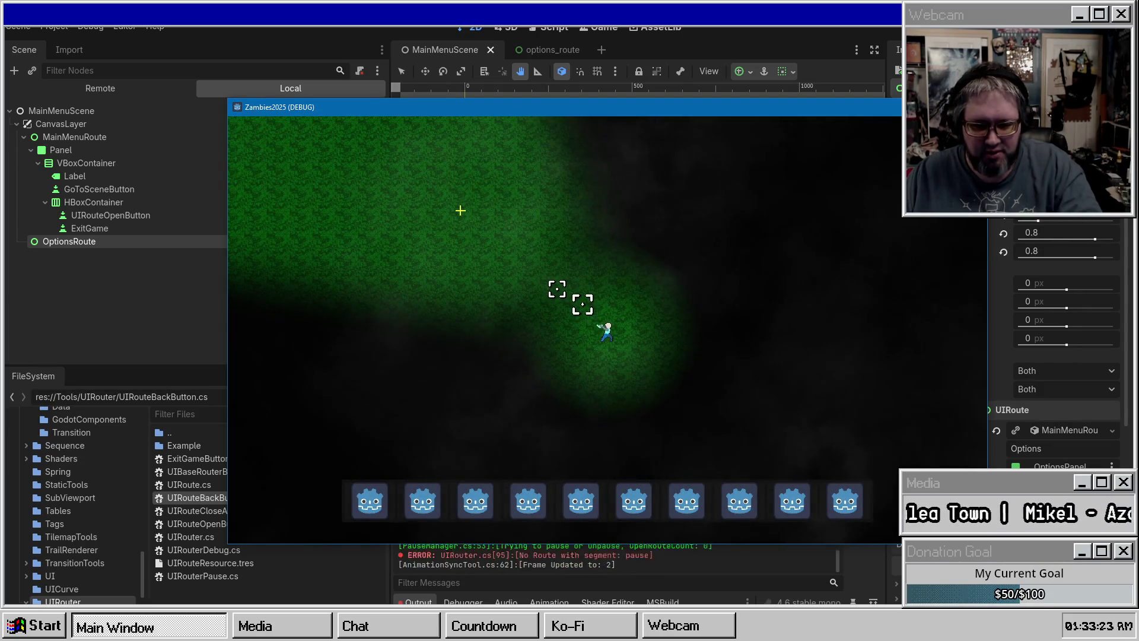
# Step: Try pausing with Escape, stop the game, and run it again
pyautogui.press('Escape')
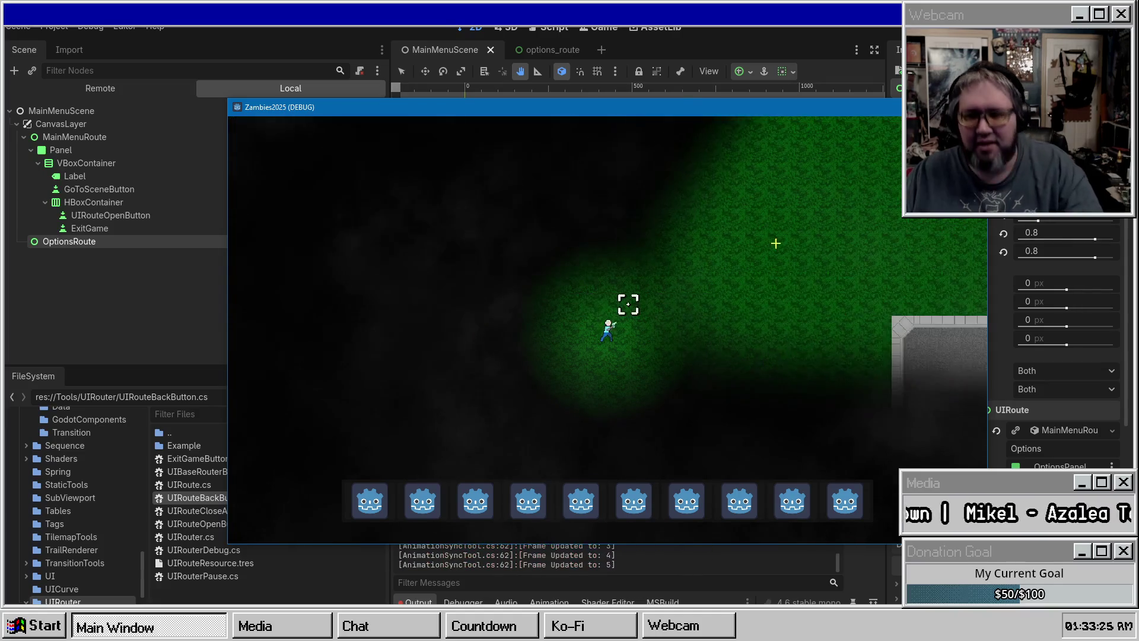
pyautogui.press('F8')
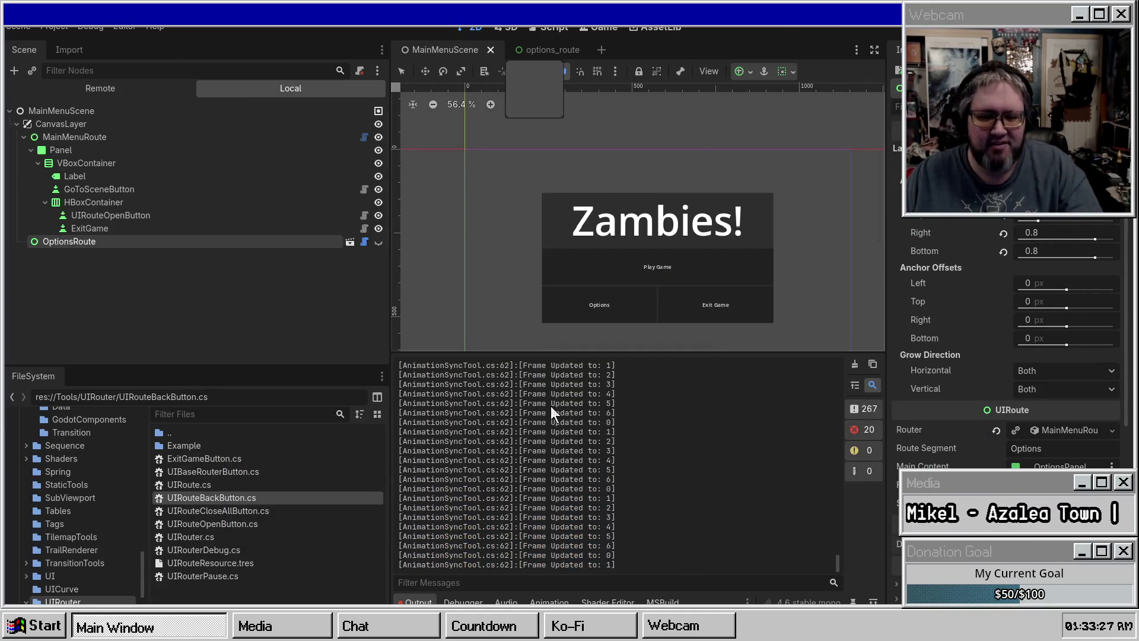
pyautogui.doubleClick(474, 436)
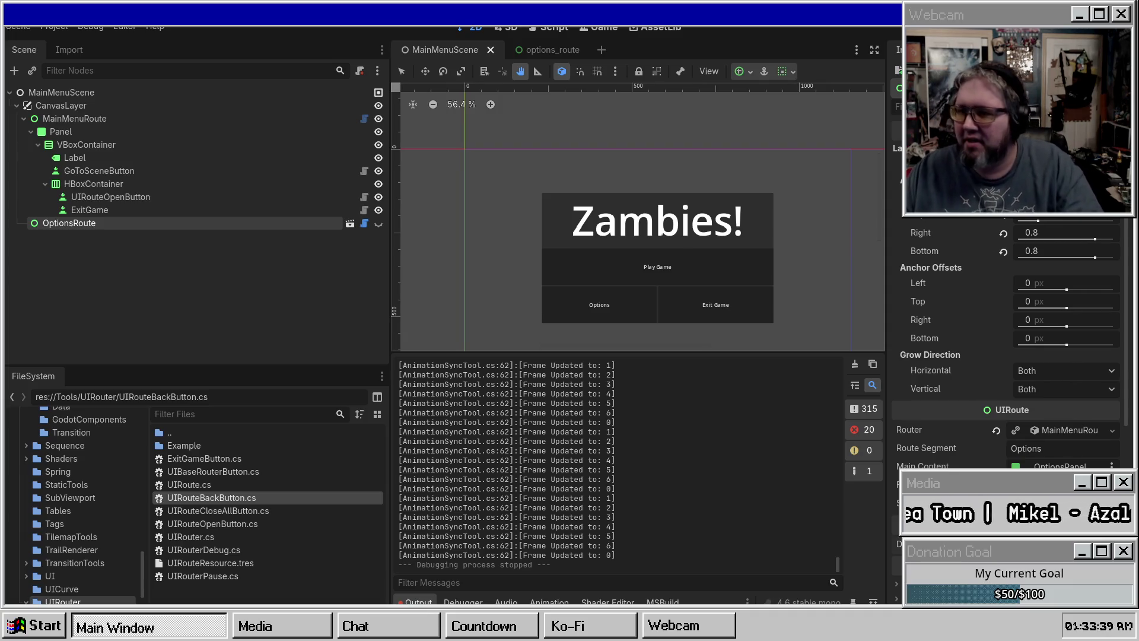
pyautogui.press('F5')
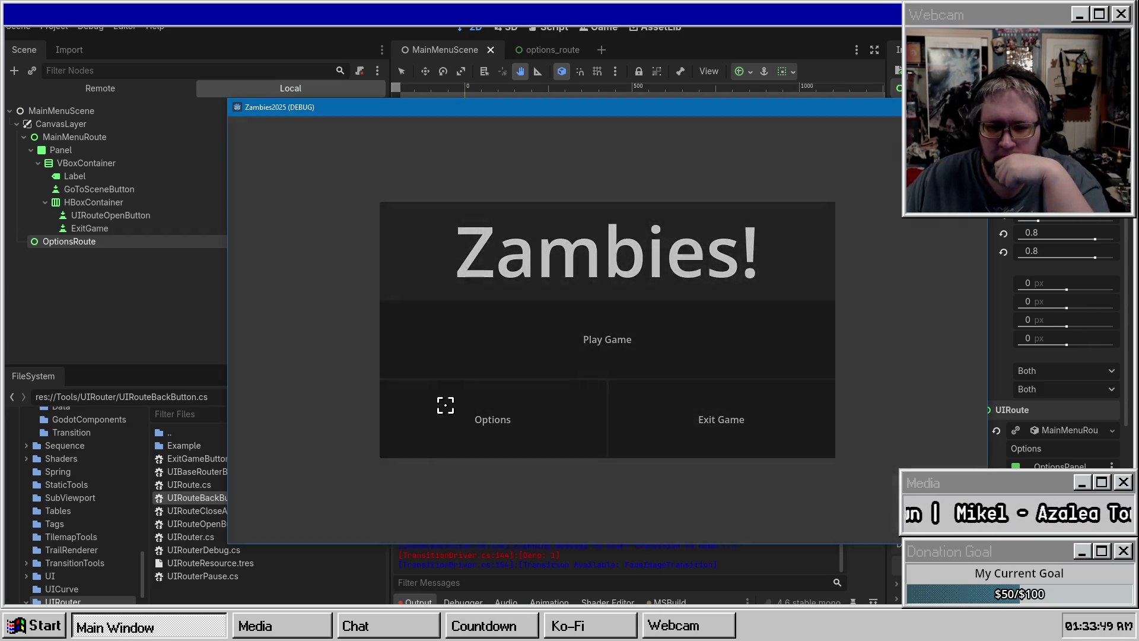
# Step: Start Play Game, attempt a pause with Escape, and stop the run
pyautogui.click(442, 374)
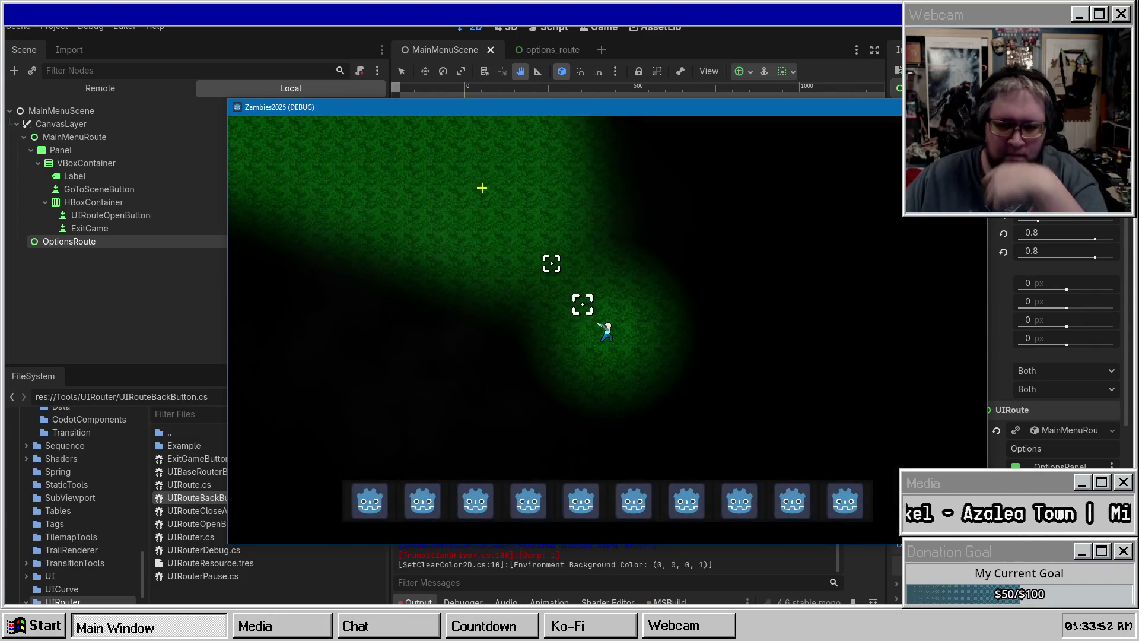
pyautogui.press('Escape')
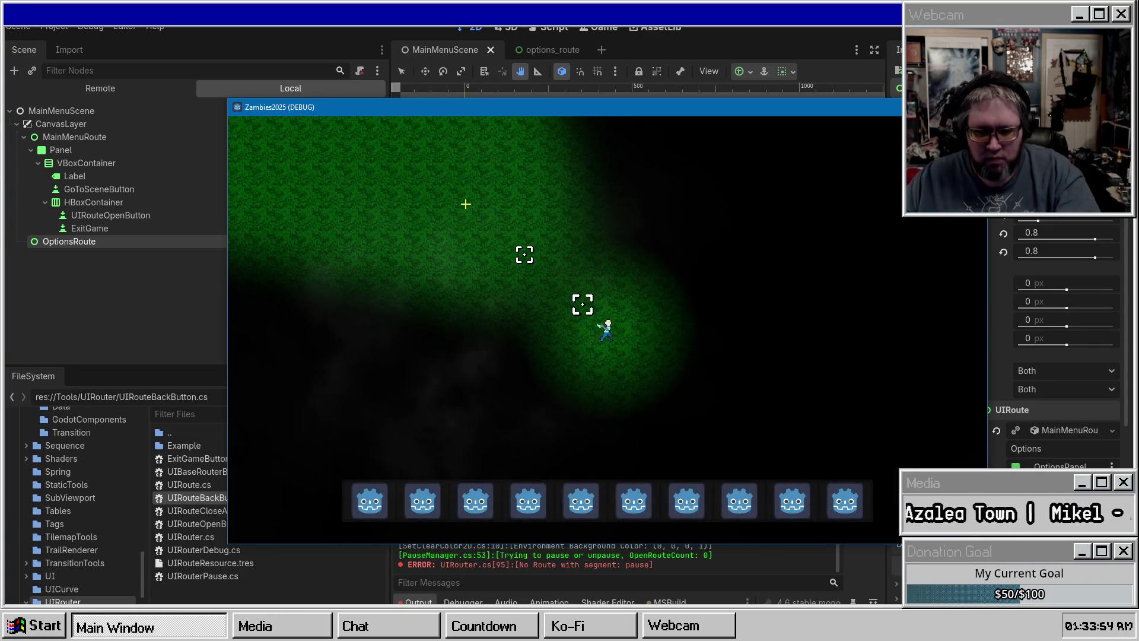
pyautogui.press('F8')
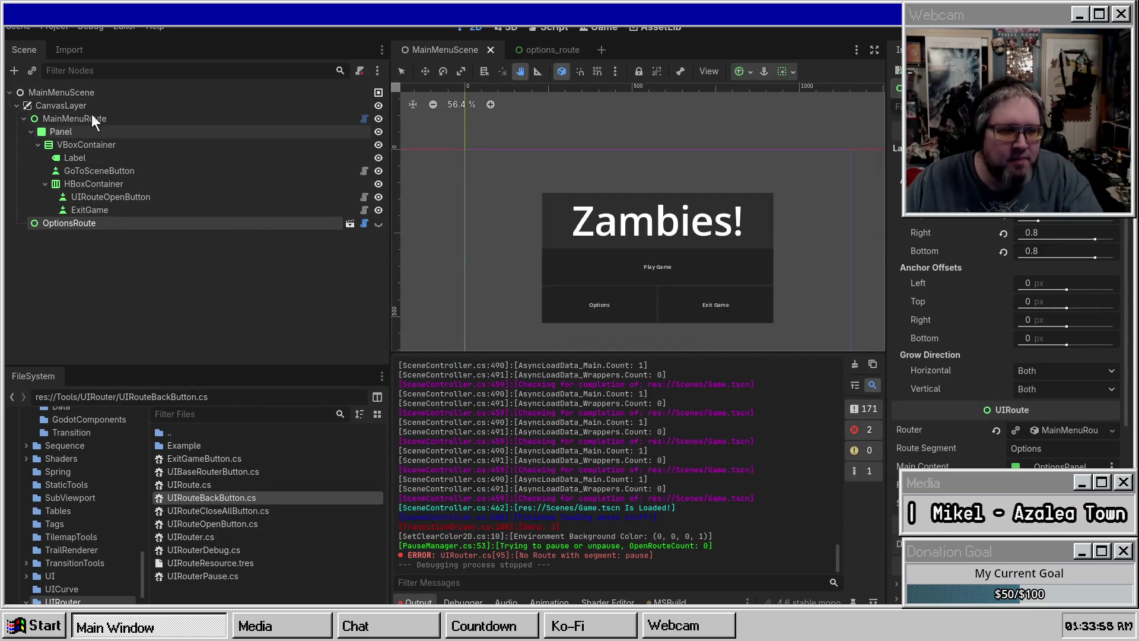
# Step: Close the options_route tab and show MainMenuScene in the FileSystem (Scenes/System)
pyautogui.click(542, 50)
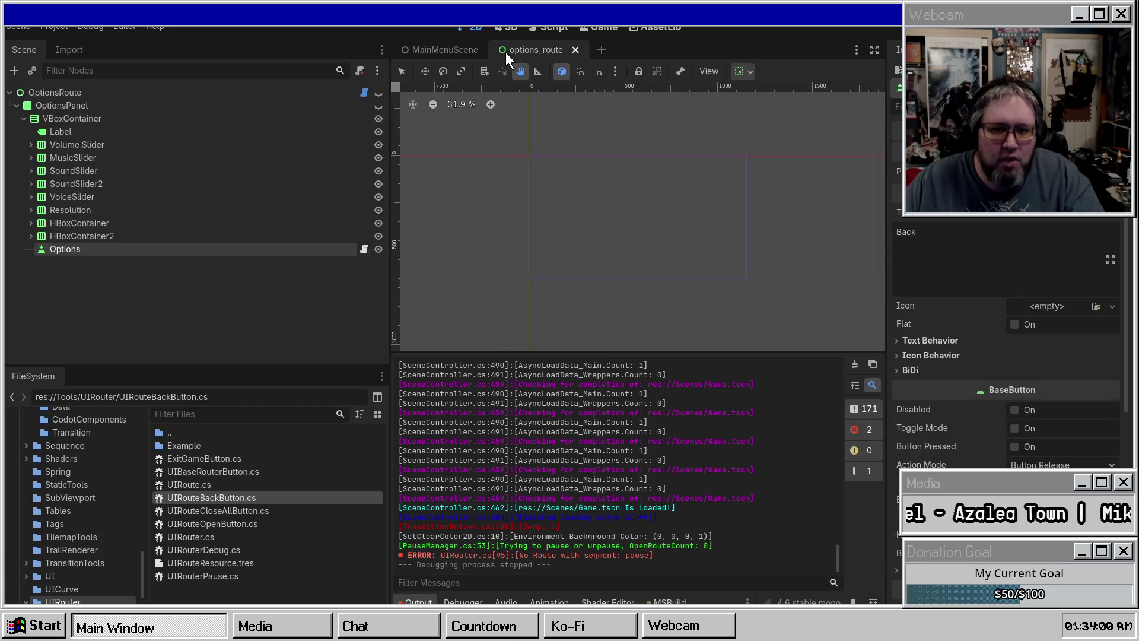
pyautogui.middleClick(549, 51)
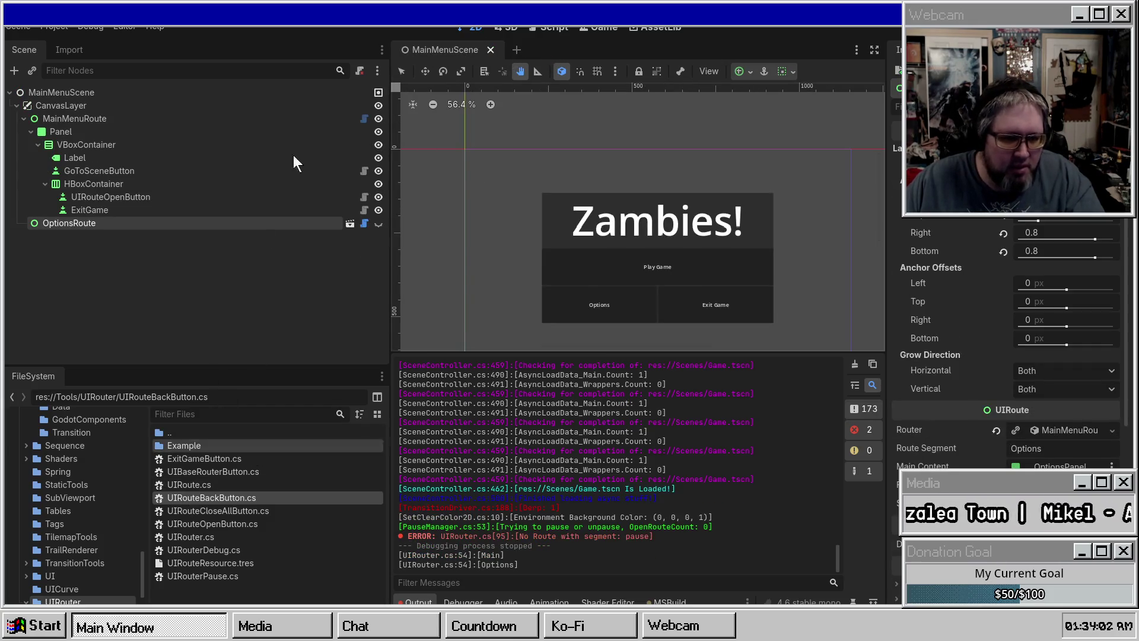
pyautogui.rightClick(436, 50)
pyautogui.click(511, 121)
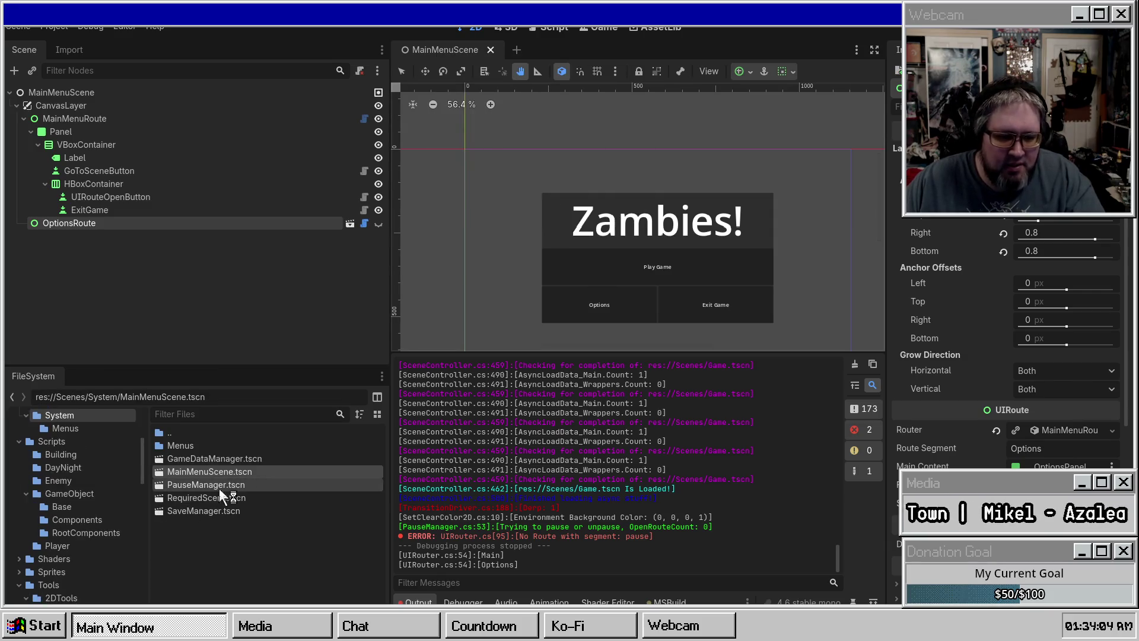
# Step: Open PauseManager.tscn, assign PauseRouter.tres as PauseRoute's Router, and save
pyautogui.doubleClick(208, 485)
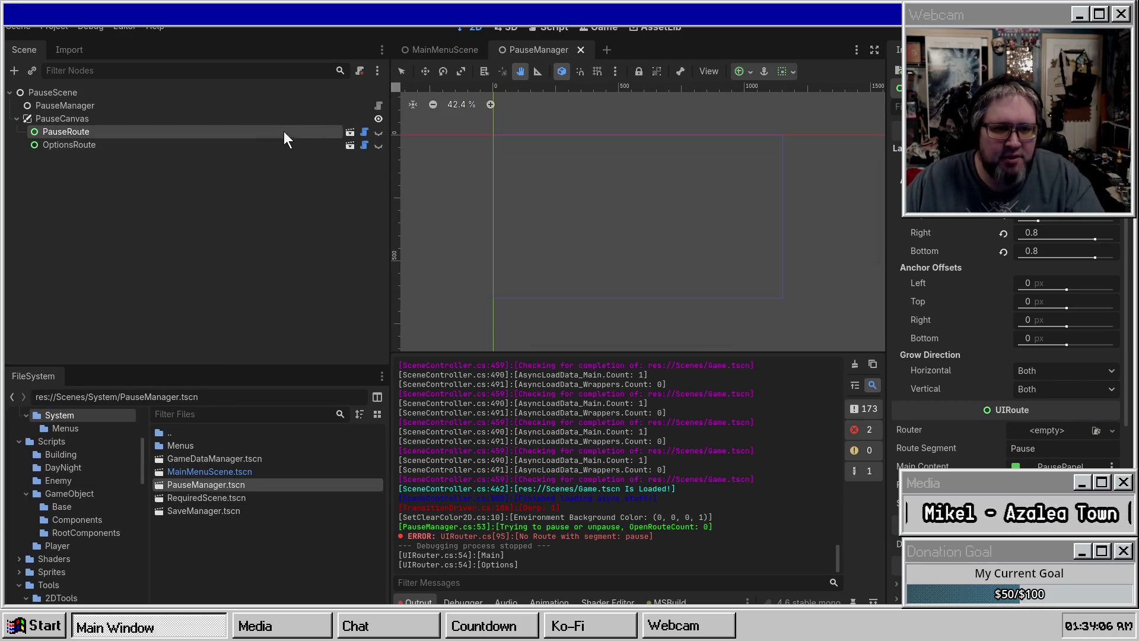
pyautogui.click(1062, 428)
pyautogui.click(1056, 479)
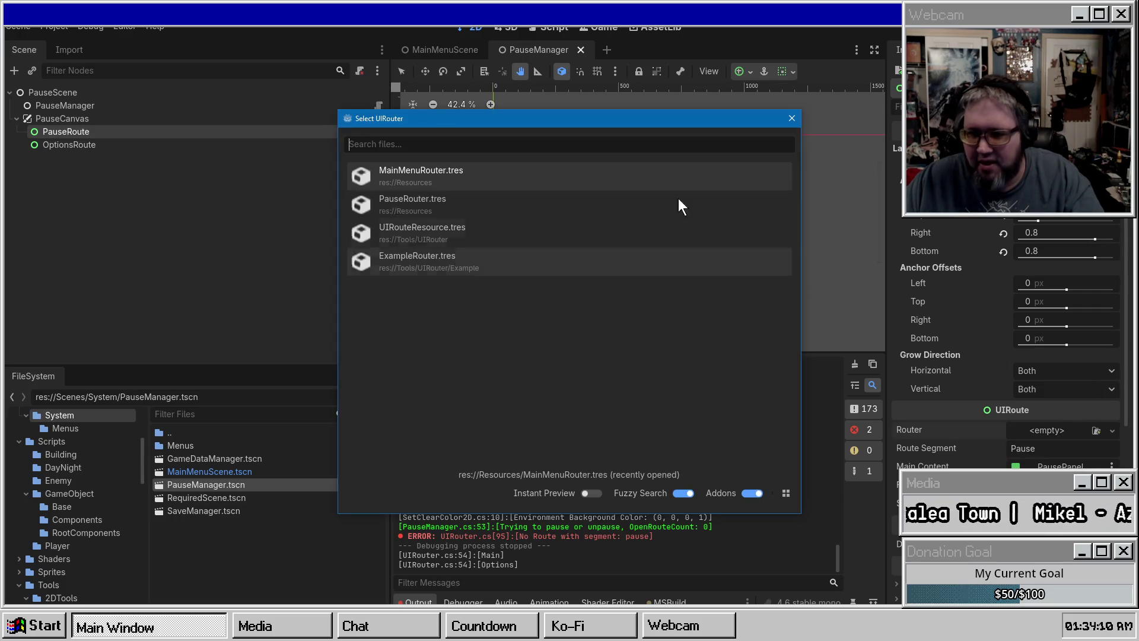
pyautogui.doubleClick(408, 202)
pyautogui.hotkey('ctrl', 's')
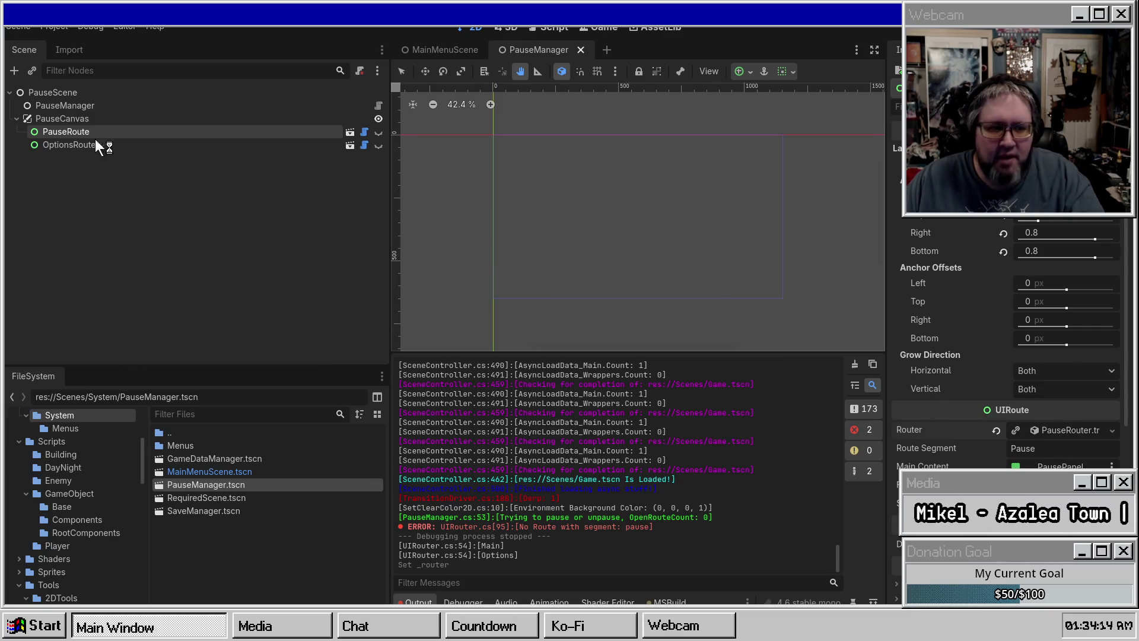
# Step: Give OptionsRoute PauseRouter.tres and route segment 'Options', save, and open the pause_route scene
pyautogui.click(66, 144)
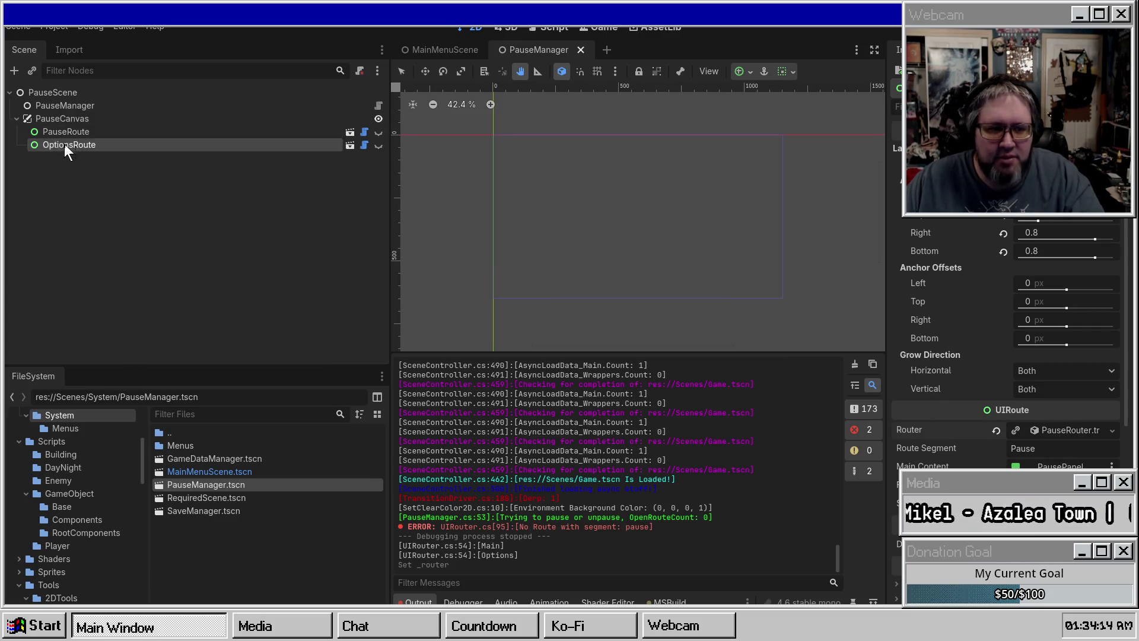
pyautogui.click(1052, 430)
pyautogui.click(398, 179)
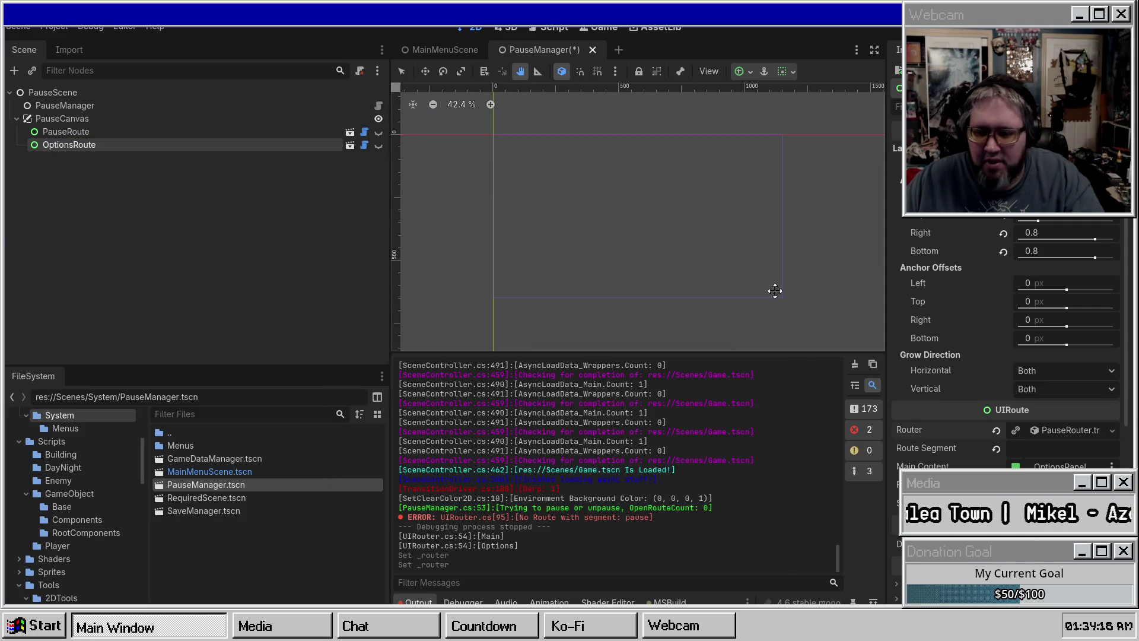
pyautogui.write('Options')
pyautogui.press('Return')
pyautogui.hotkey('ctrl', 's')
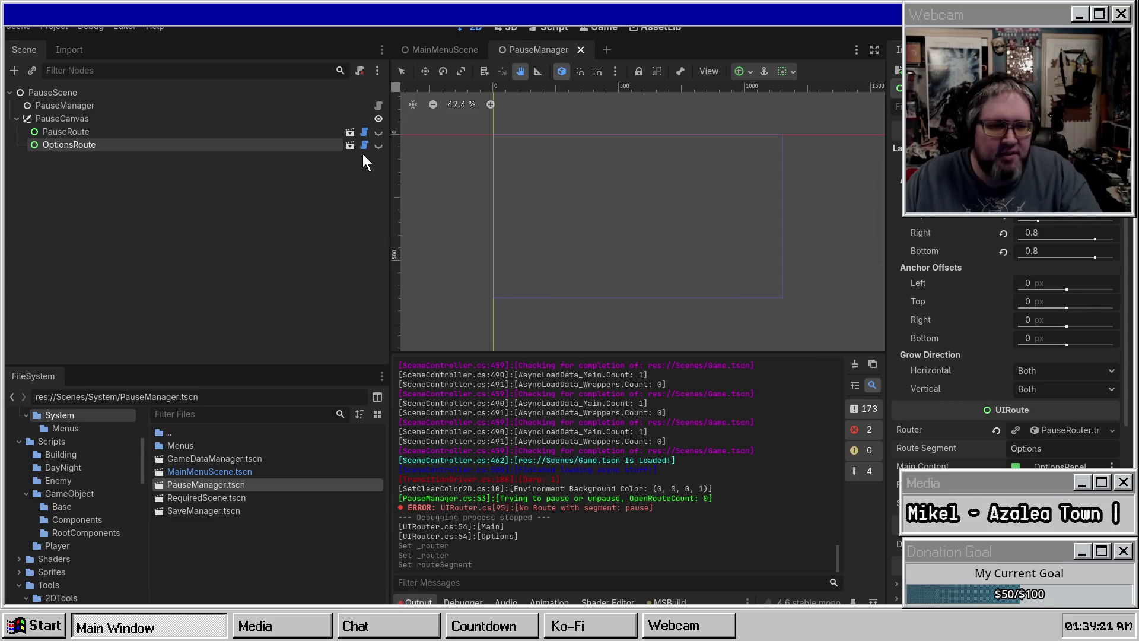
pyautogui.click(350, 132)
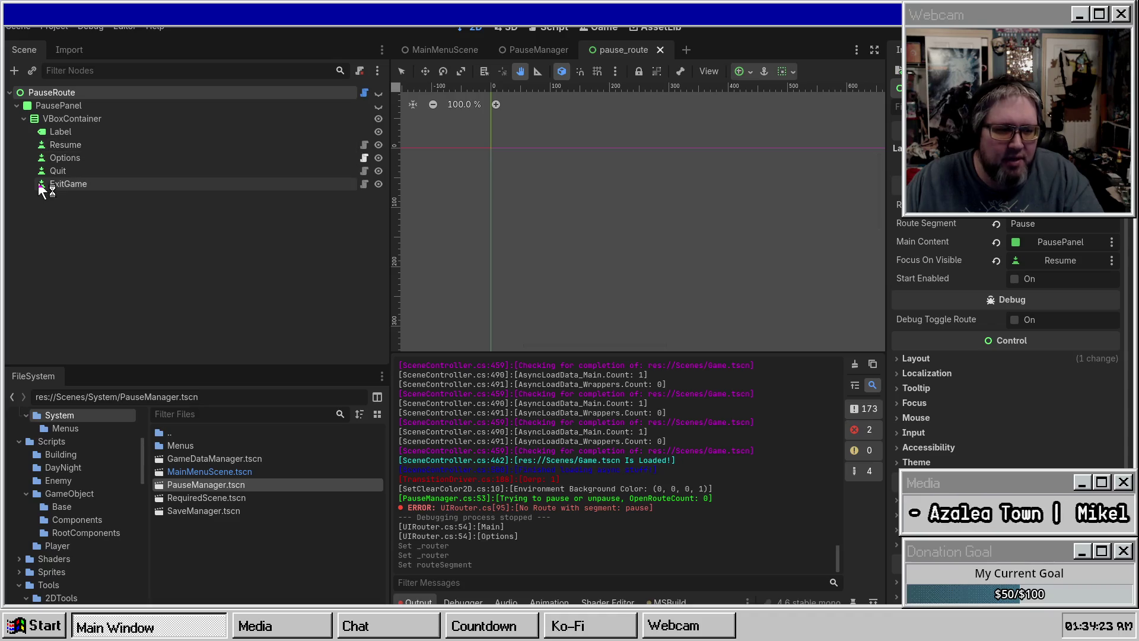
# Step: Set PauseRoute as the parent route of the pause menu's Options and Resume buttons, saving pause_route
pyautogui.click(261, 158)
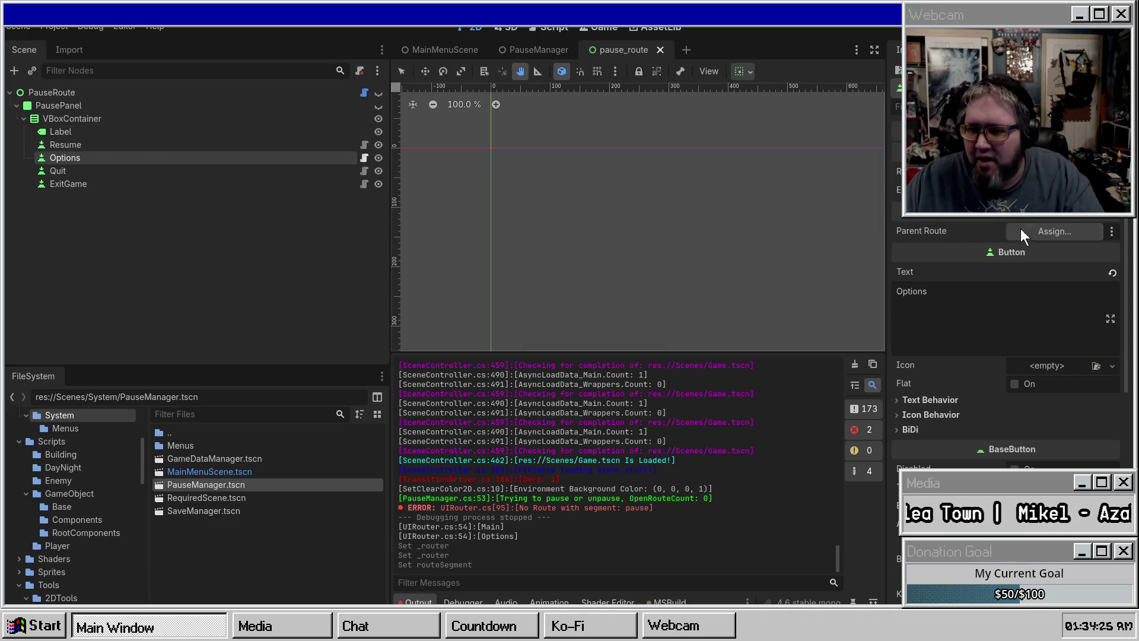
pyautogui.click(1023, 231)
pyautogui.doubleClick(511, 171)
pyautogui.hotkey('ctrl', 's')
pyautogui.click(144, 146)
pyautogui.click(1083, 220)
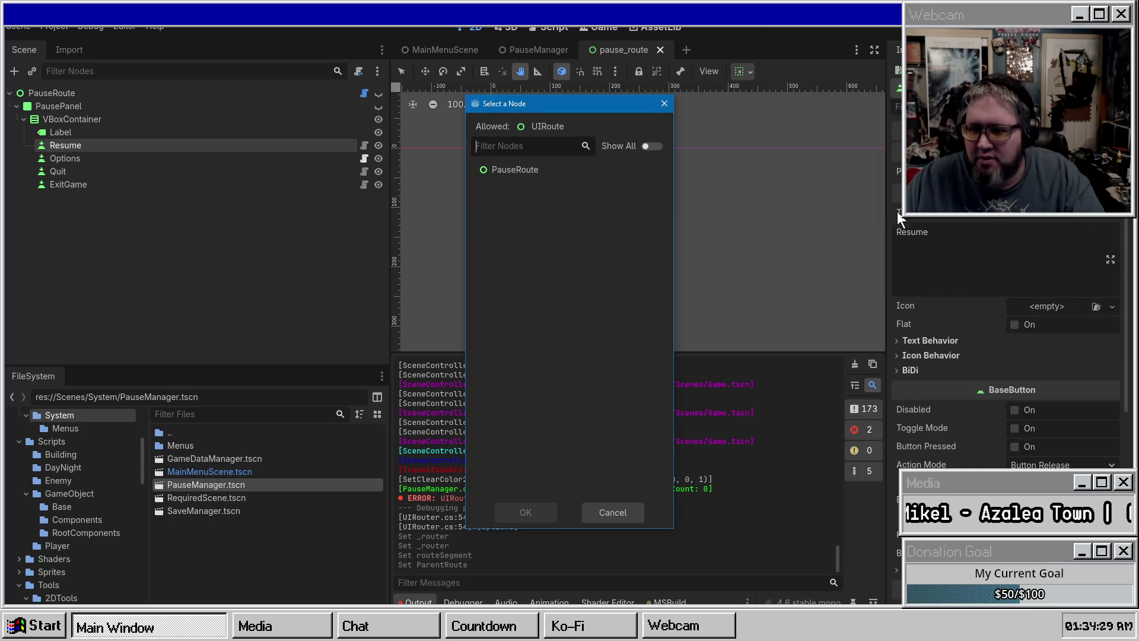
pyautogui.doubleClick(510, 170)
pyautogui.hotkey('ctrl', 's')
# Step: Review the Quit, ExitGame and Options buttons, save, then run the game from MainMenuScene
pyautogui.click(119, 172)
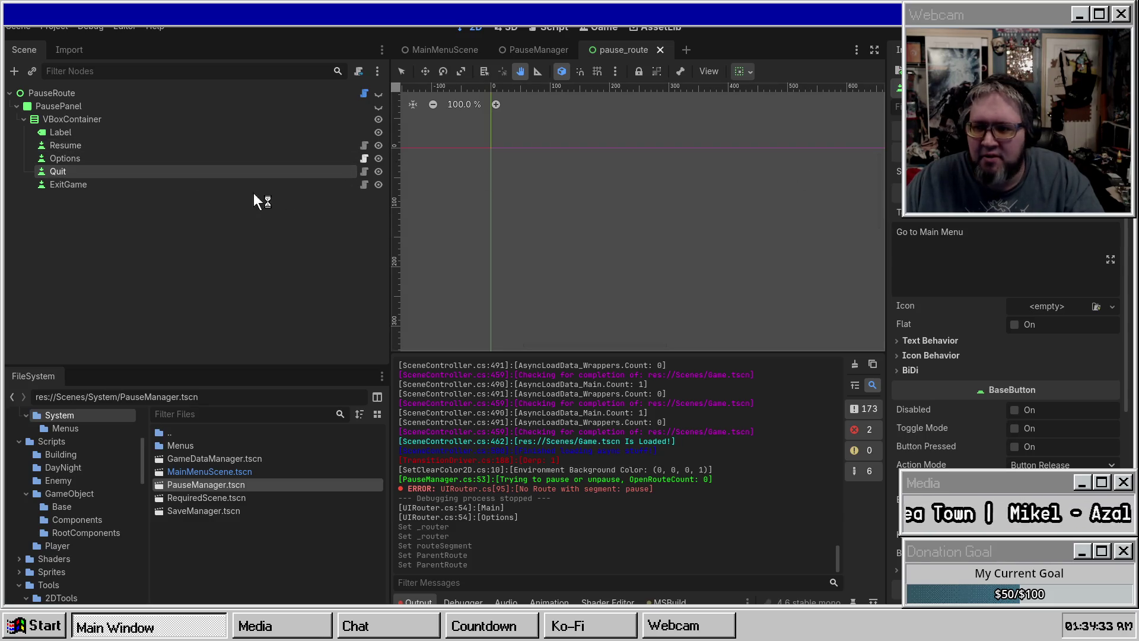
pyautogui.click(196, 184)
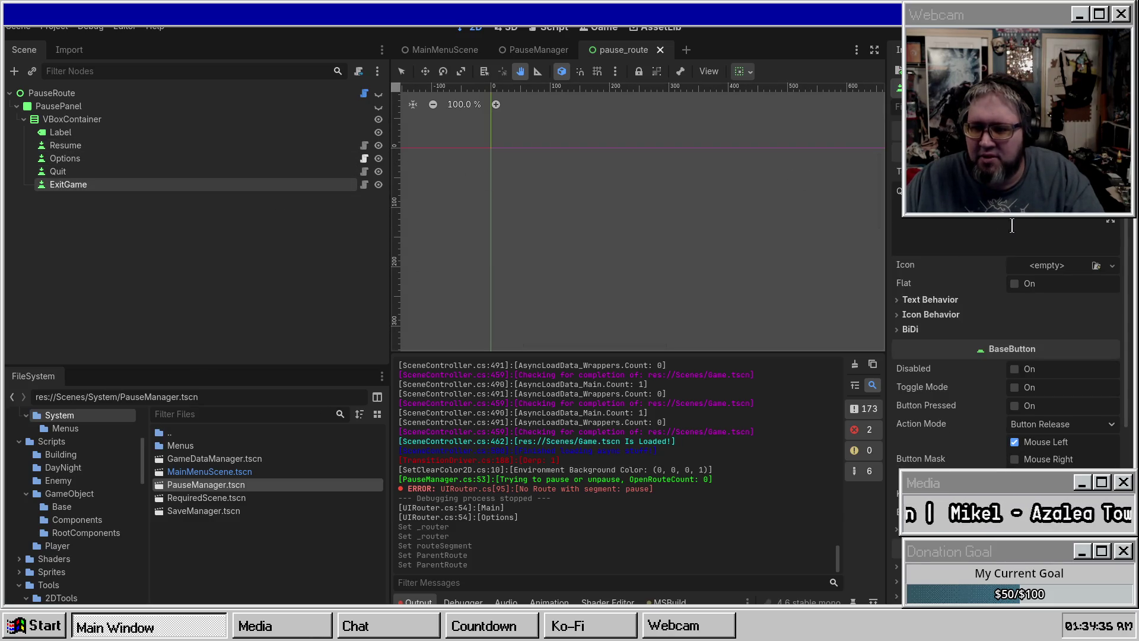
pyautogui.click(169, 172)
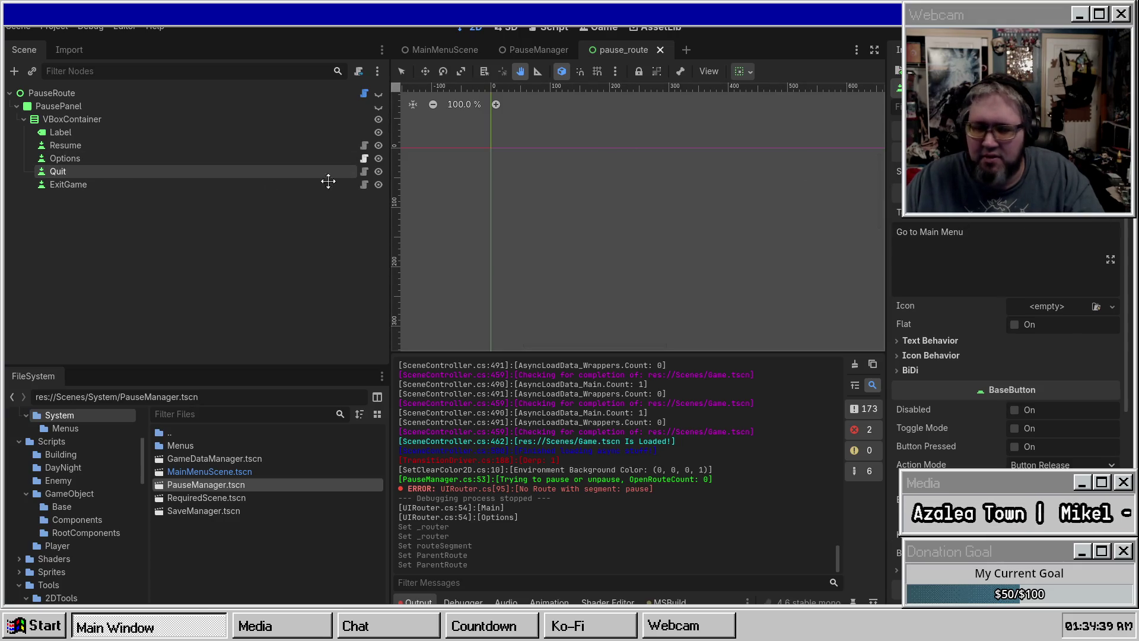
pyautogui.click(152, 158)
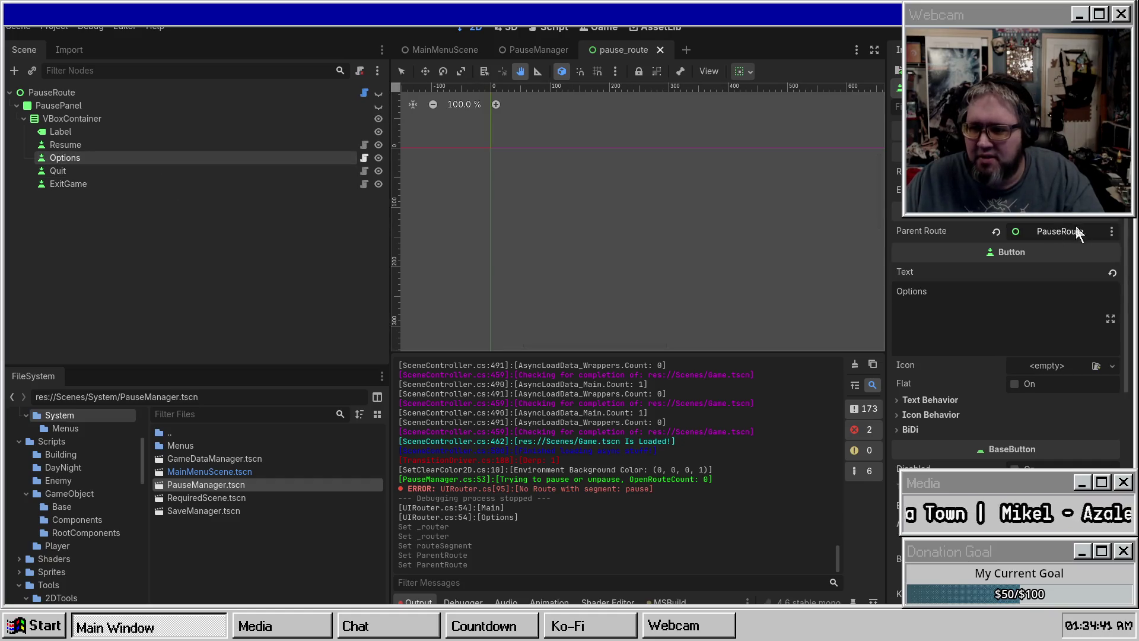
pyautogui.hotkey('ctrl', 's')
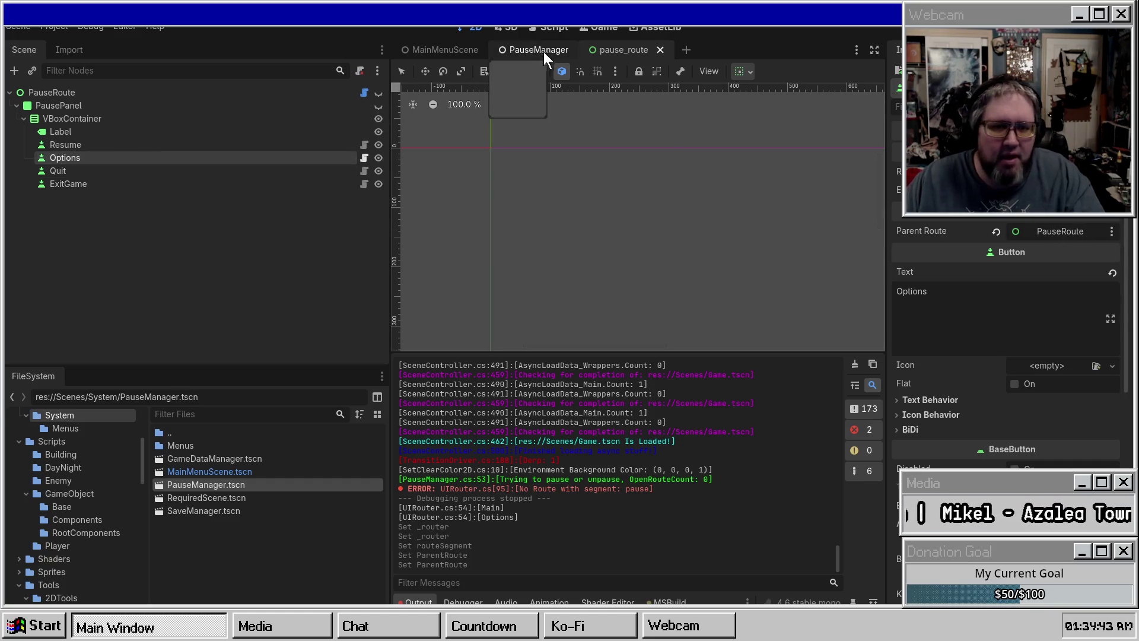
pyautogui.click(436, 49)
pyautogui.press('F5')
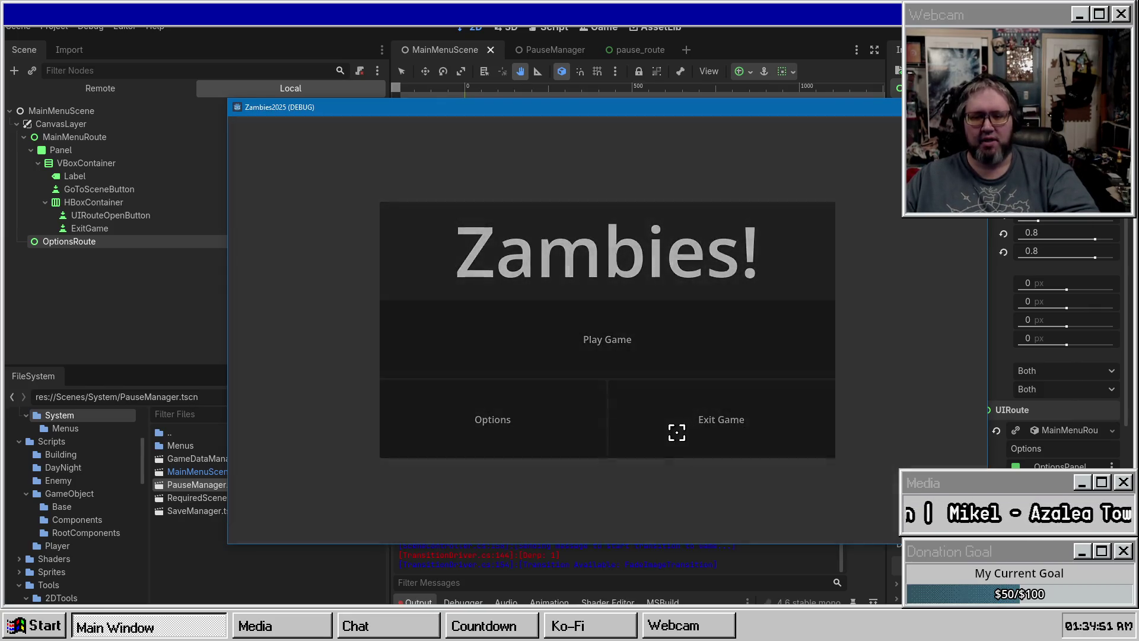
# Step: Start the game, pause it, open and close Options, return to the main menu and exit
pyautogui.click(610, 315)
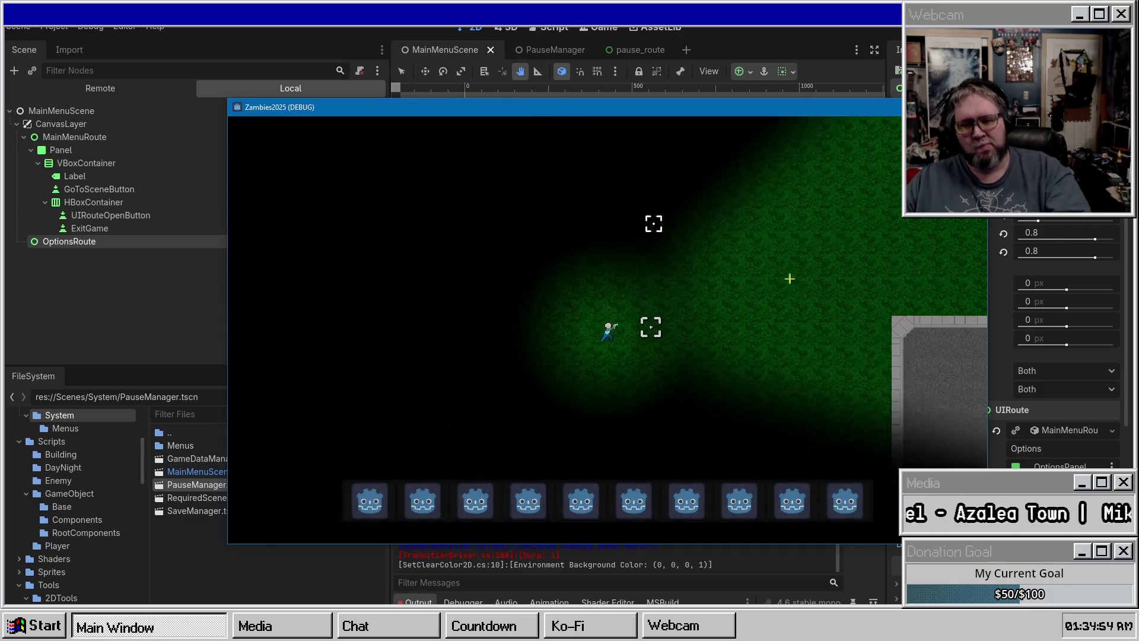
pyautogui.press('Escape')
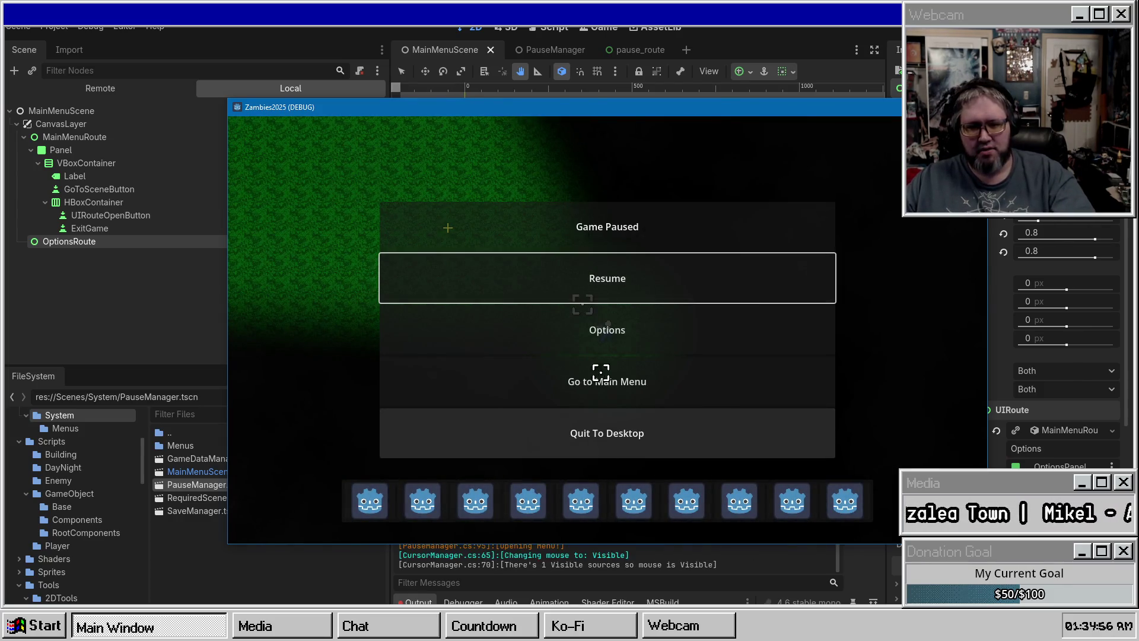
pyautogui.click(608, 341)
pyautogui.click(569, 439)
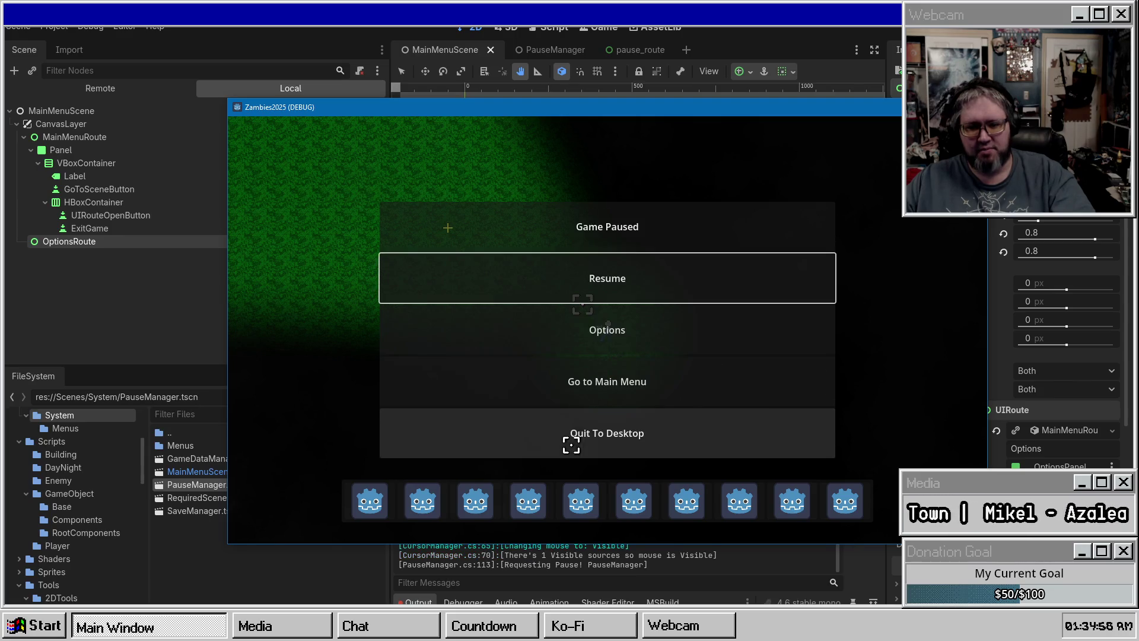
pyautogui.click(595, 392)
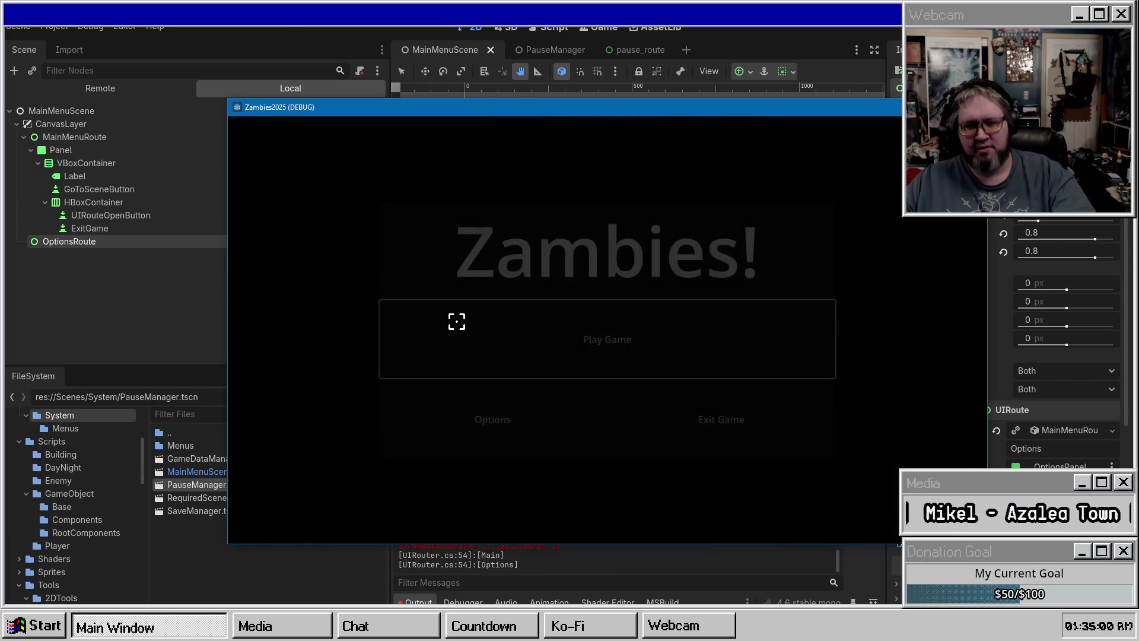
pyautogui.click(713, 423)
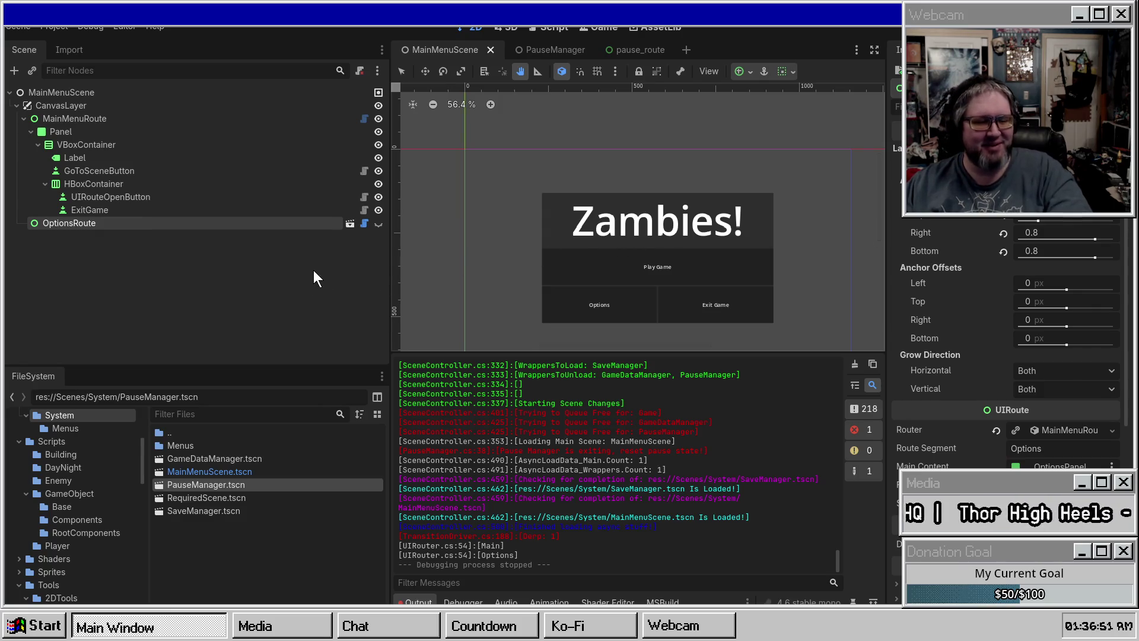
pyautogui.moveTo(591, 191)
pyautogui.mouseDown()
pyautogui.moveTo(575, 178)
pyautogui.moveTo(644, 192)
pyautogui.moveTo(623, 196)
pyautogui.mouseUp()
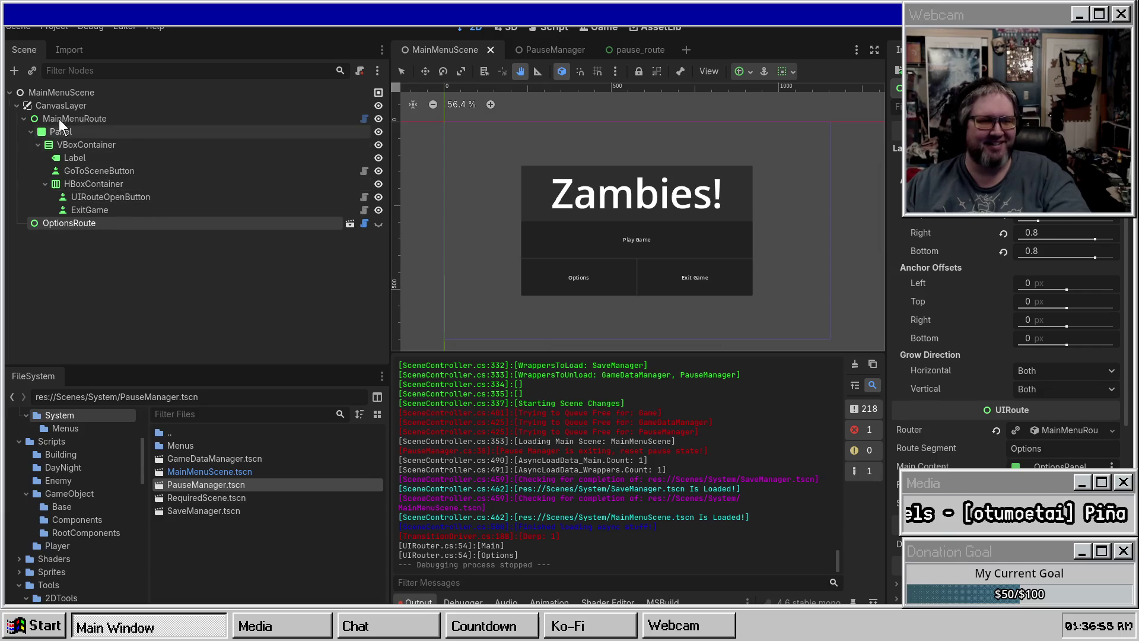
# Step: Collapse CanvasLayer and MainMenuRoute in the Scene tree and save the main menu scene
pyautogui.click(23, 118)
pyautogui.click(15, 105)
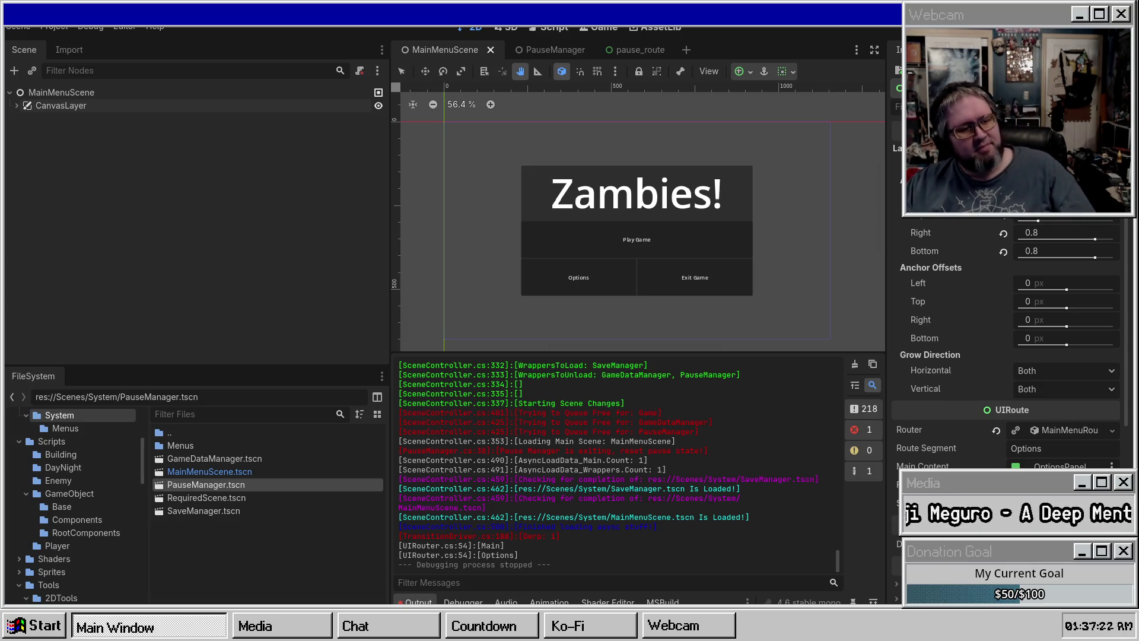
pyautogui.click(284, 262)
pyautogui.click(16, 105)
pyautogui.click(22, 118)
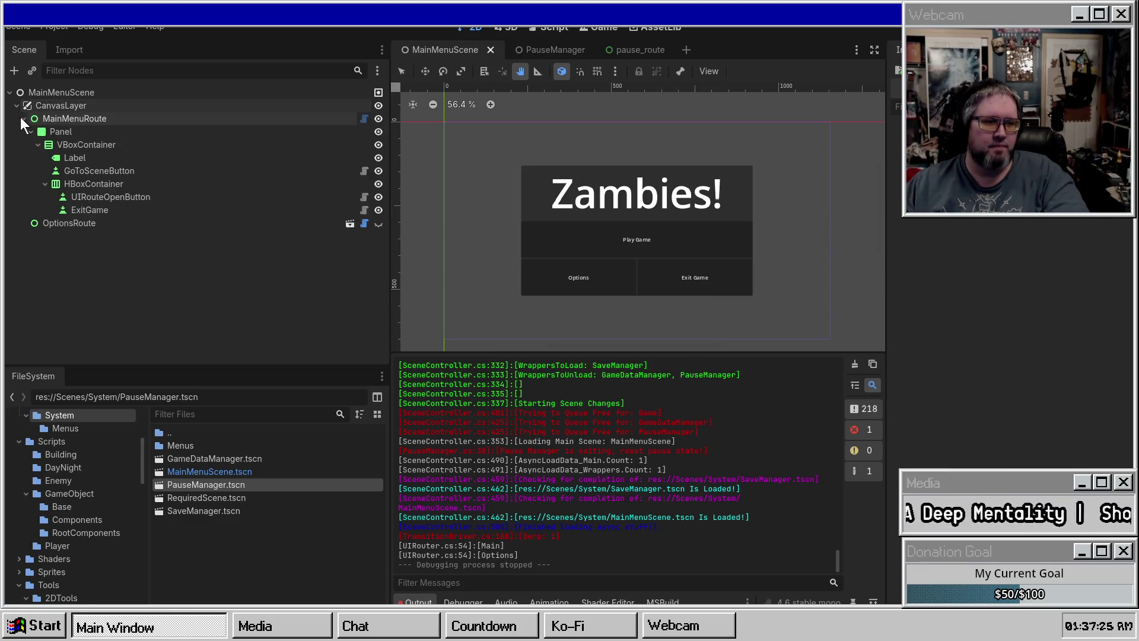
pyautogui.click(21, 118)
pyautogui.hotkey('ctrl', 's')
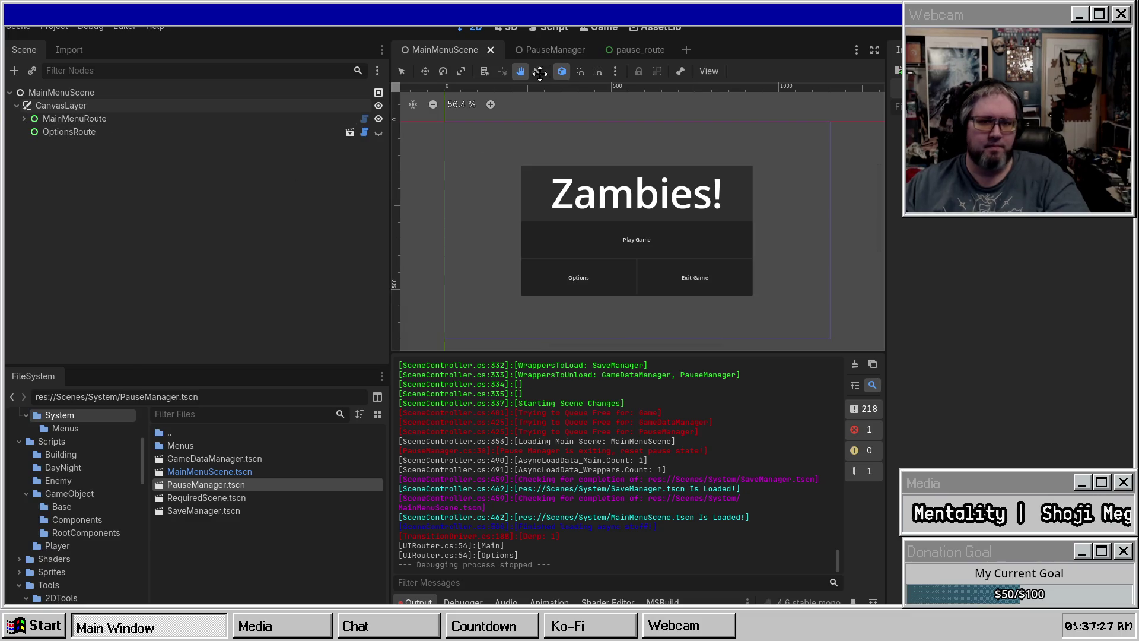
# Step: Close the PauseManager, MainMenuScene and pause_route scene tabs
pyautogui.click(564, 51)
pyautogui.middleClick(545, 48)
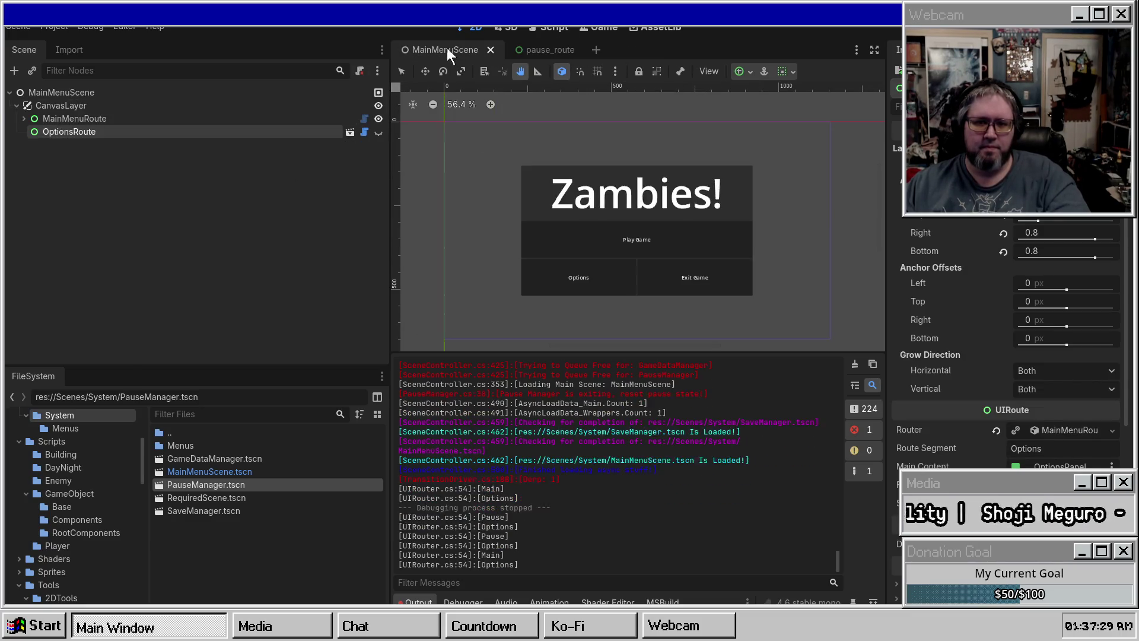
pyautogui.middleClick(447, 48)
pyautogui.middleClick(460, 48)
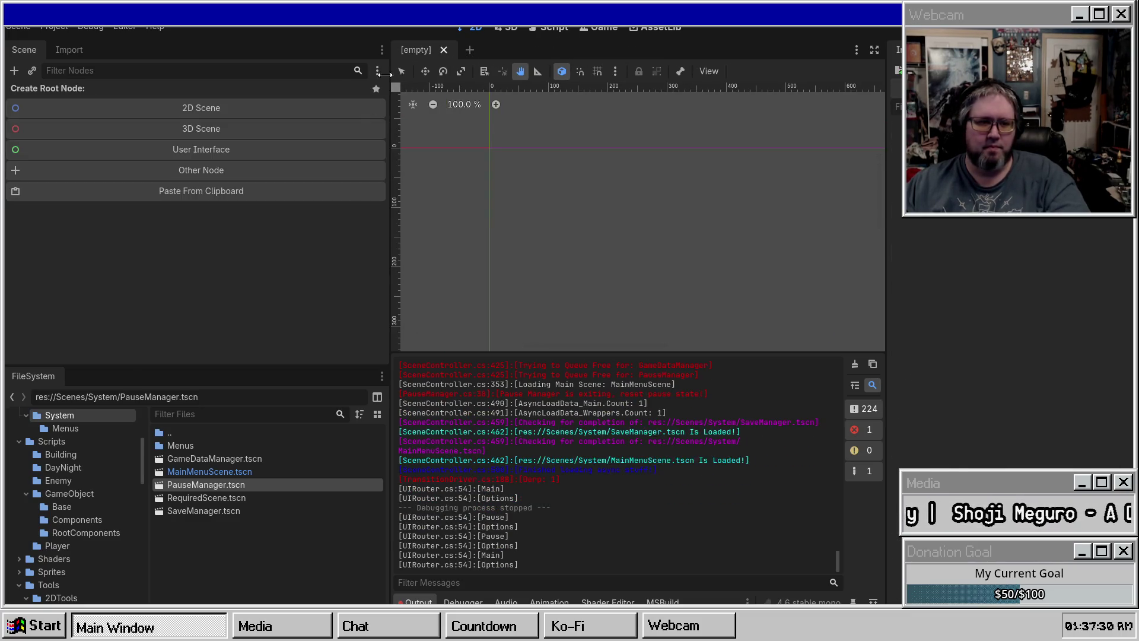
# Step: Delete game_object_test_scene.tscn from res://Scenes and run the project
pyautogui.doubleClick(165, 432)
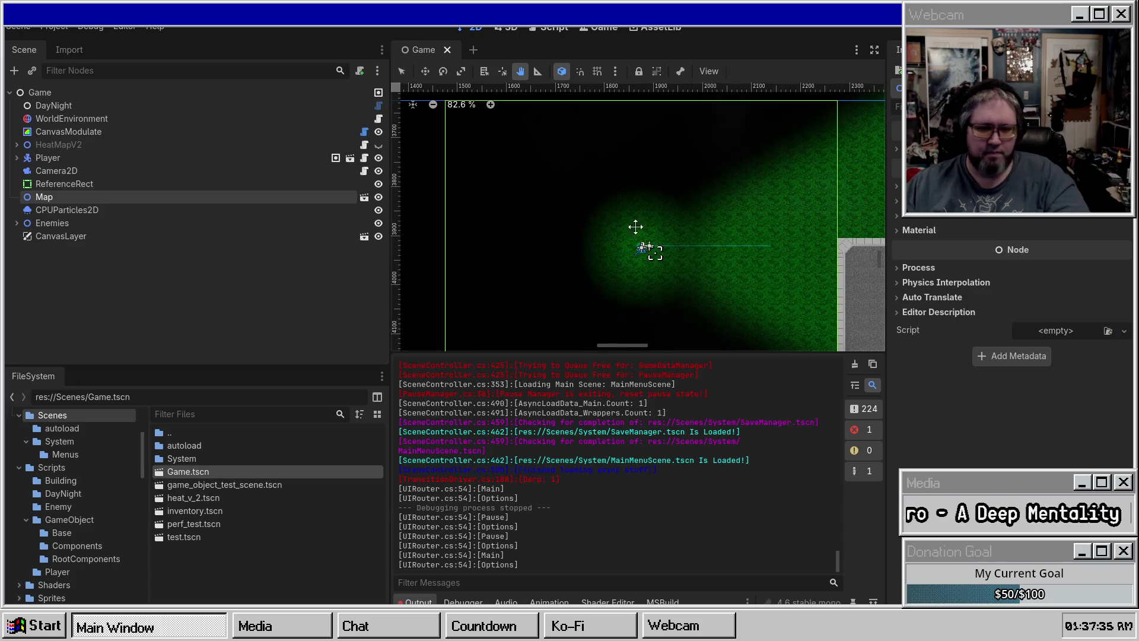
pyautogui.click(248, 482)
pyautogui.press('Delete')
pyautogui.press('Return')
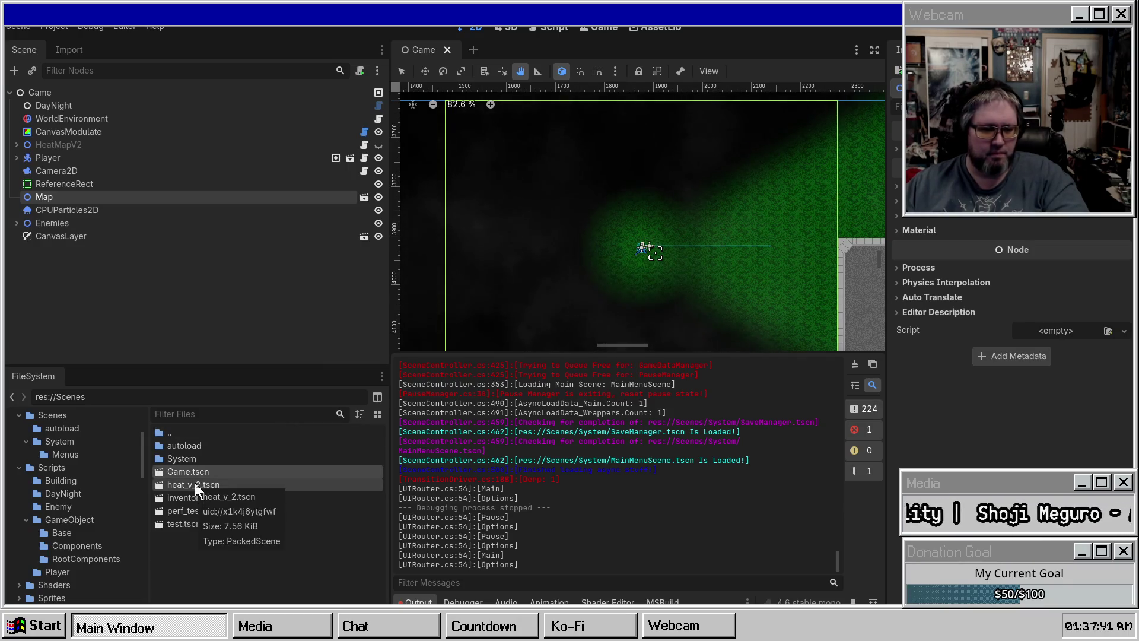
pyautogui.click(175, 291)
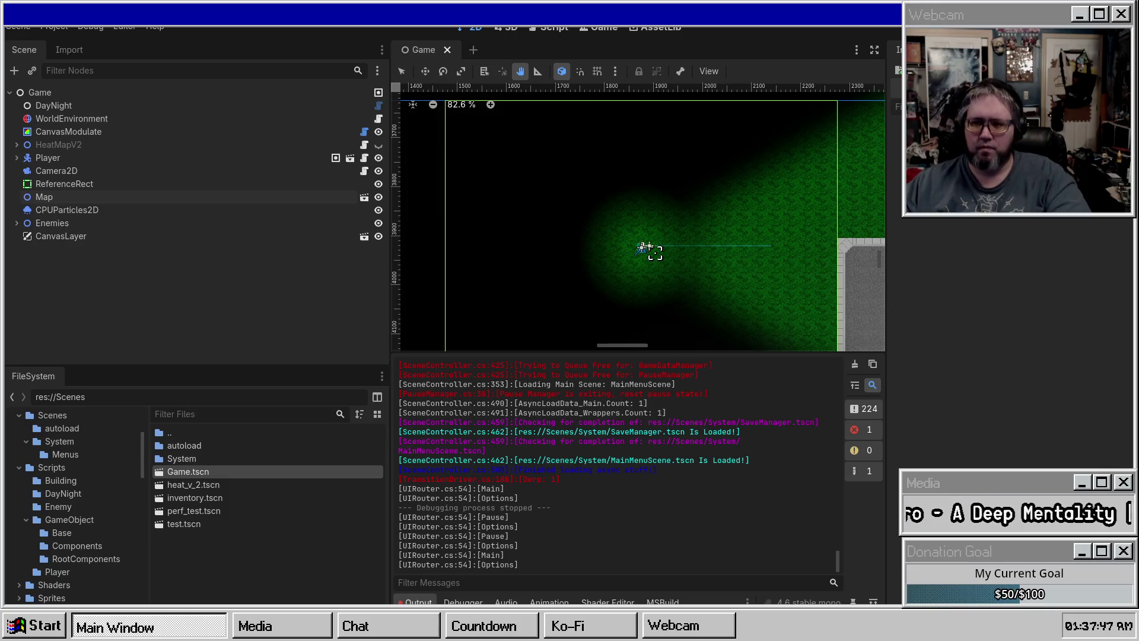
pyautogui.press('F5')
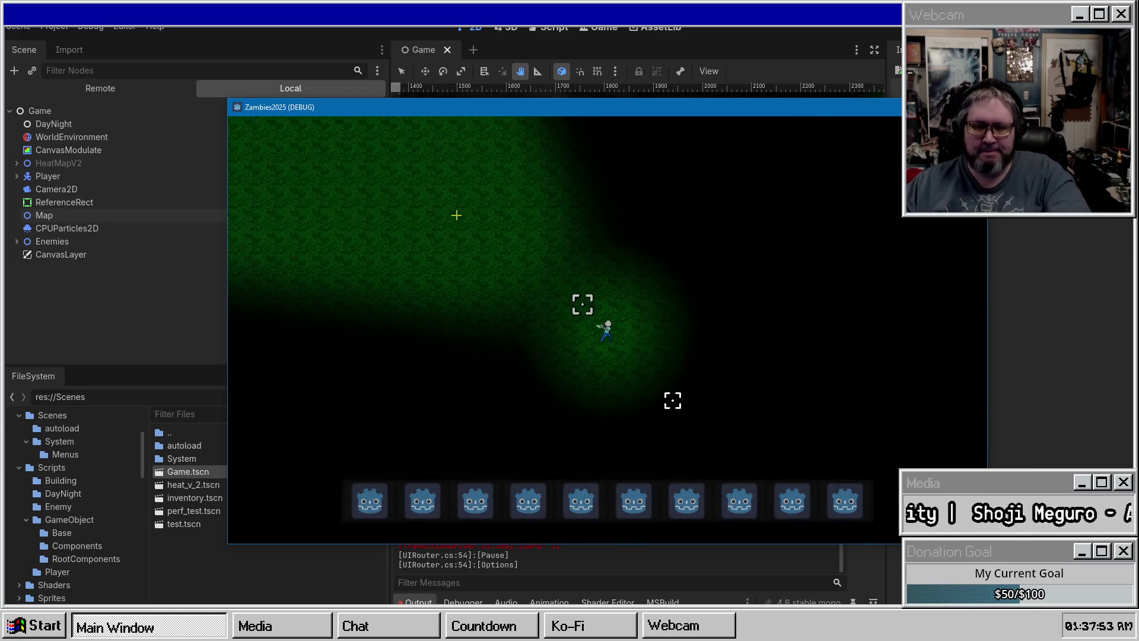
# Step: Walk the player around the road and grass with WASD fighting enemies, then pause the game
pyautogui.press('w')
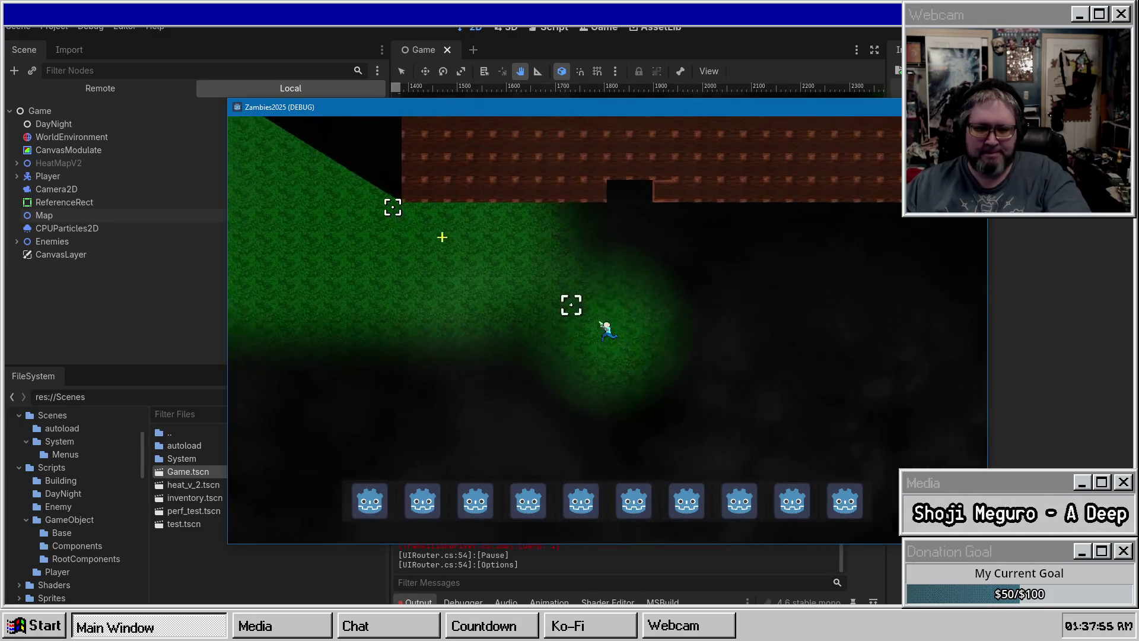
pyautogui.press('a')
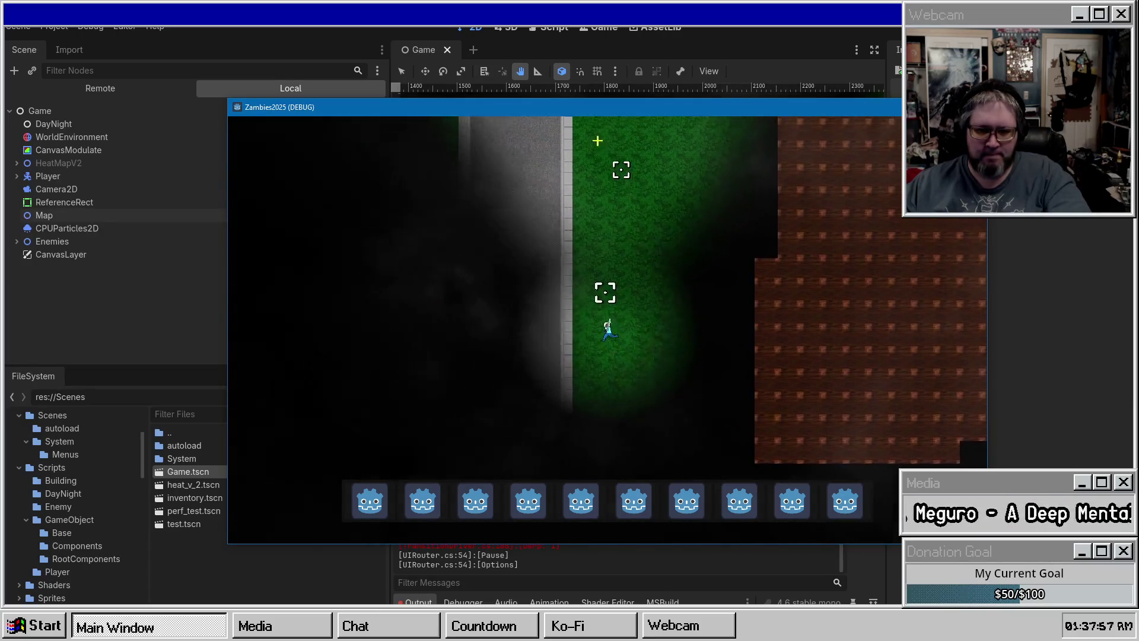
pyautogui.press('a')
pyautogui.press('w')
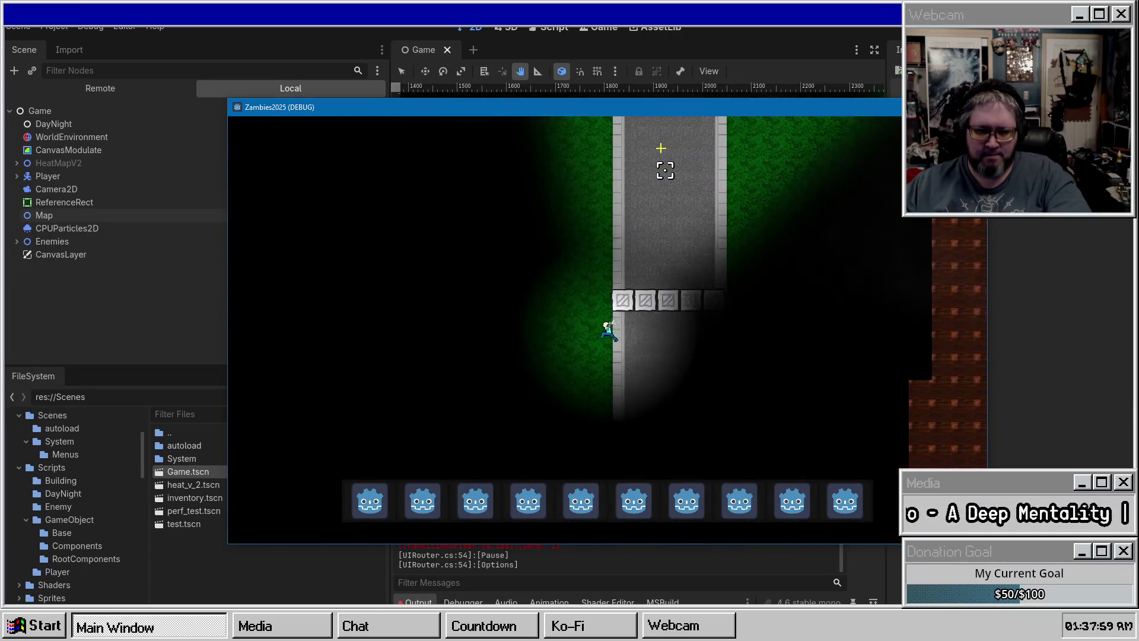
pyautogui.press('d')
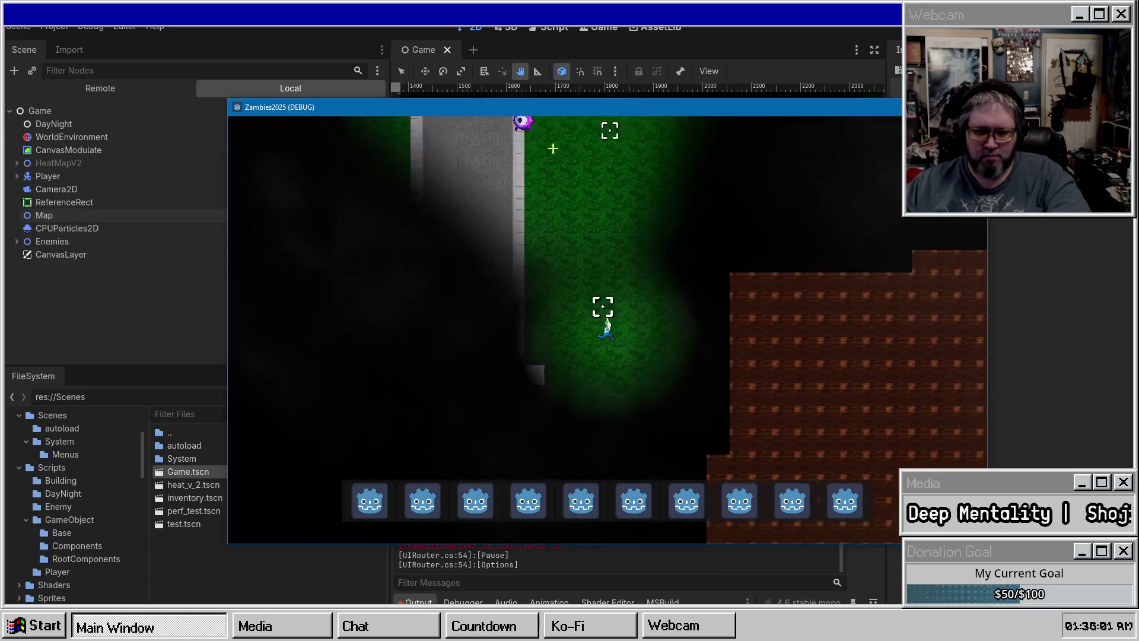
pyautogui.press('a')
pyautogui.press('s')
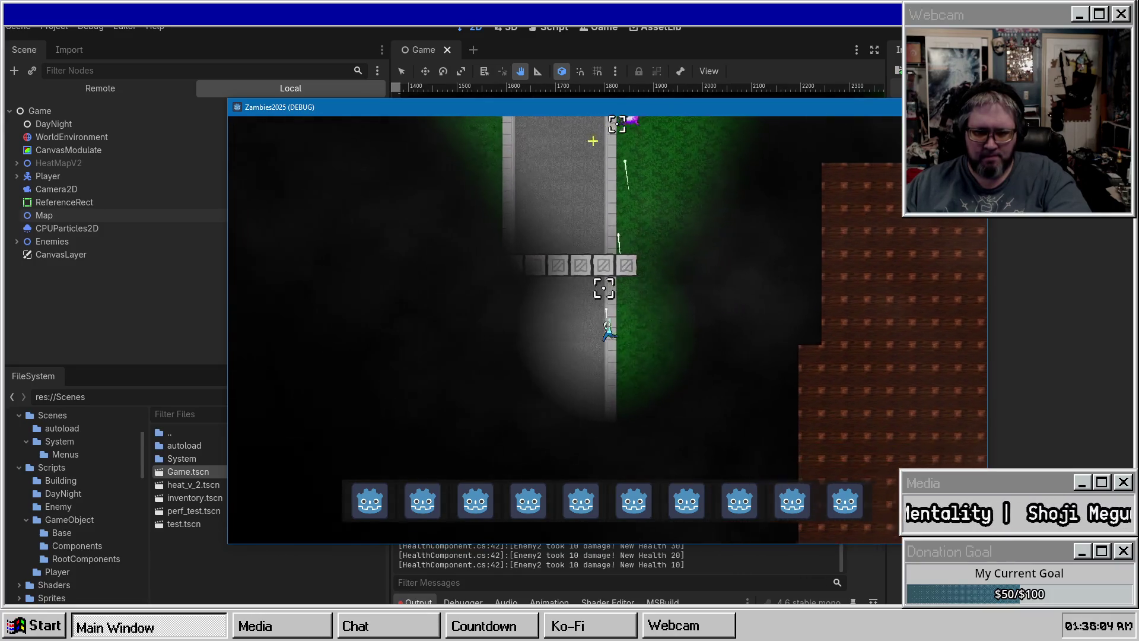
pyautogui.press('a')
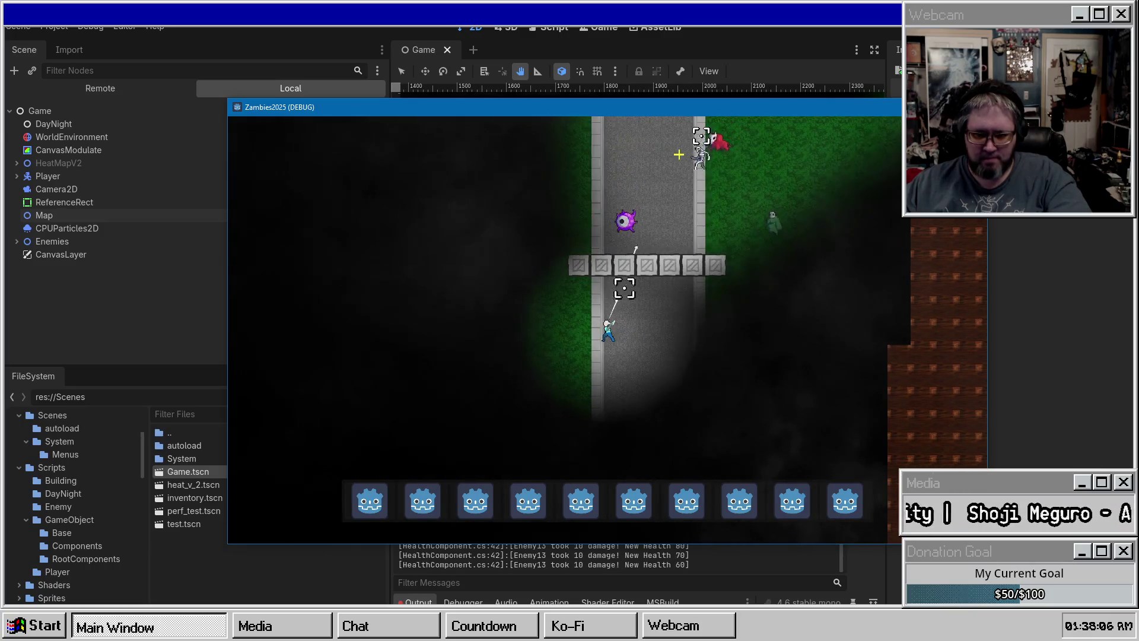
pyautogui.press('a')
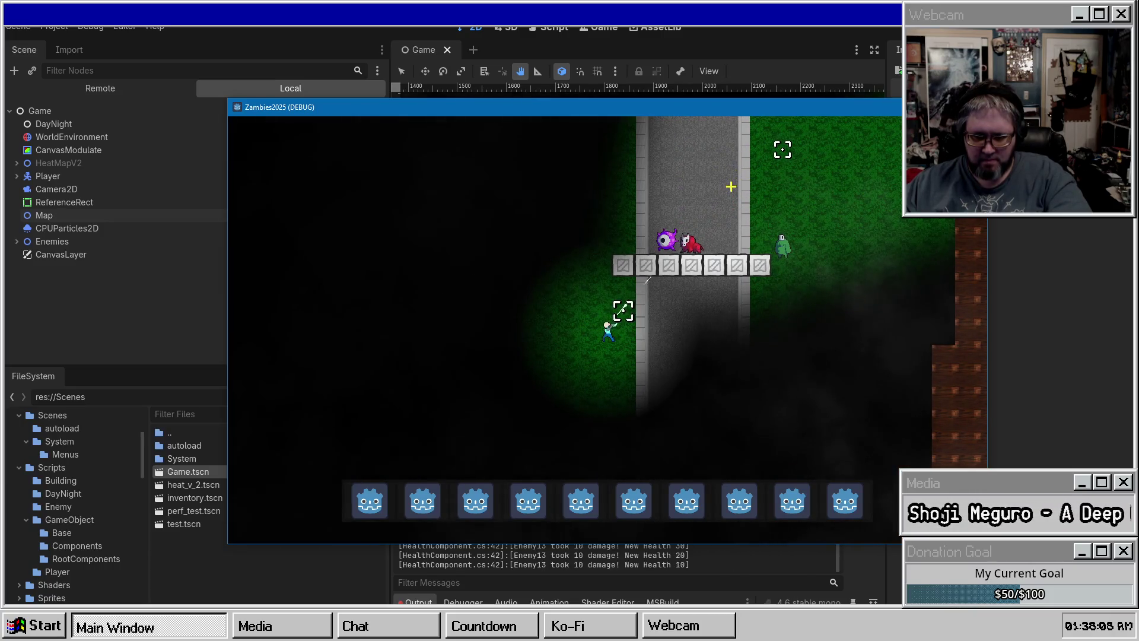
pyautogui.press('d')
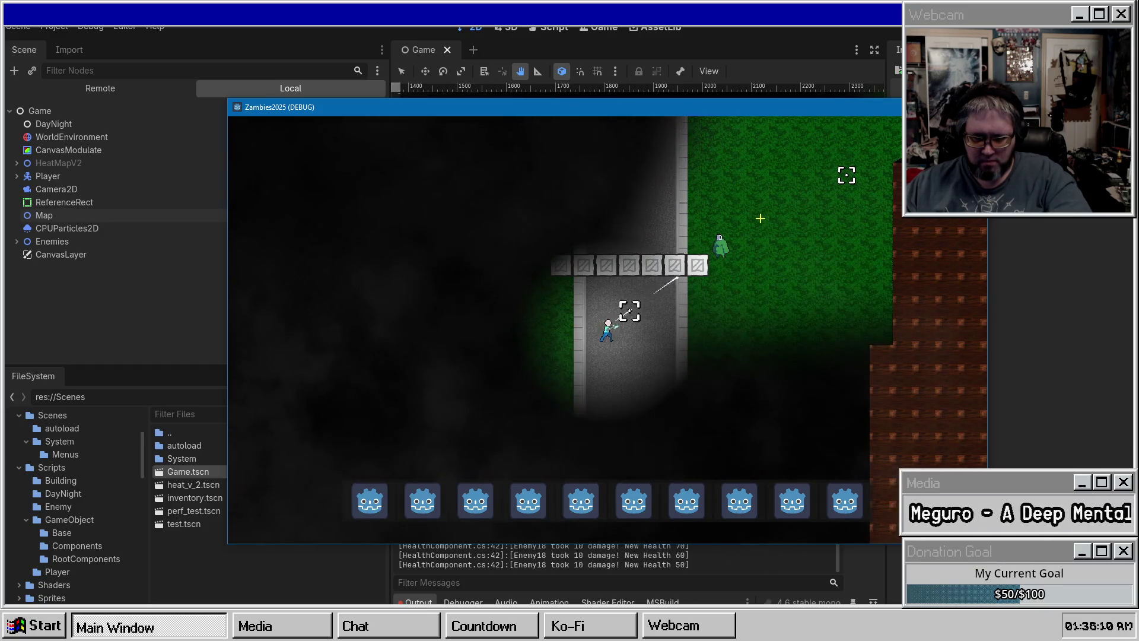
pyautogui.press('d')
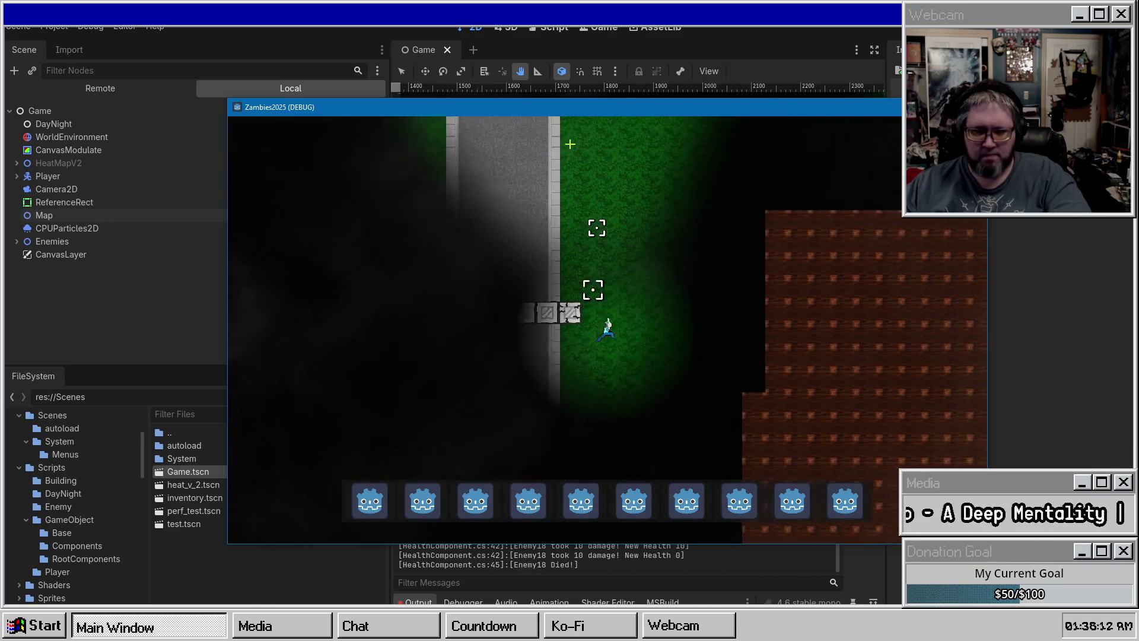
pyautogui.press('w')
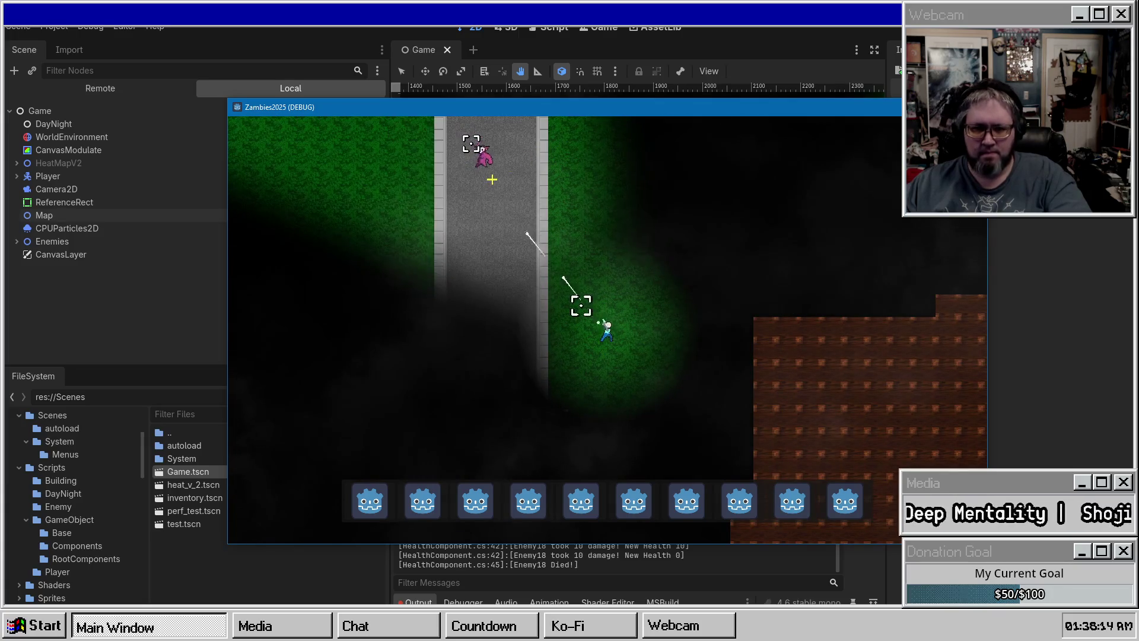
pyautogui.press('w')
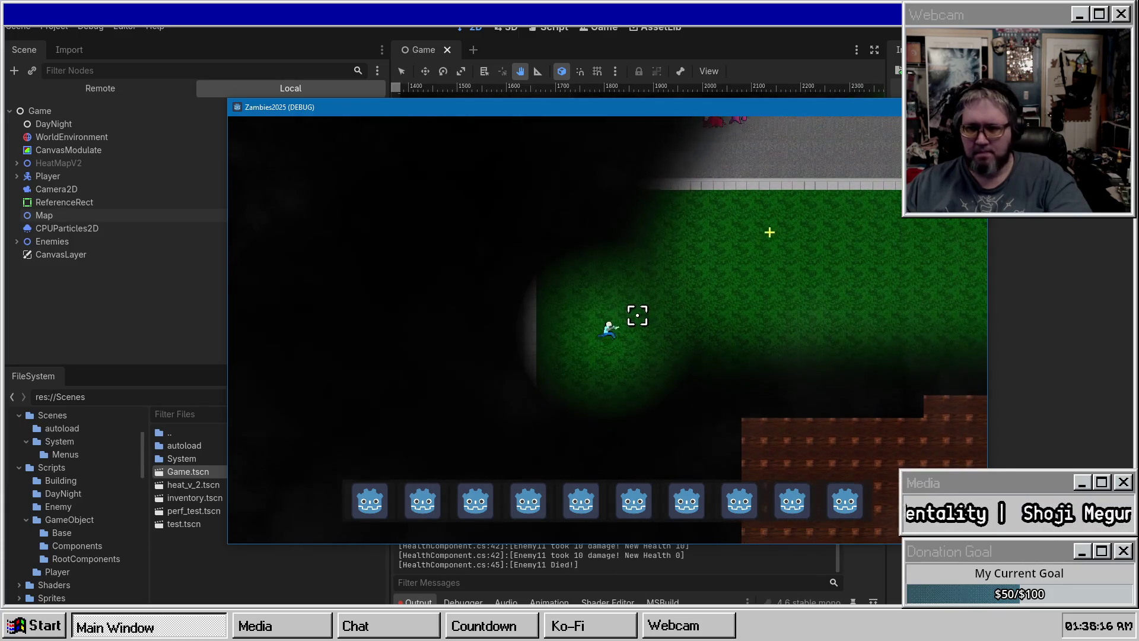
pyautogui.press('Escape')
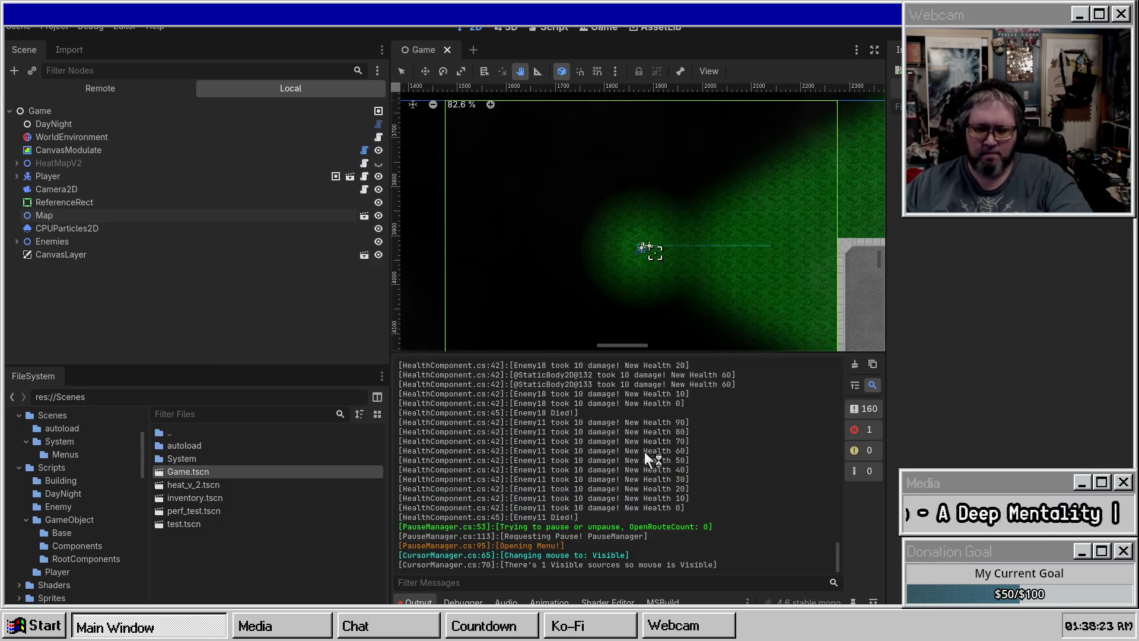
# Step: Quit the game to desktop and clear the Output log, including the 'Parameter node is null' error
pyautogui.click(650, 415)
pyautogui.click(855, 365)
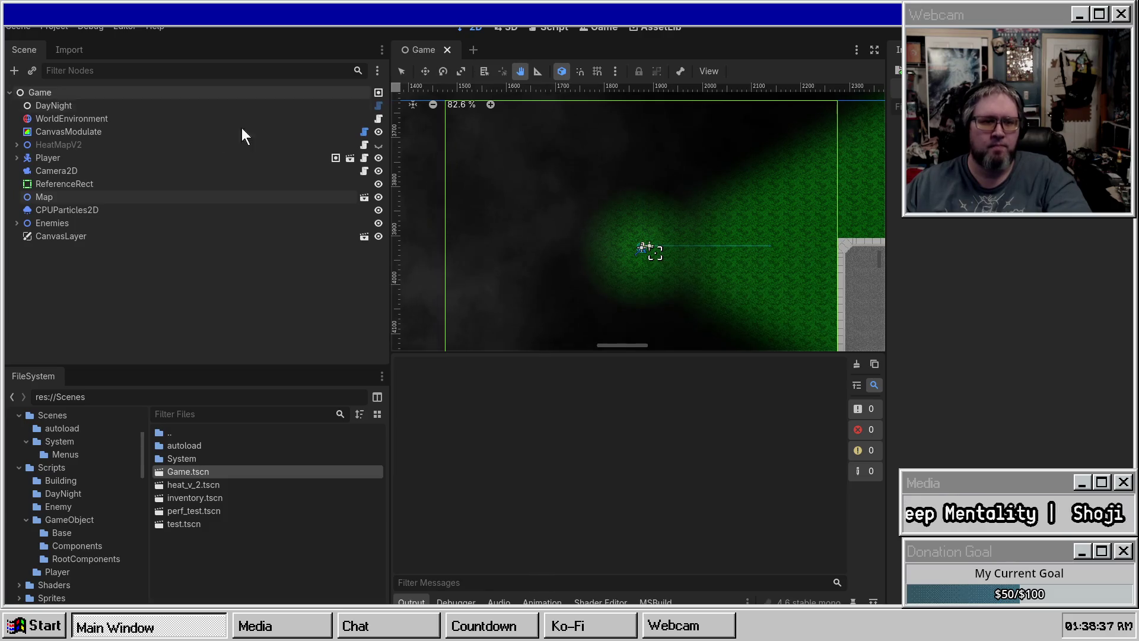
pyautogui.click(9, 92)
pyautogui.click(10, 93)
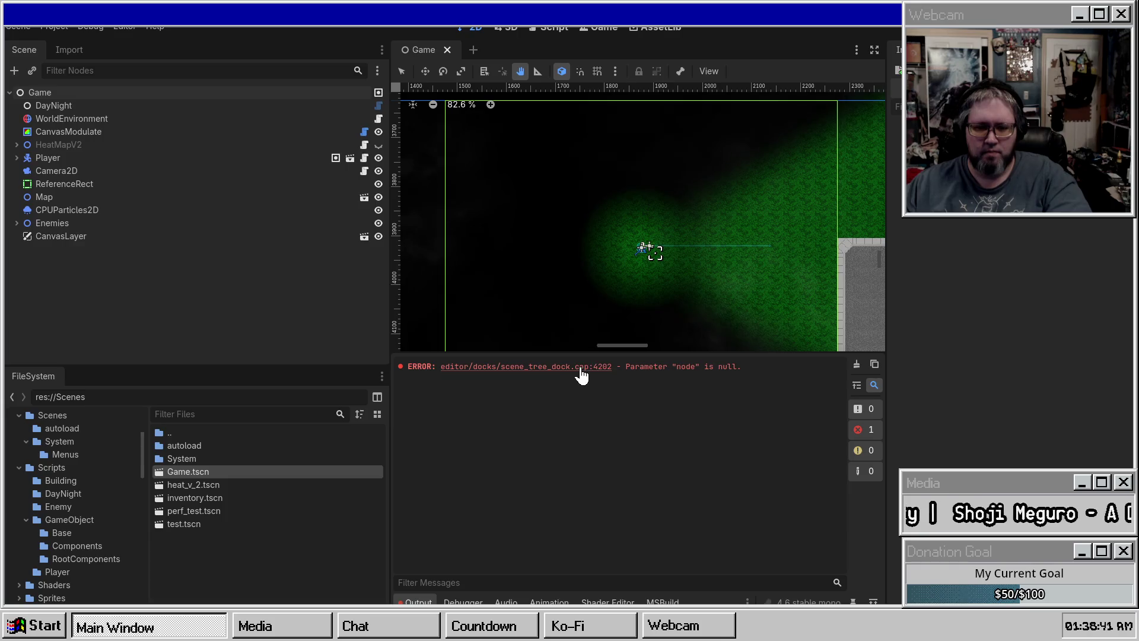
pyautogui.doubleClick(691, 368)
pyautogui.click(855, 363)
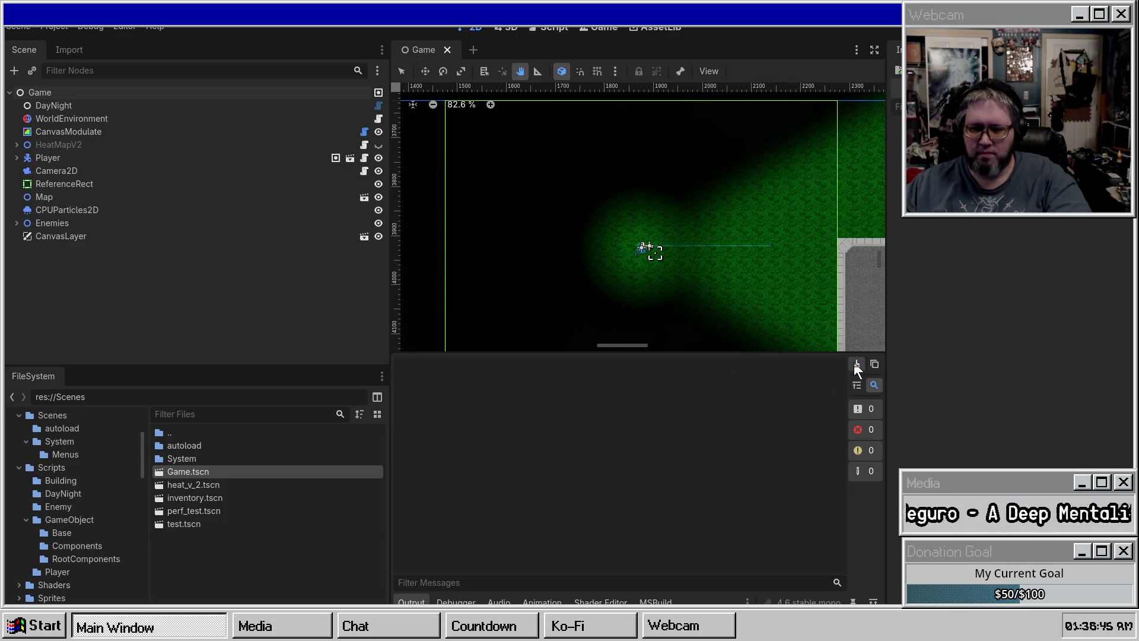
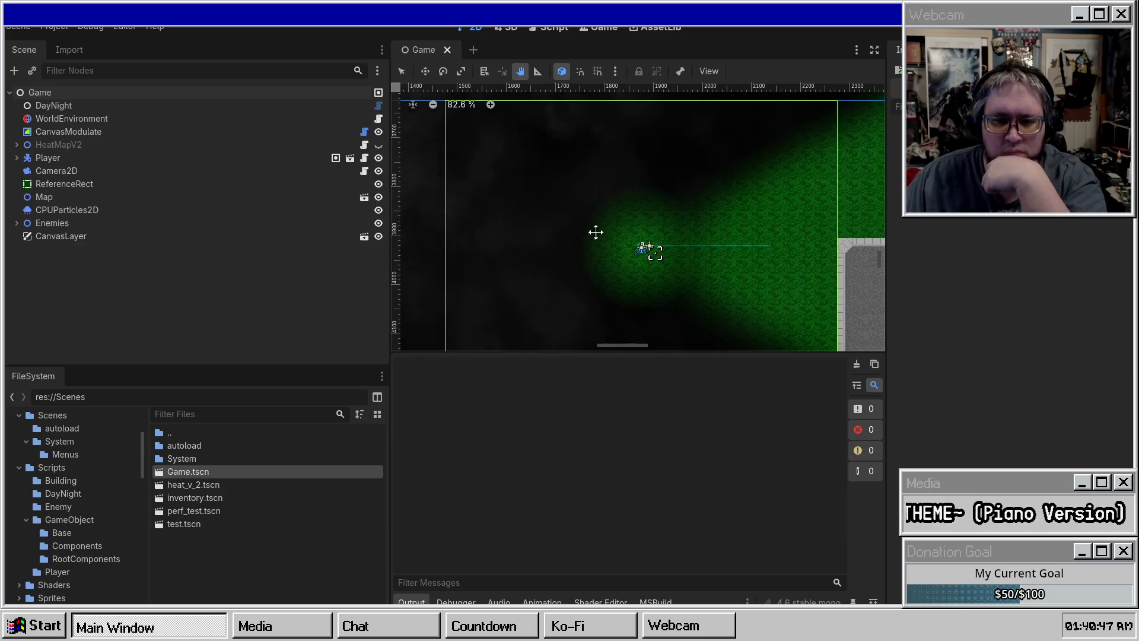
# Step: Enlarge the 2D viewport, then pan and zoom the dark map around the player's light
pyautogui.moveTo(508, 350); pyautogui.dragTo(512, 462)
pyautogui.moveTo(737, 225)
pyautogui.mouseDown()
pyautogui.moveTo(702, 194)
pyautogui.moveTo(698, 230)
pyautogui.mouseUp()
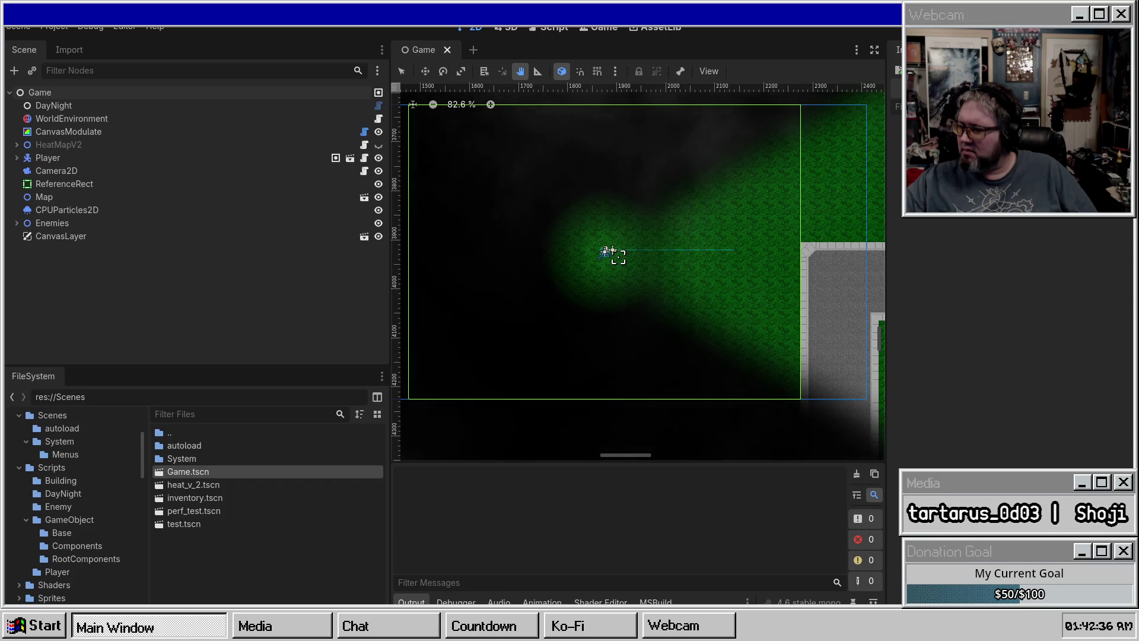
pyautogui.scroll(-1, 619, 239)
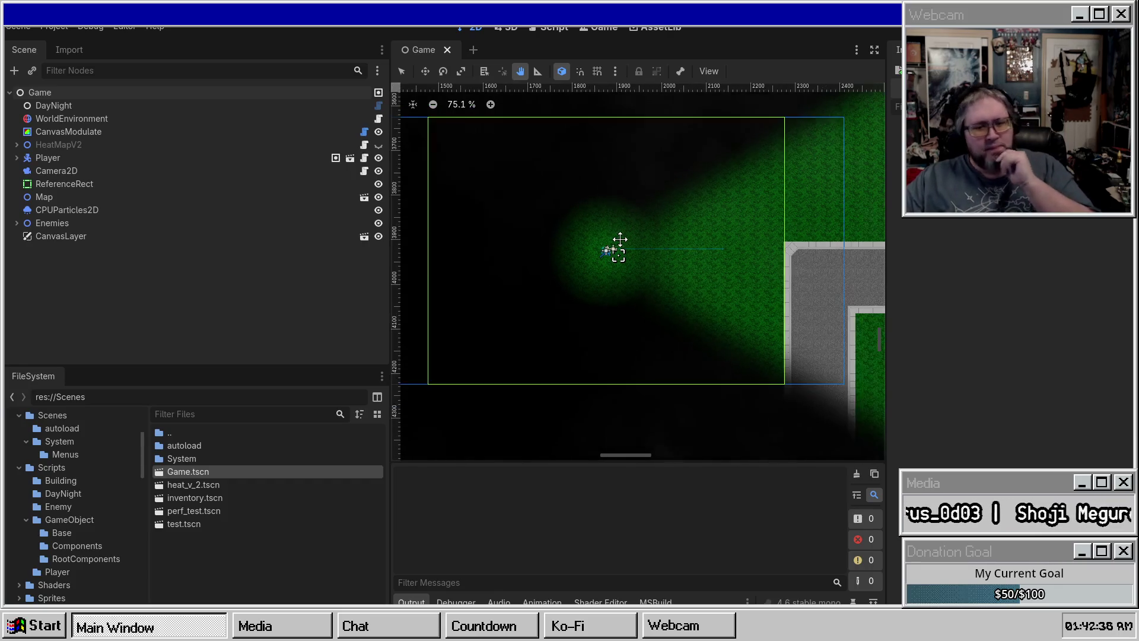
pyautogui.scroll(2, 619, 240)
# Step: Rename the Game scene's CanvasLayer node to Inventory
pyautogui.click(60, 235)
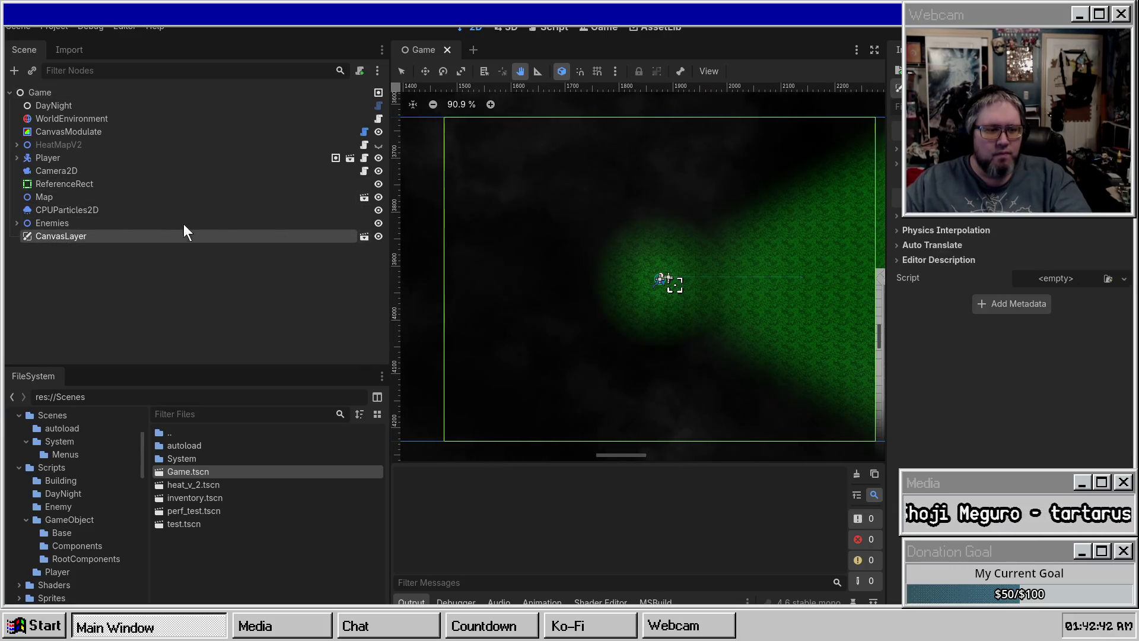
pyautogui.click(93, 240)
pyautogui.press('BackSpace')
pyautogui.write('nventory')
pyautogui.press('Return')
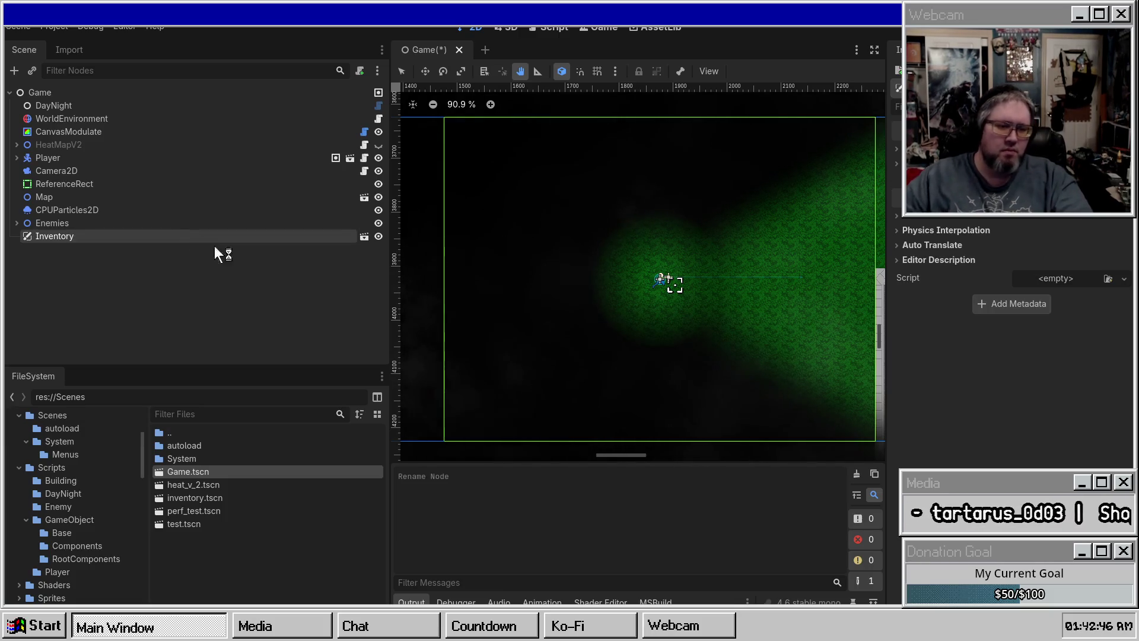
# Step: In the inventory scene, rename the root node to Inventory
pyautogui.click(366, 238)
pyautogui.doubleClick(59, 90)
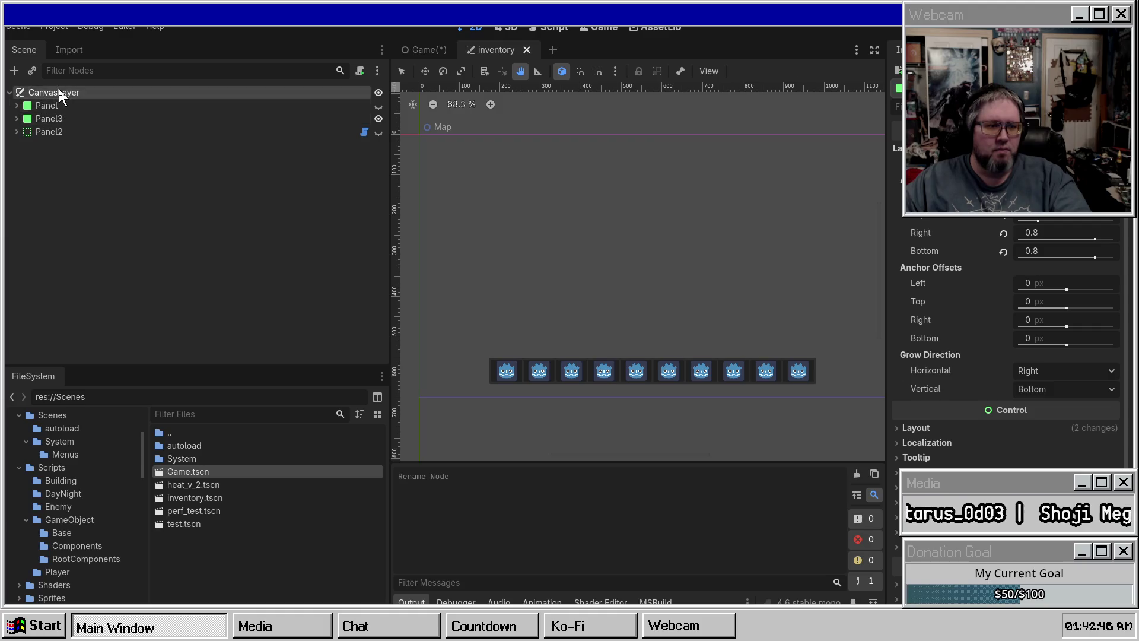
pyautogui.write('Invc')
pyautogui.press('BackSpace')
pyautogui.write('entory')
pyautogui.press('Return')
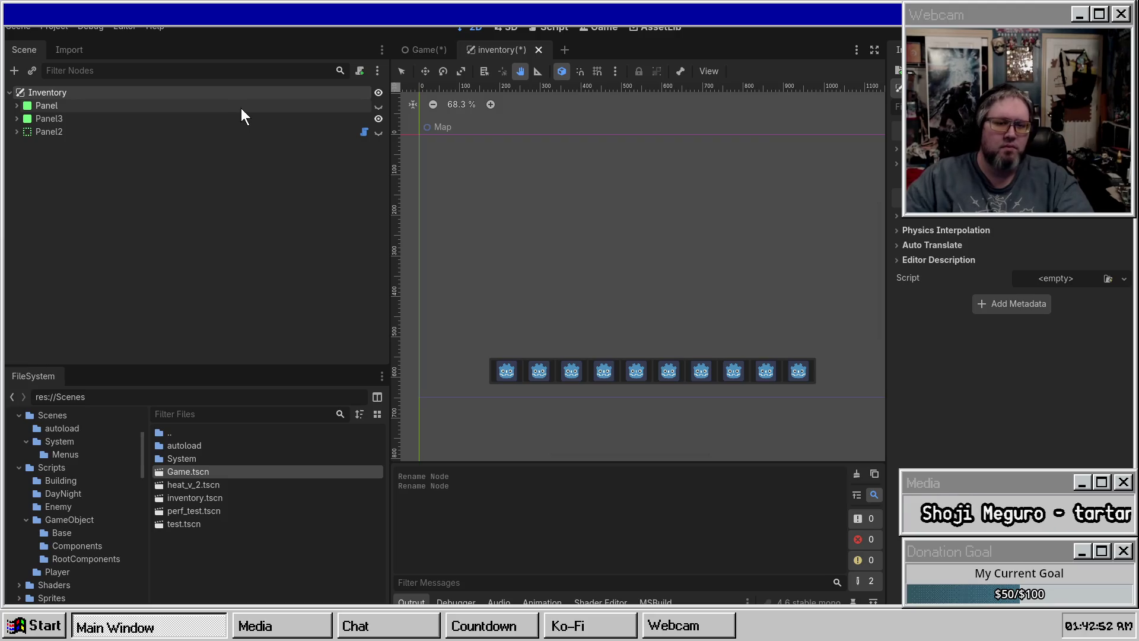
pyautogui.click(377, 106)
pyautogui.click(378, 107)
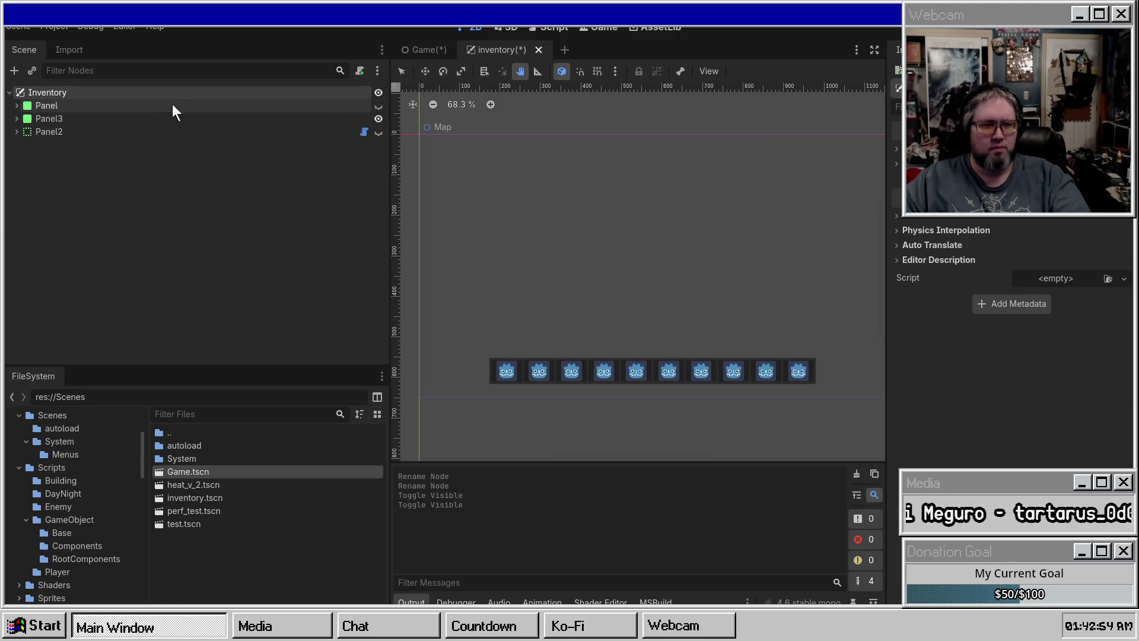
# Step: Rename the Panel node to Inventory and Panel3 to Hotbar
pyautogui.click(160, 107)
pyautogui.press('F2')
pyautogui.write('Inventory')
pyautogui.press('Return')
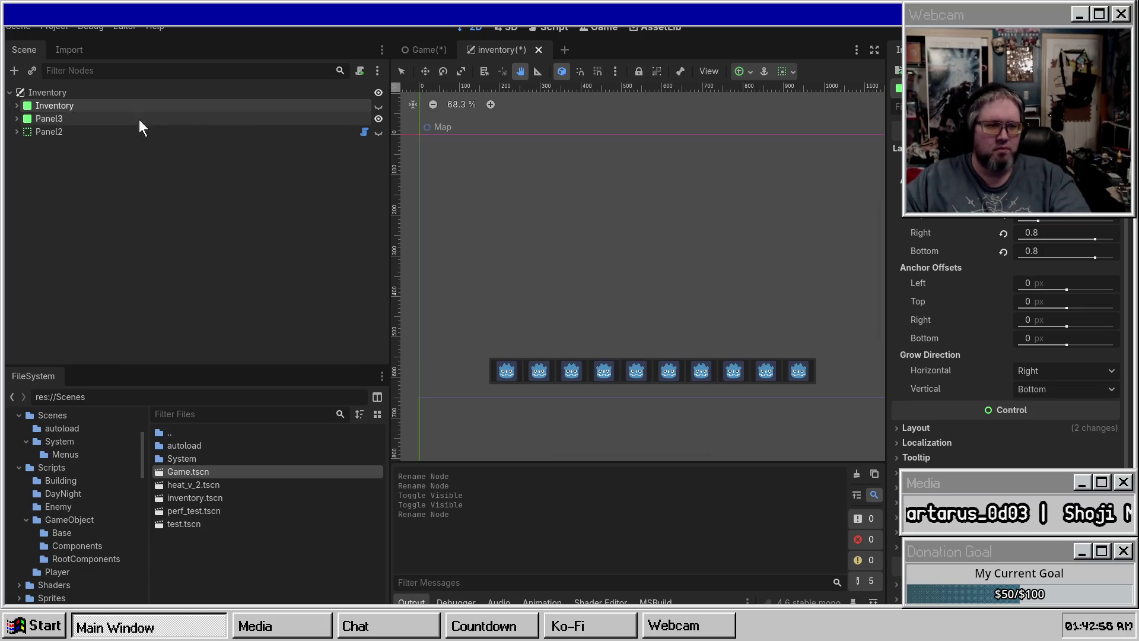
pyautogui.click(139, 120)
pyautogui.press('F2')
pyautogui.write('Hotbar')
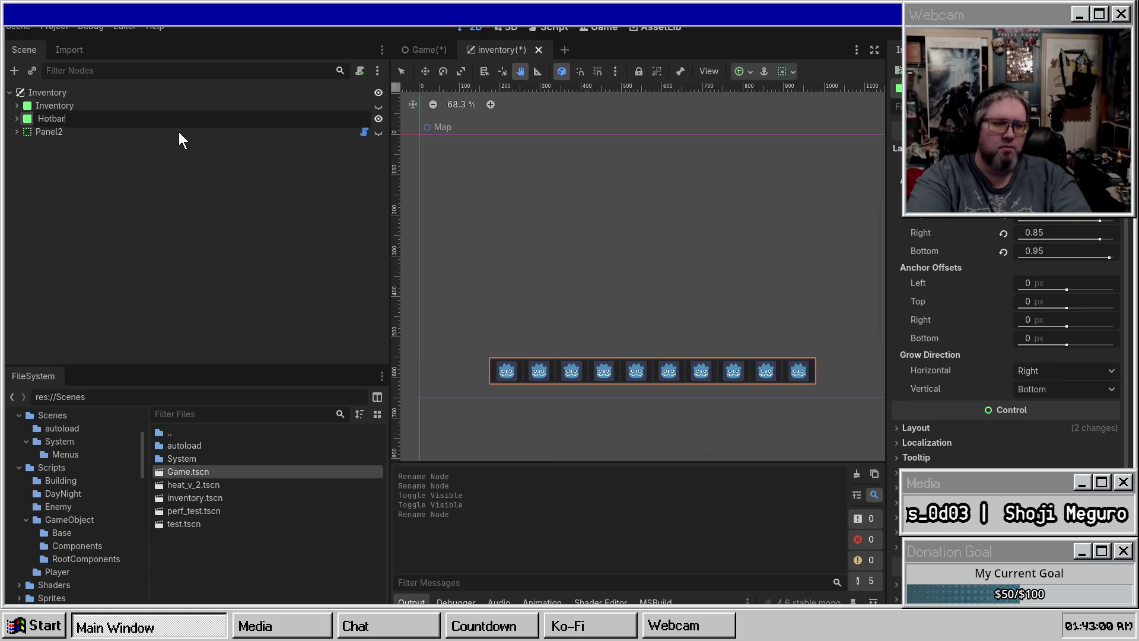
pyautogui.press('Return')
# Step: Cut Panel2 out of the inventory scene and return to the Game scene
pyautogui.click(56, 135)
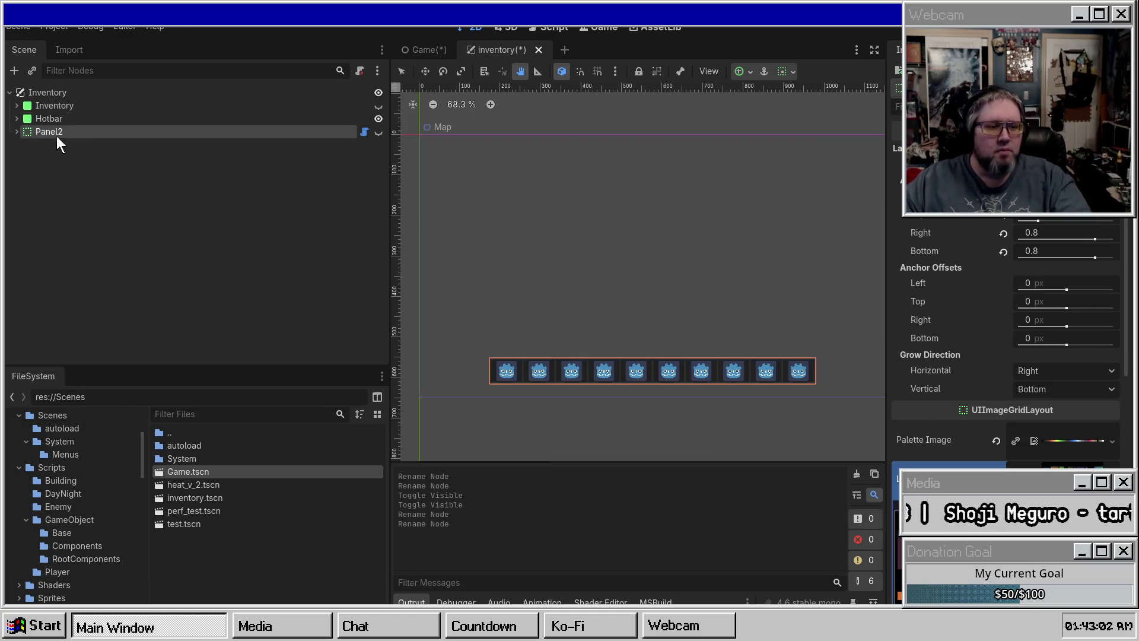
pyautogui.hotkey('ctrl', 'x')
pyautogui.click(426, 50)
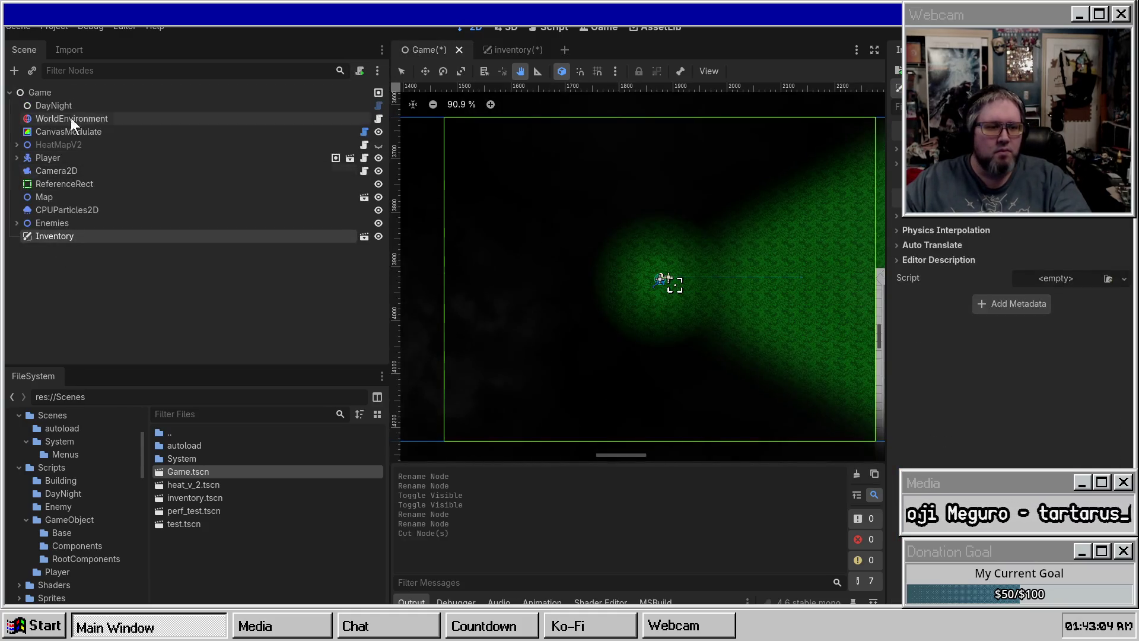
# Step: Add a new CanvasLayer child node to the Game root
pyautogui.rightClick(71, 91)
pyautogui.click(122, 97)
pyautogui.write('Canvas')
pyautogui.press('Down')
pyautogui.press('Down')
pyautogui.press('Down')
pyautogui.press('Return')
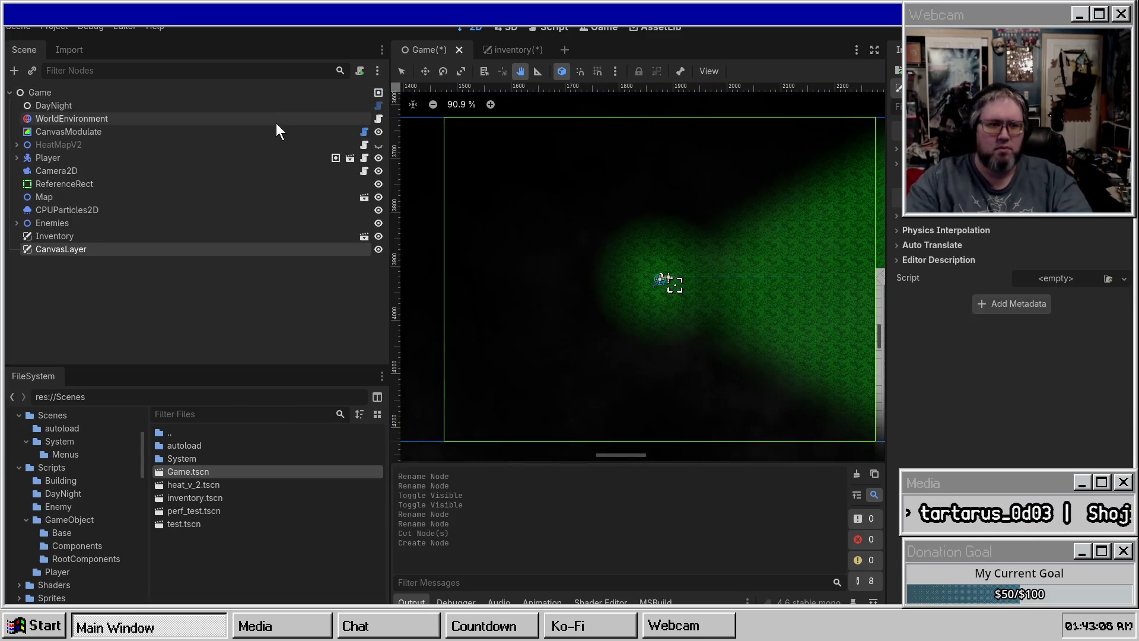
# Step: Paste Panel2 under the new CanvasLayer and make it visible
pyautogui.rightClick(64, 251)
pyautogui.click(47, 246)
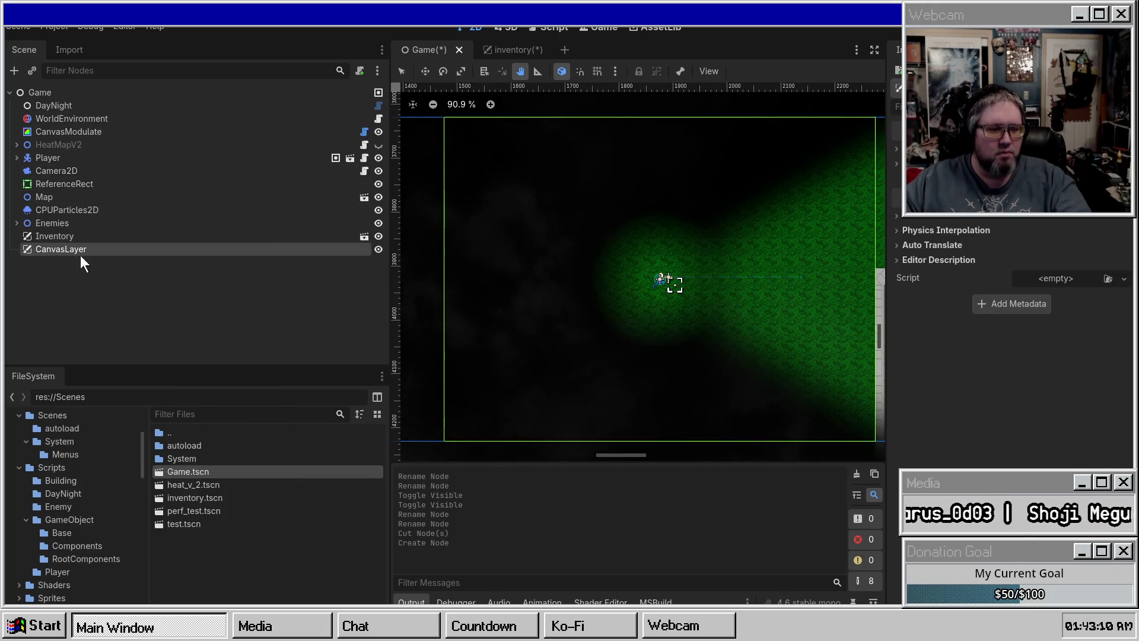
pyautogui.hotkey('ctrl', 'v')
pyautogui.click(29, 252)
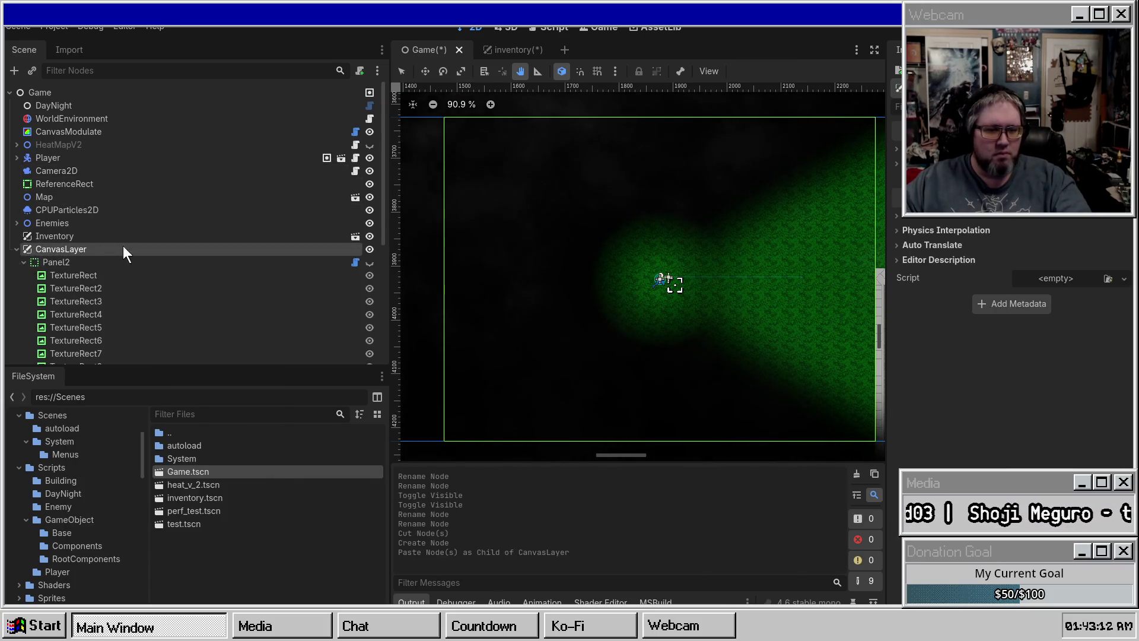
pyautogui.click(370, 263)
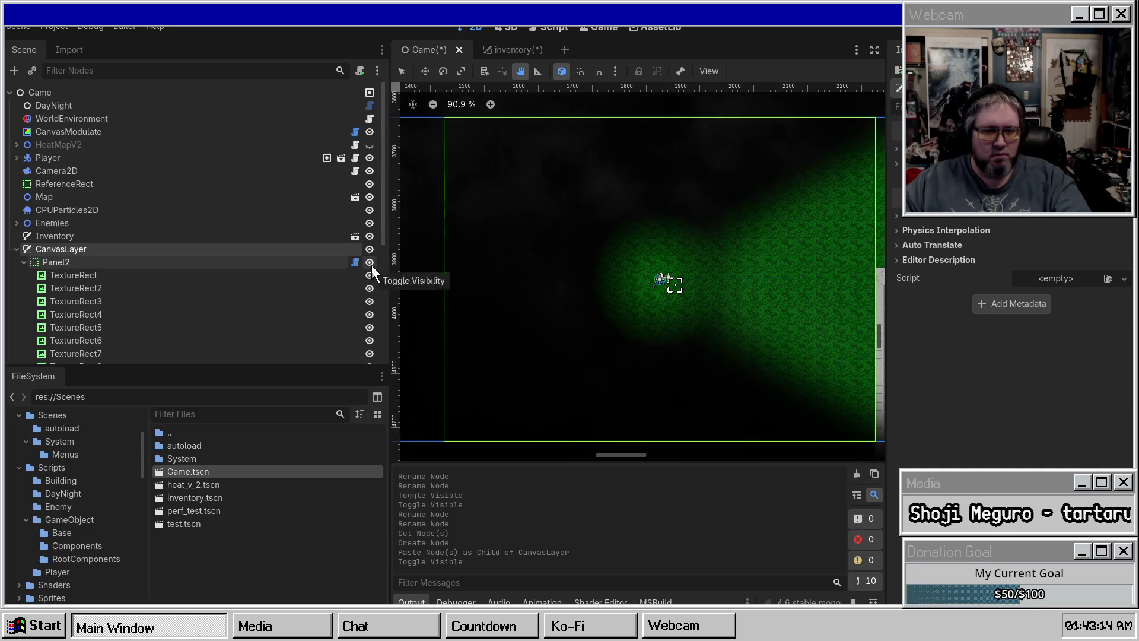
pyautogui.click(370, 262)
pyautogui.click(369, 262)
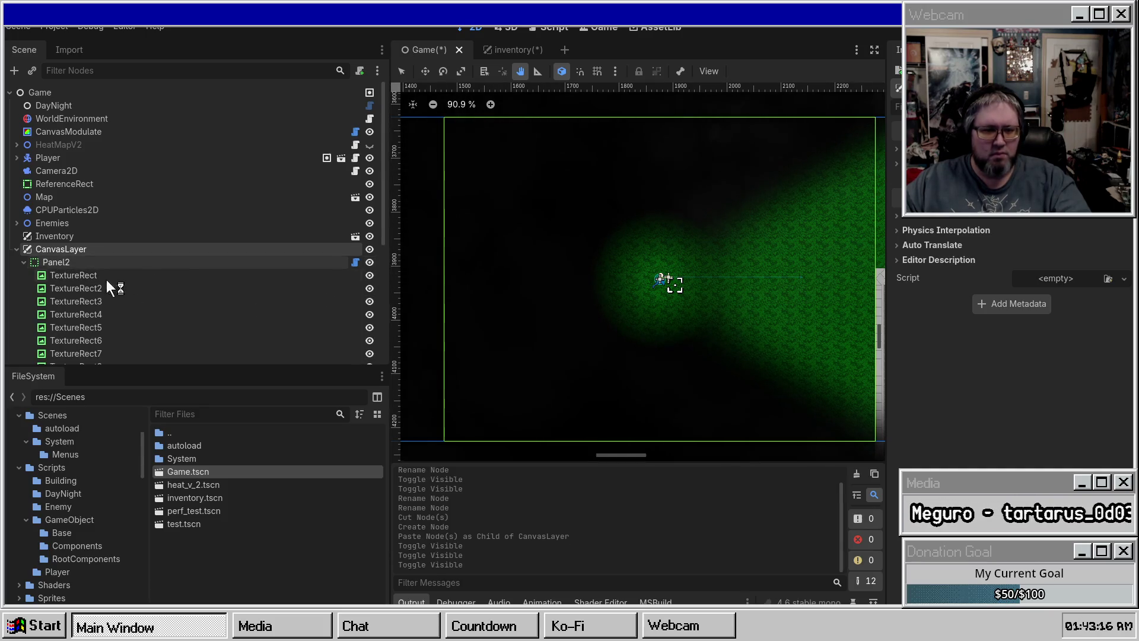
# Step: Check Panel2's TextureRect children in the scene tree, collapse it, and save the Game scene
pyautogui.doubleClick(44, 275)
pyautogui.scroll(-17, 582, 245)
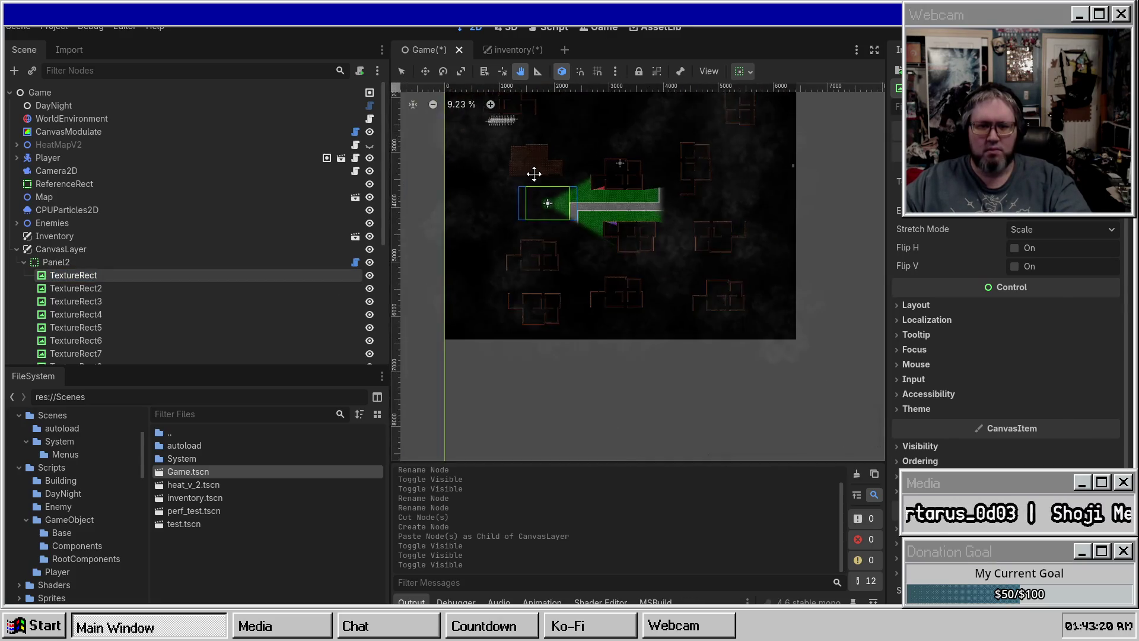
pyautogui.scroll(7, 535, 192)
pyautogui.scroll(7, 611, 240)
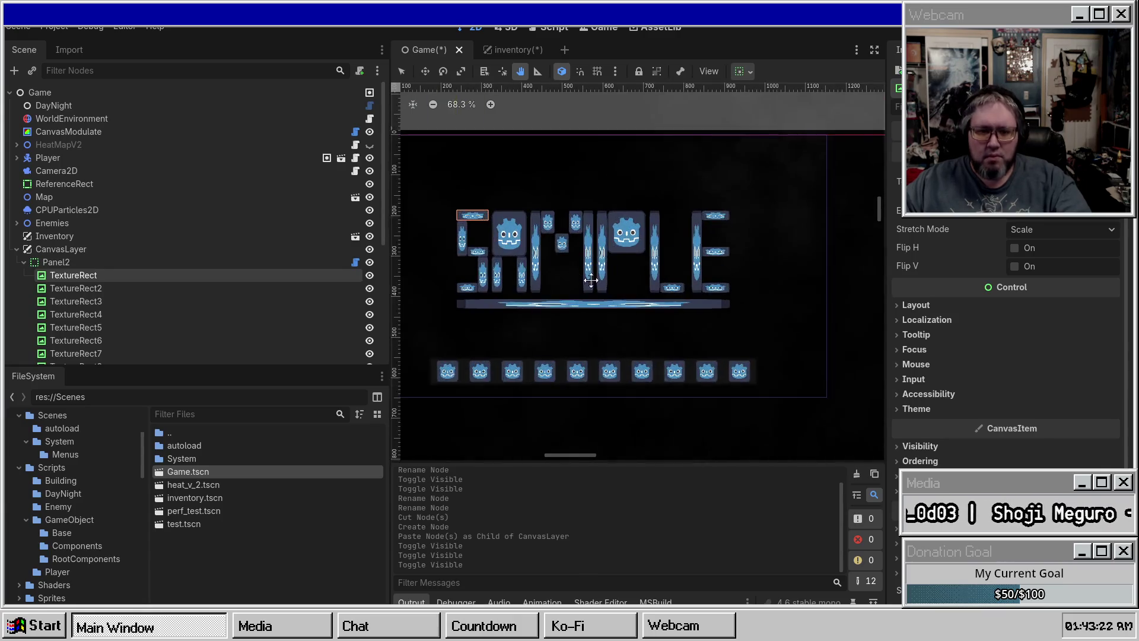
pyautogui.click(24, 262)
pyautogui.click(24, 262)
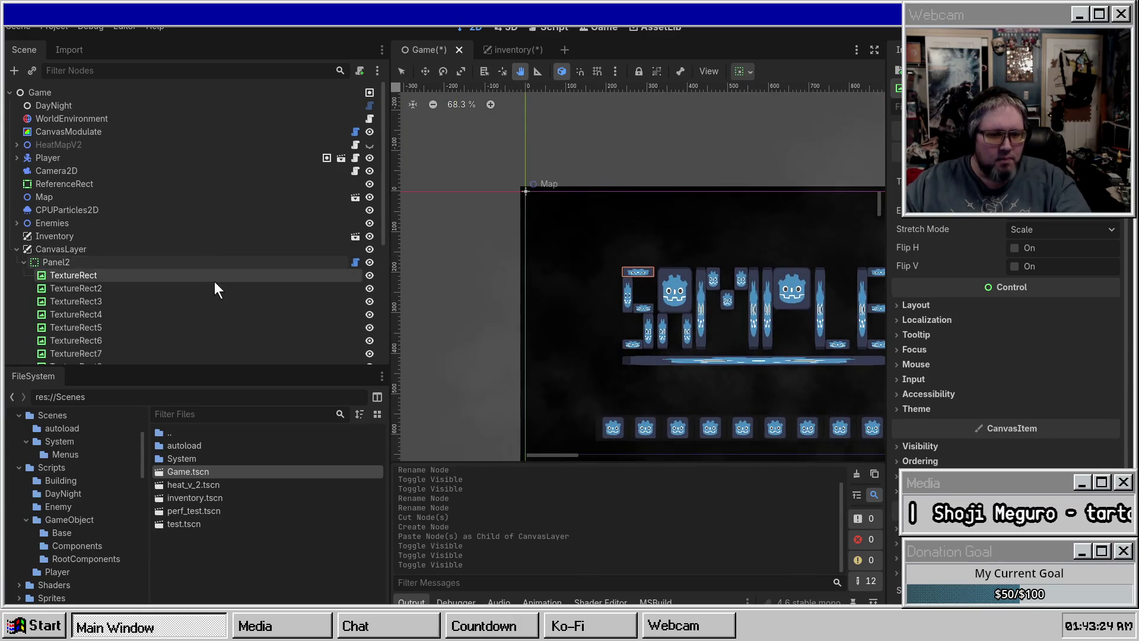
pyautogui.scroll(-5, 168, 273)
pyautogui.scroll(5, 166, 272)
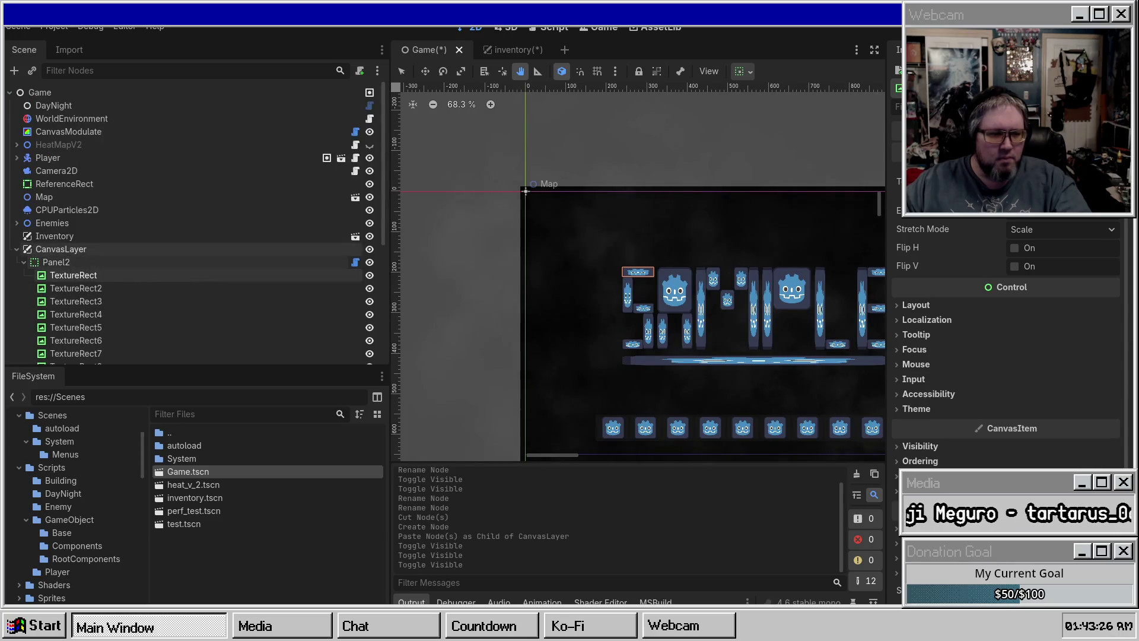
pyautogui.click(24, 262)
pyautogui.hotkey('ctrl', 's')
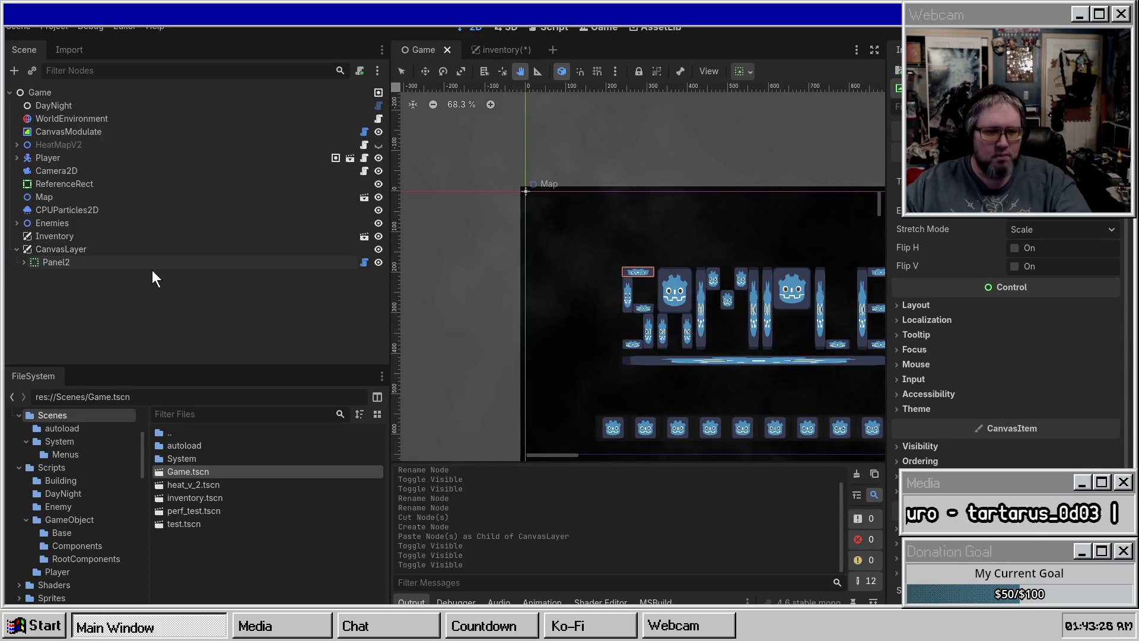
pyautogui.doubleClick(312, 262)
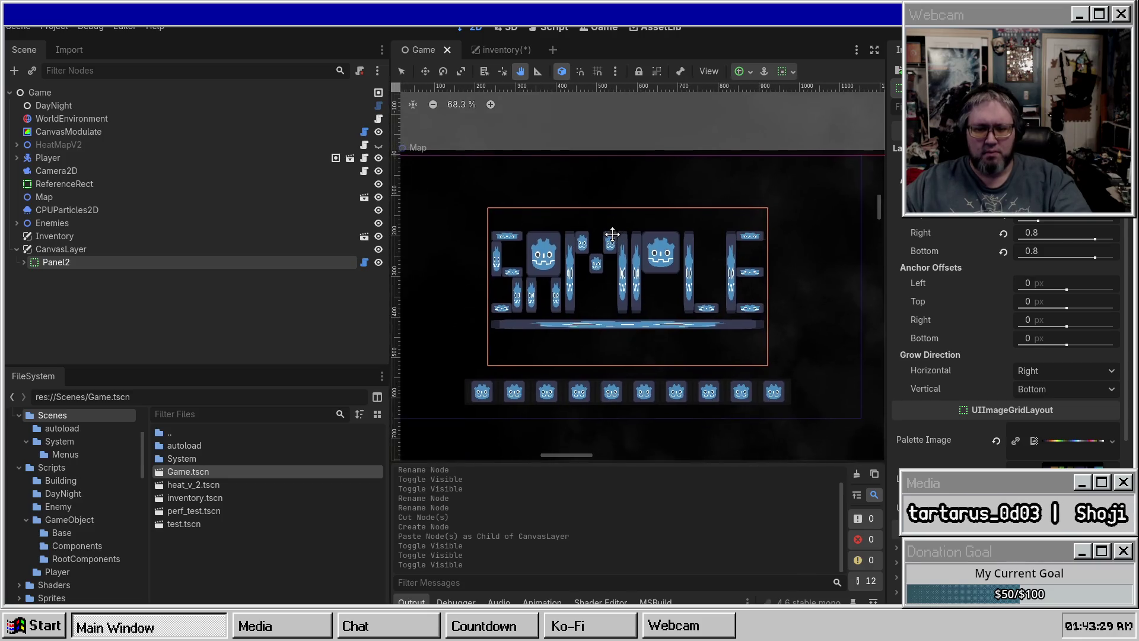
pyautogui.click(23, 262)
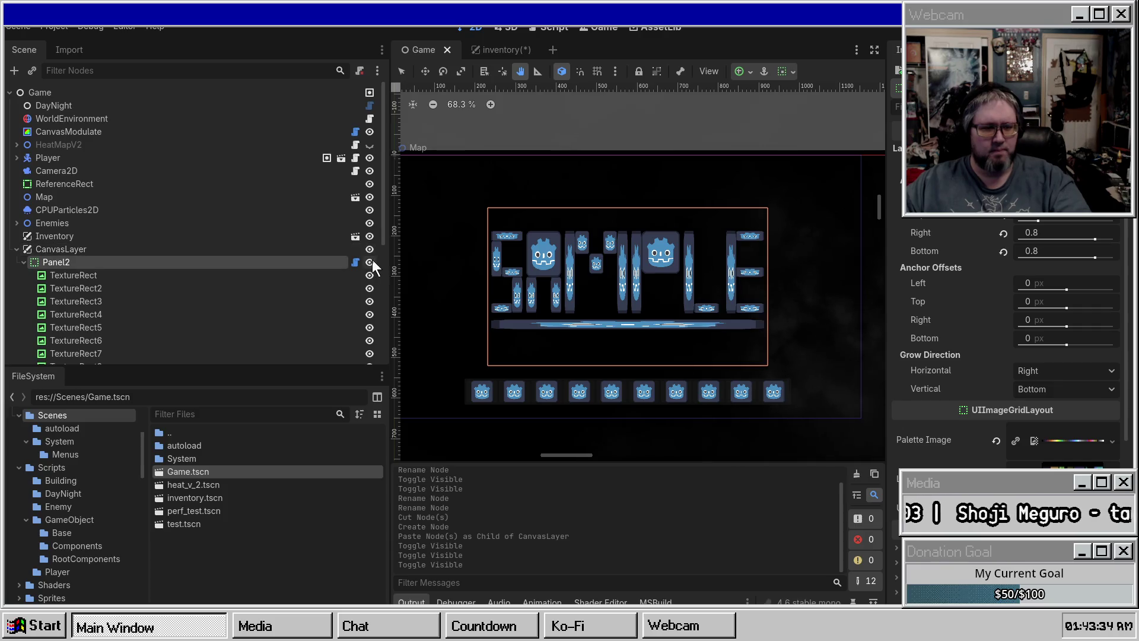
pyautogui.click(73, 248)
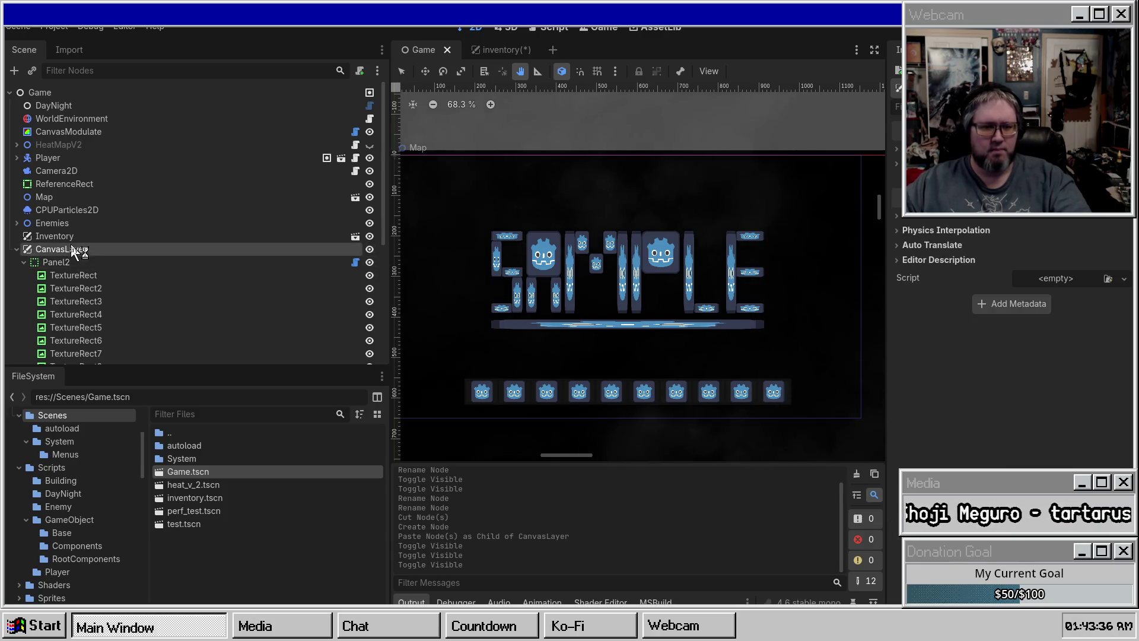
pyautogui.click(69, 247)
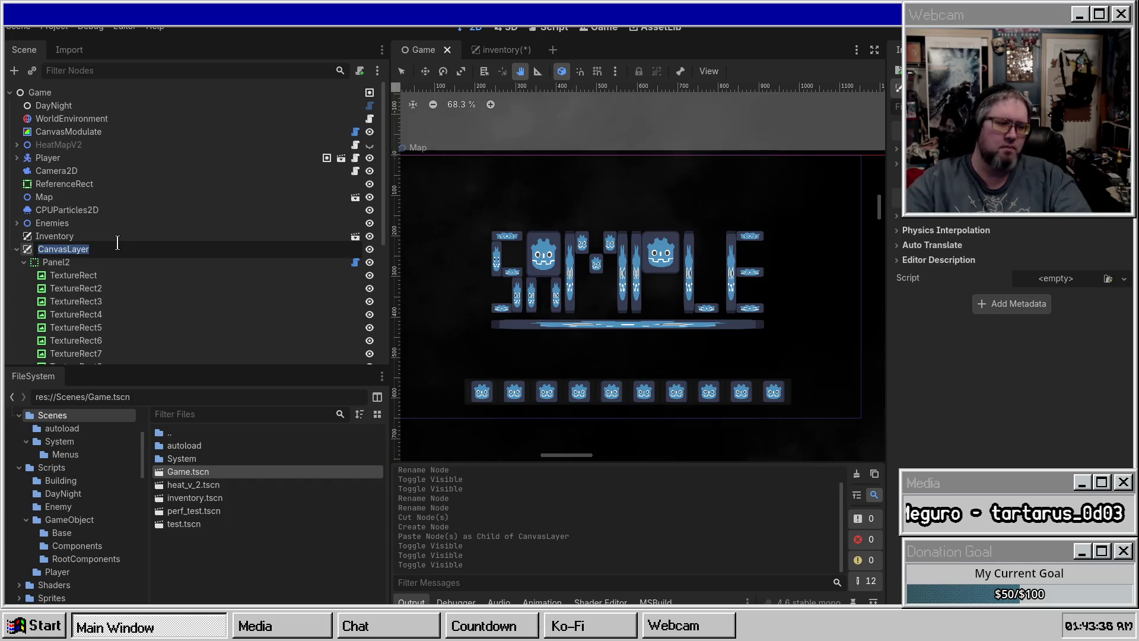
pyautogui.press('Return')
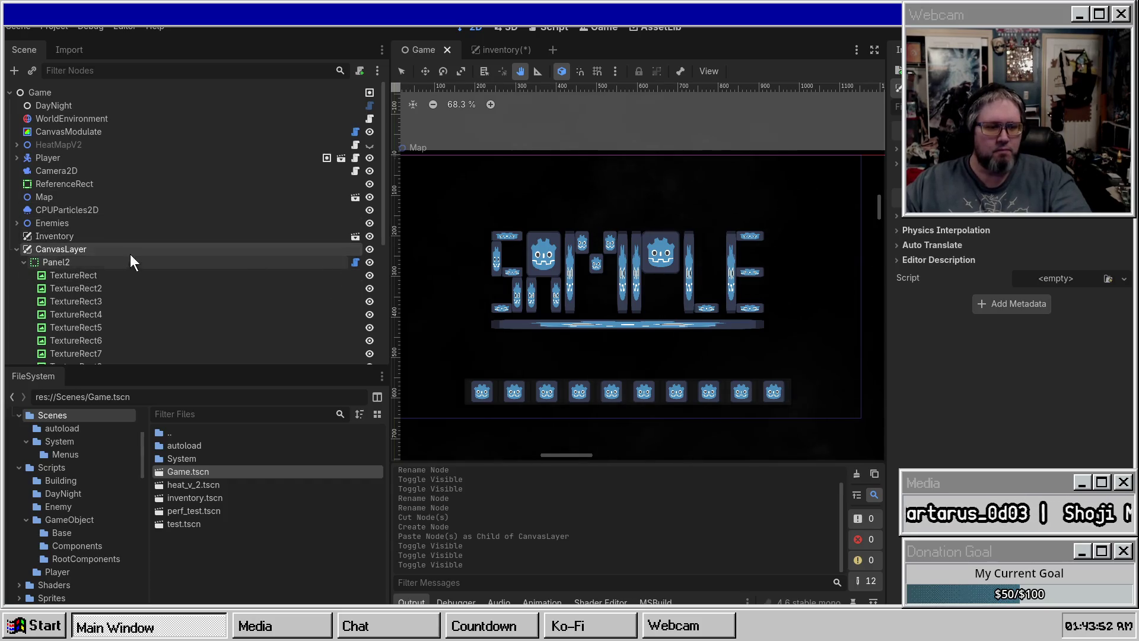
pyautogui.click(24, 262)
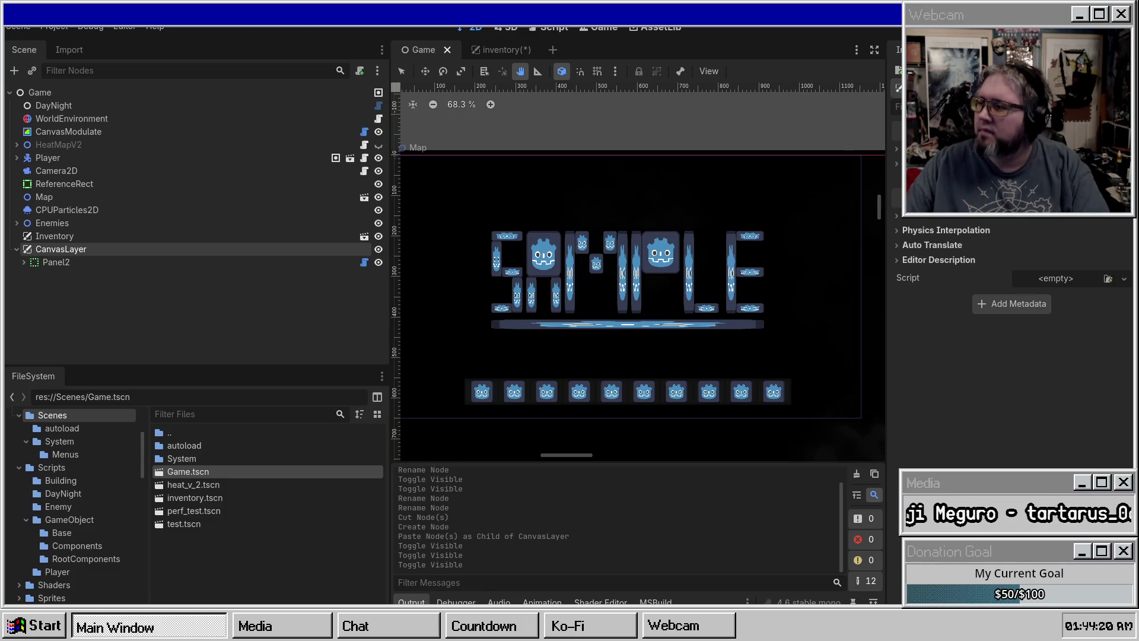
pyautogui.hotkey('alt', 'Tab')
# Step: Pick black and draw a filled circle with the Filled Ellipse tool
pyautogui.moveTo(605, 276); pyautogui.dragTo(443, 259)
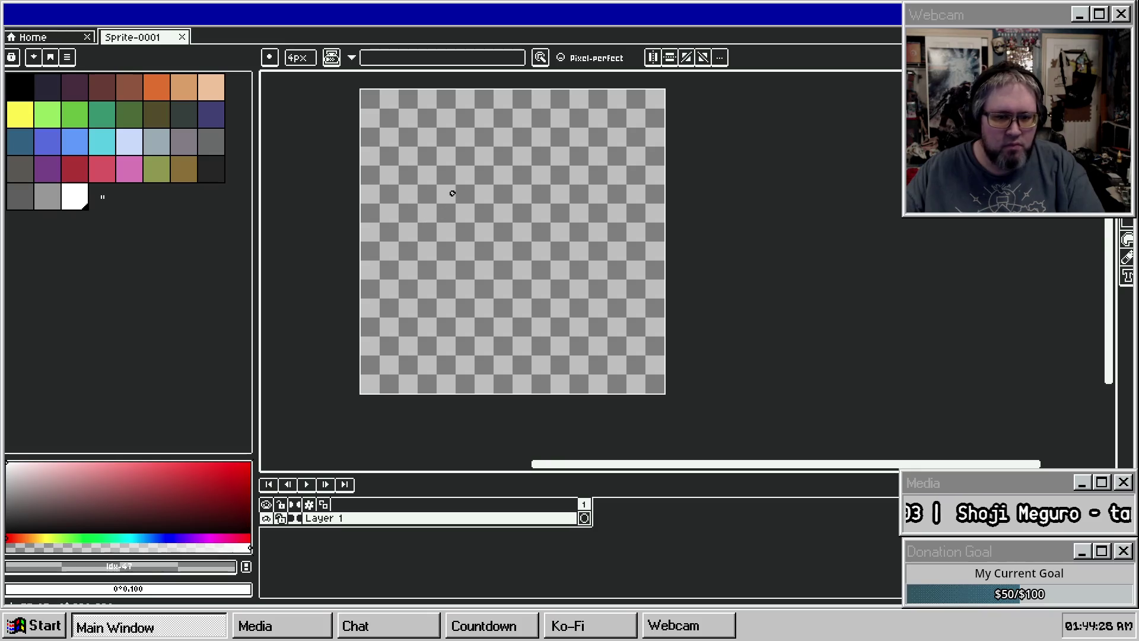
pyautogui.keyDown('ctrl'); pyautogui.scroll(10, 427, 236); pyautogui.keyUp('ctrl')
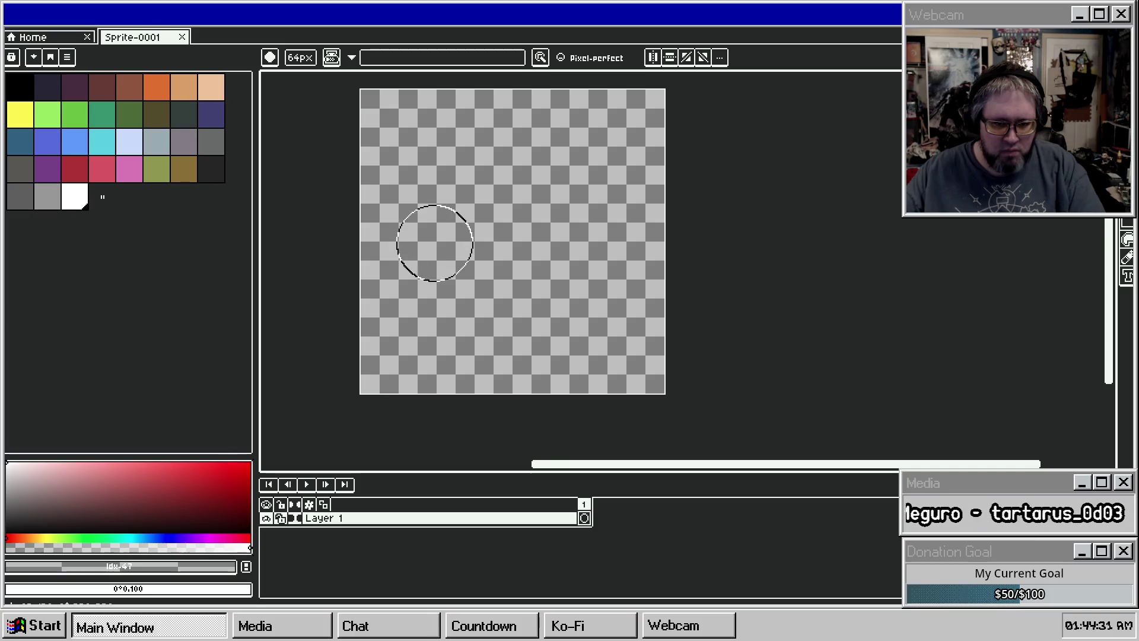
pyautogui.click(19, 95)
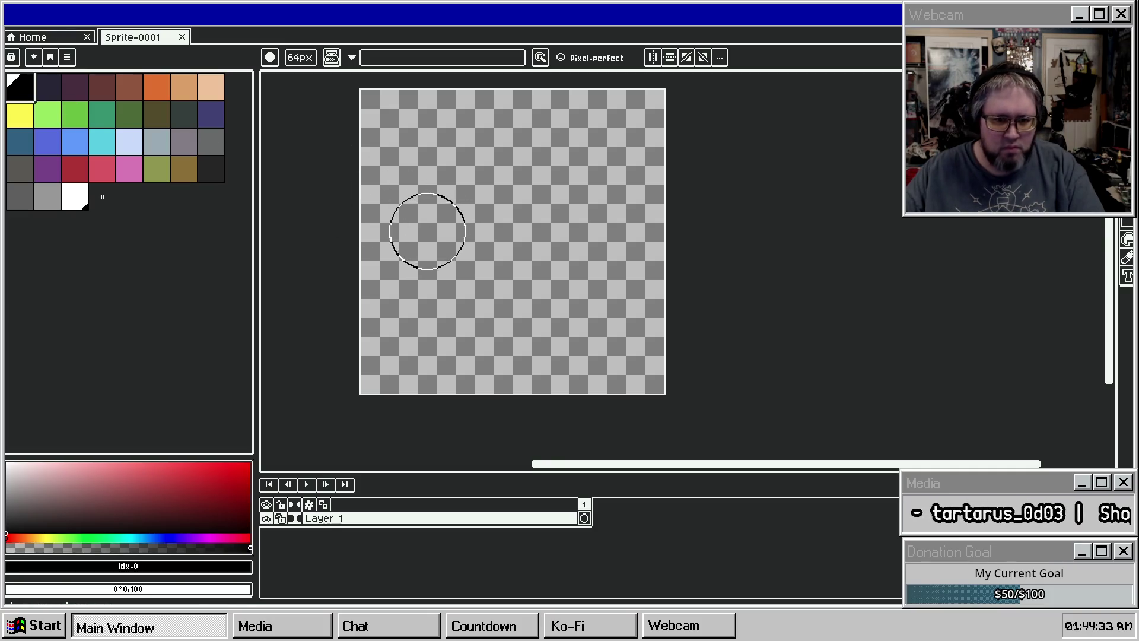
pyautogui.click(418, 234)
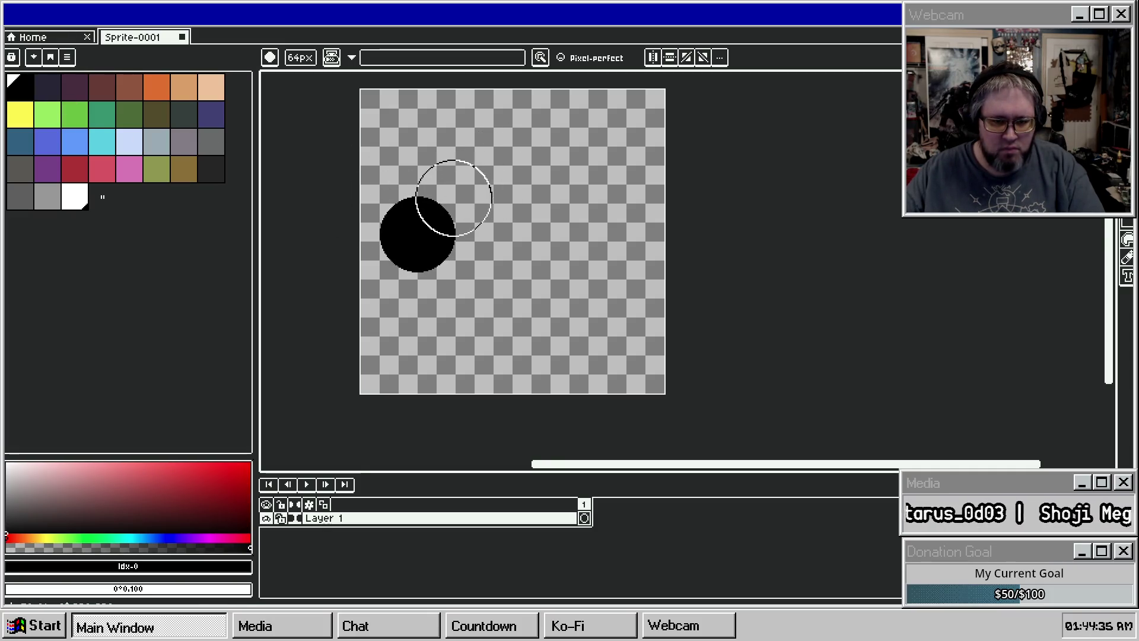
pyautogui.click(1125, 225)
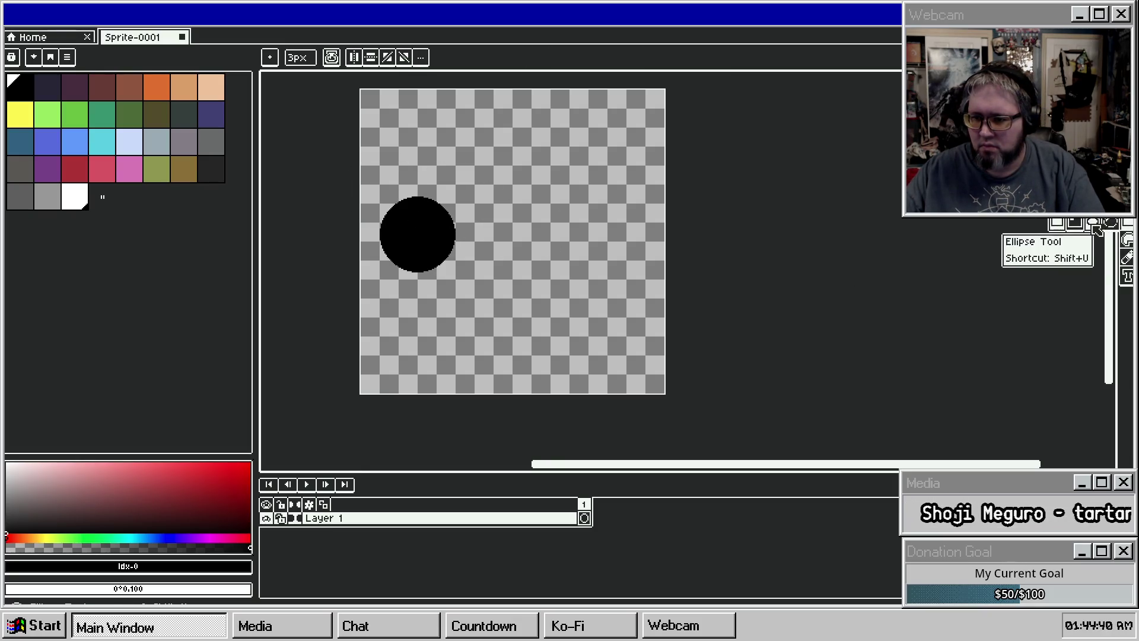
pyautogui.moveTo(385, 160)
pyautogui.mouseDown()
pyautogui.moveTo(542, 274)
pyautogui.moveTo(594, 290)
pyautogui.mouseUp()
# Step: Undo it and draw a larger filled black circle in the upper left
pyautogui.hotkey('ctrl', 'z')
pyautogui.hotkey('ctrl', 'z')
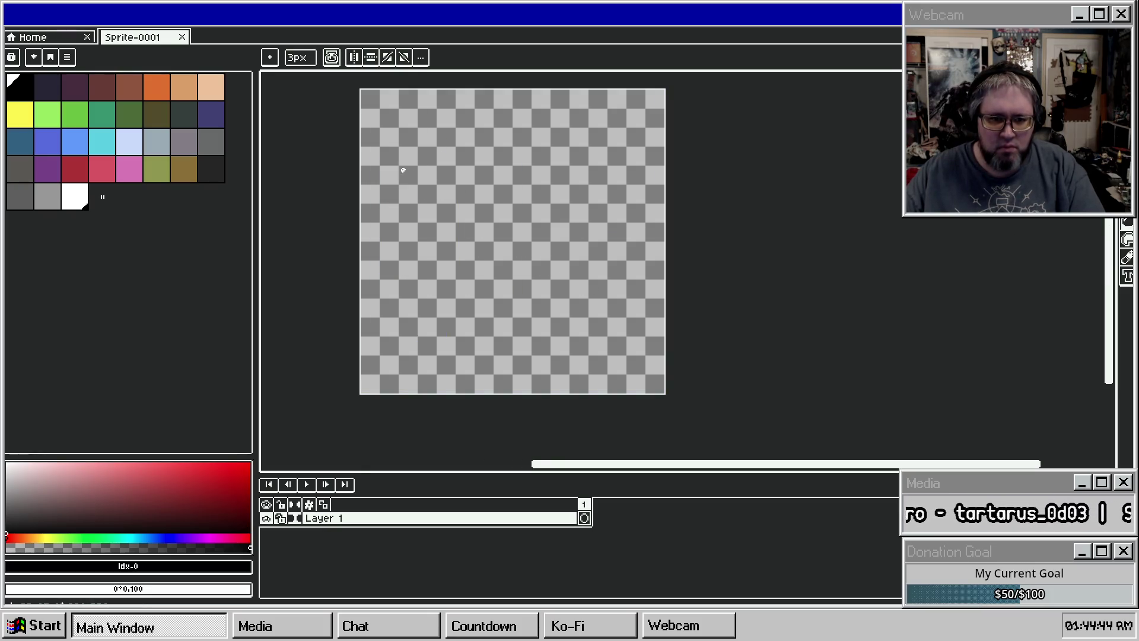
pyautogui.moveTo(386, 156)
pyautogui.mouseDown()
pyautogui.moveTo(615, 287)
pyautogui.moveTo(564, 247)
pyautogui.mouseUp()
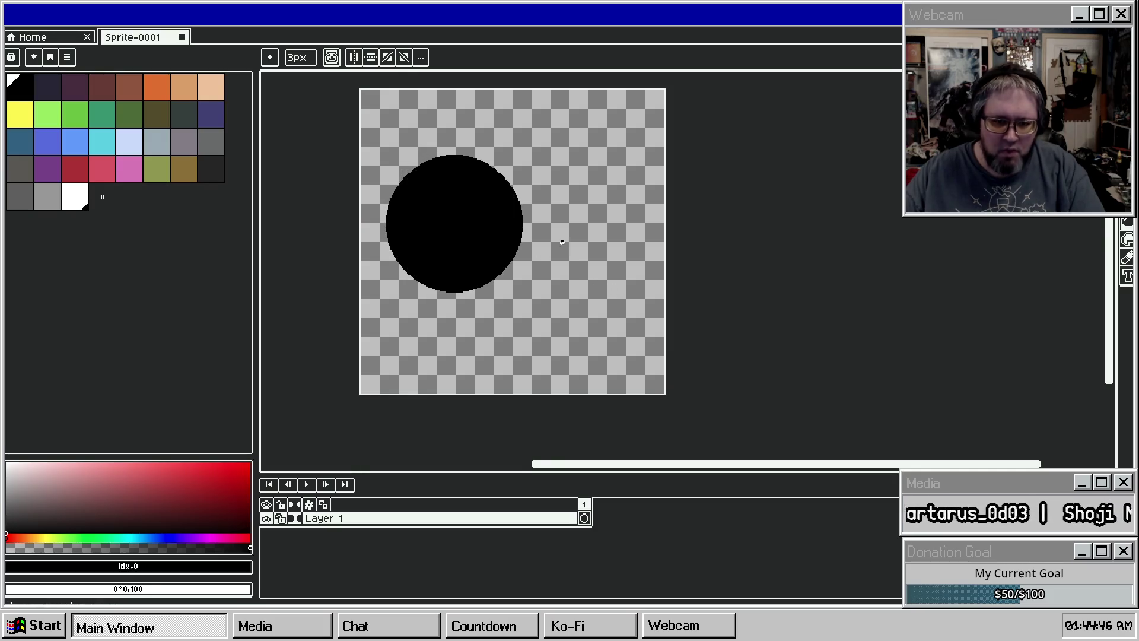
pyautogui.moveTo(486, 242); pyautogui.dragTo(504, 247)
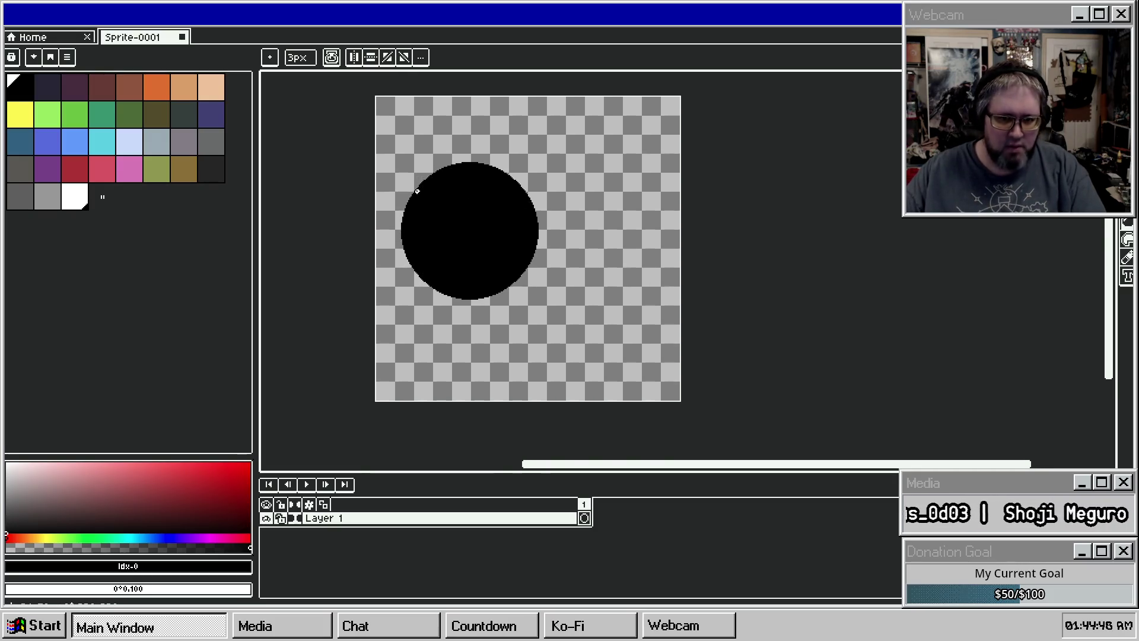
pyautogui.rightClick(336, 518)
# Step: Add an empty Layer 2 above Layer 1, then make Layer 1 active again
pyautogui.moveTo(363, 522)
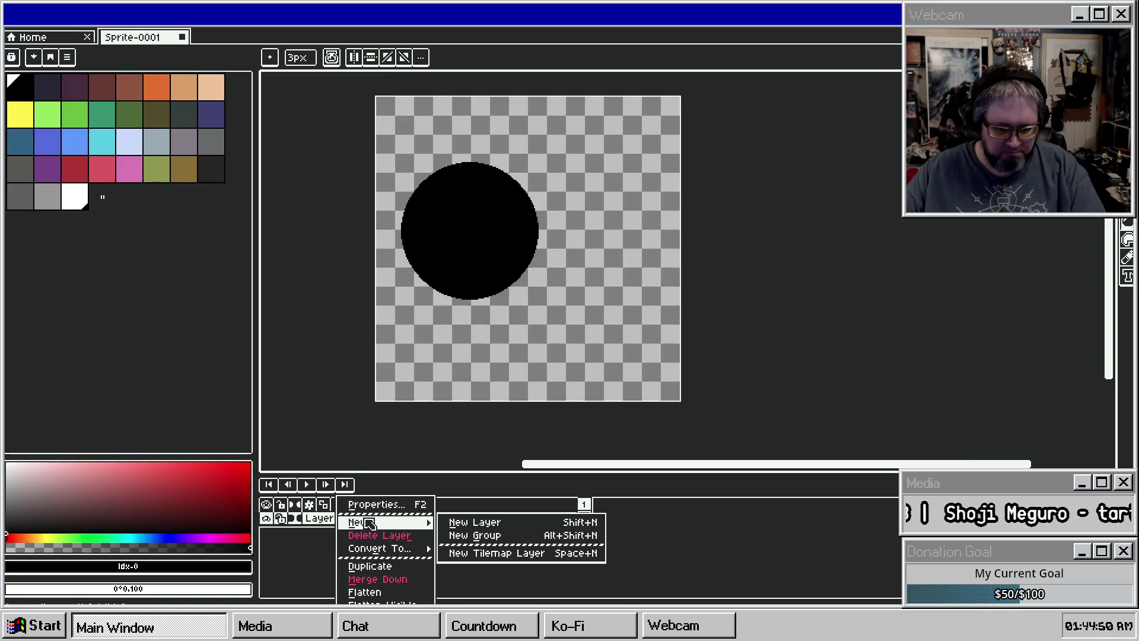
pyautogui.click(498, 525)
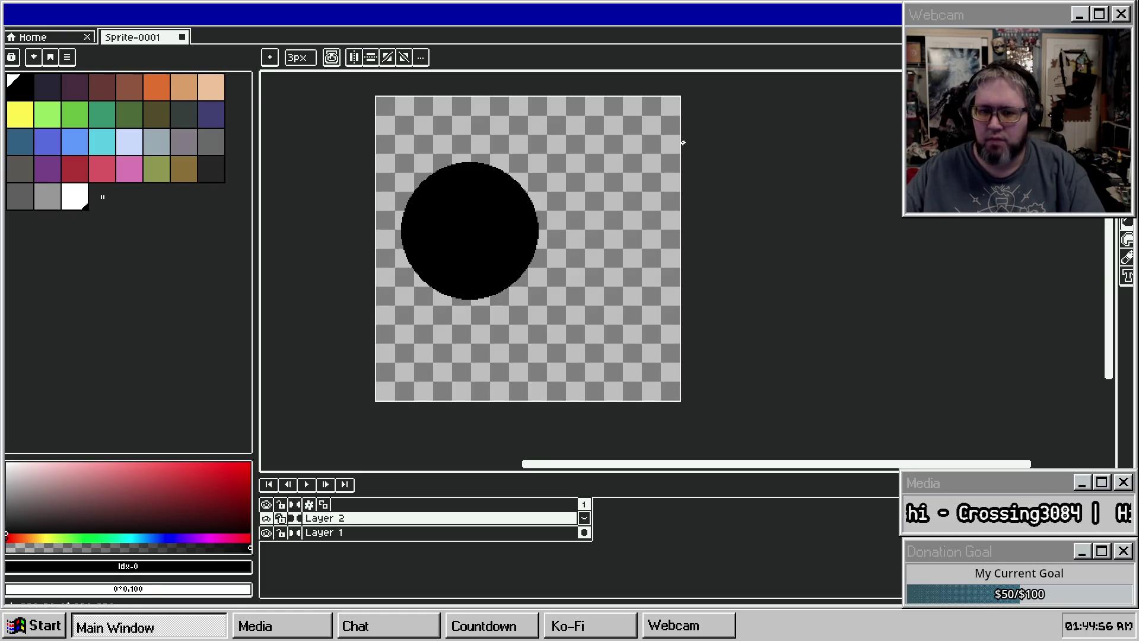
pyautogui.press('m')
pyautogui.hotkey('ctrl', 'a')
pyautogui.click(419, 533)
# Step: Select the black circle on Layer 1 with the Magic Wand
pyautogui.click(450, 269)
pyautogui.press('w')
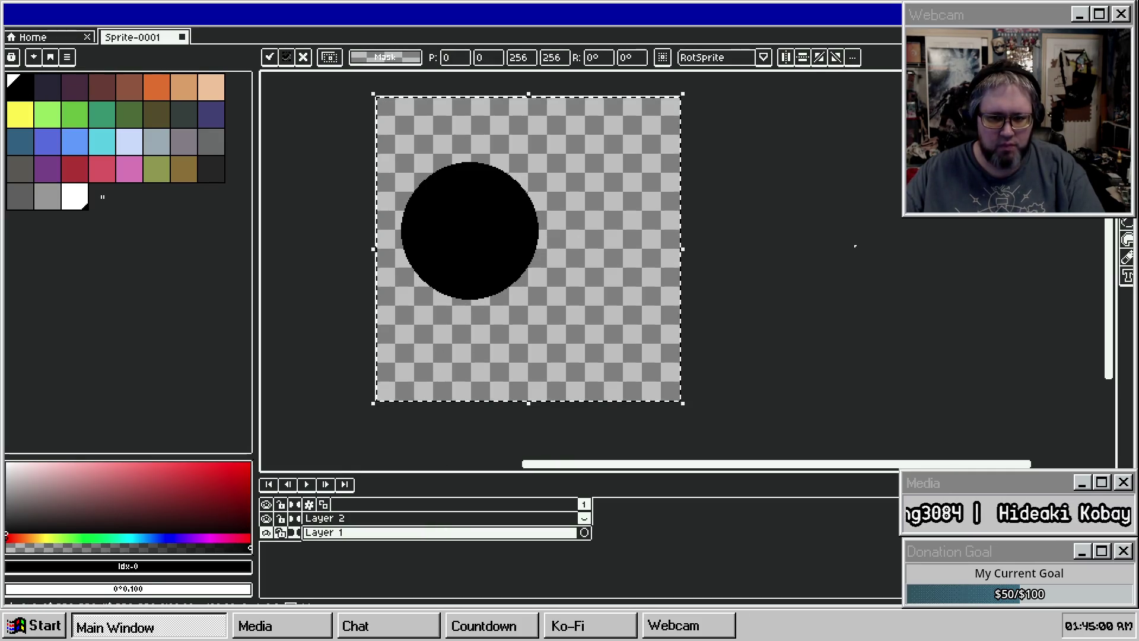
pyautogui.click(460, 241)
pyautogui.hotkey('ctrl', 'd')
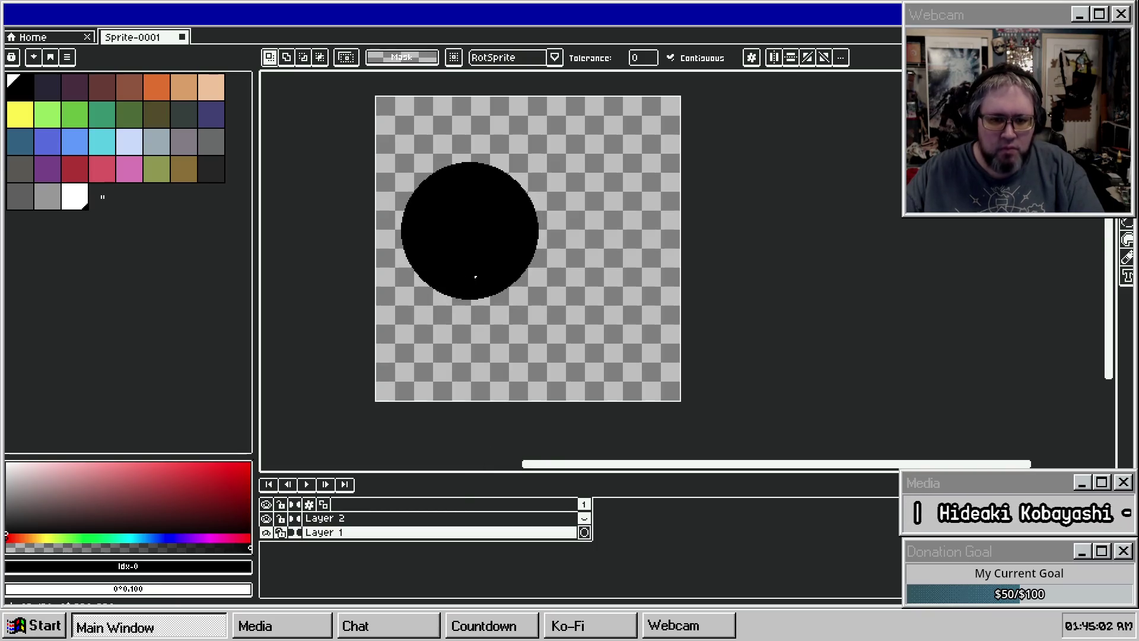
pyautogui.click(223, 27)
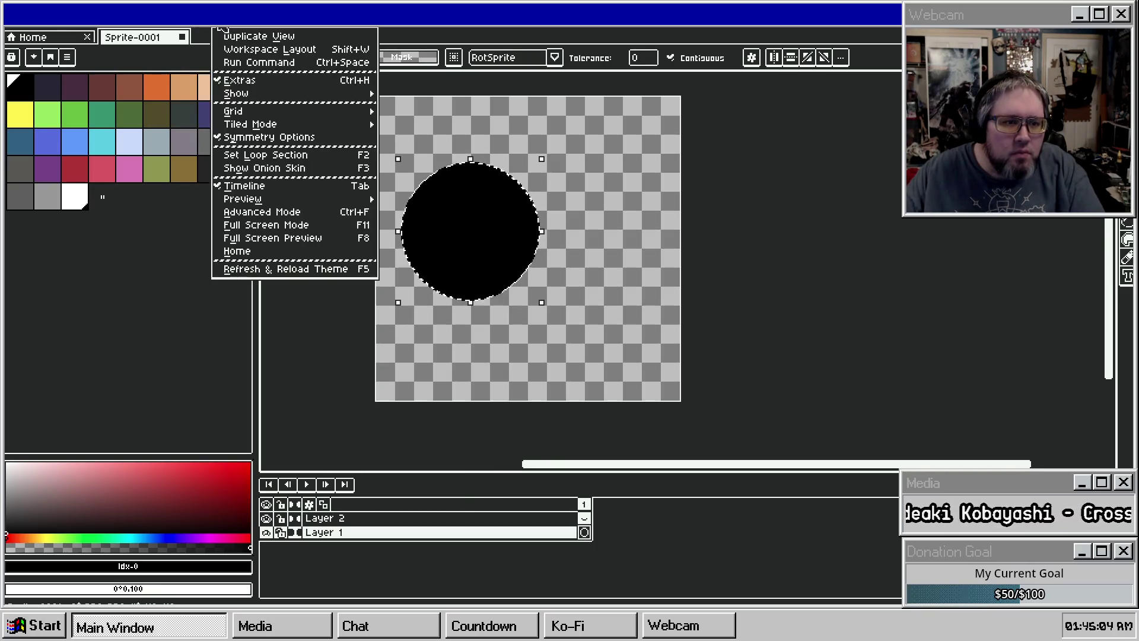
pyautogui.click(196, 24)
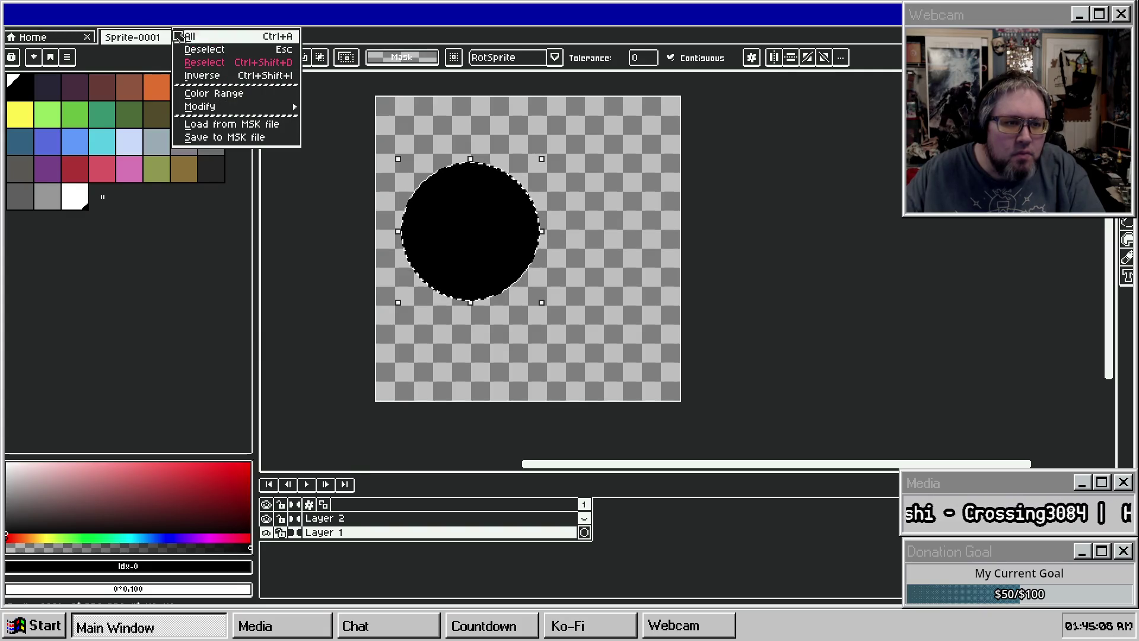
pyautogui.click(225, 25)
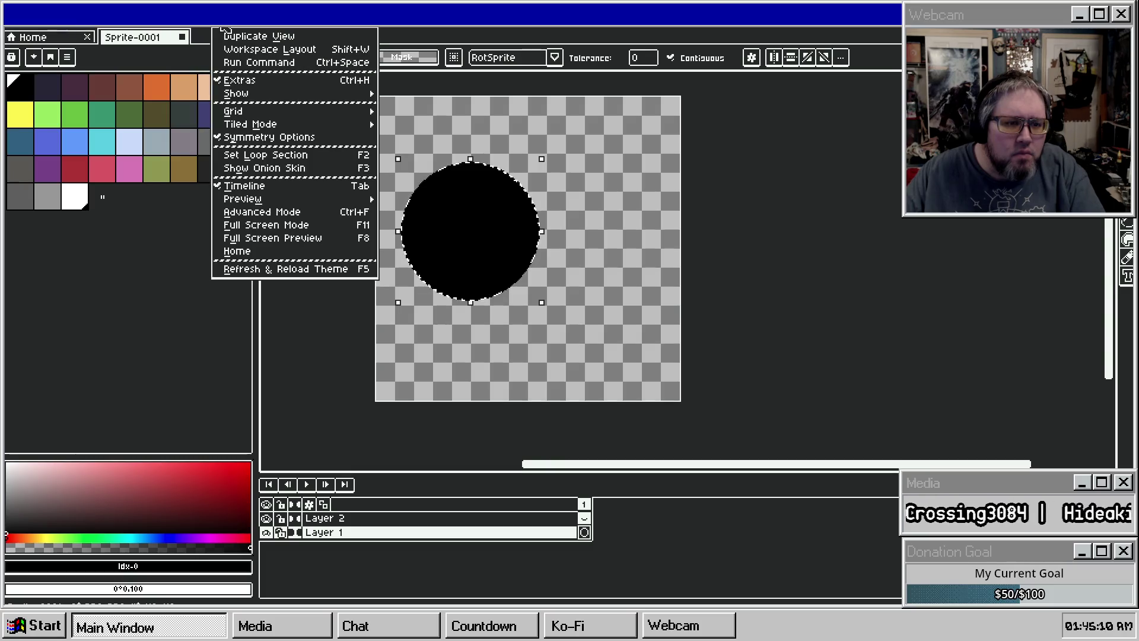
# Step: Contract the circle selection inward via Select > Modify > Contract
pyautogui.moveTo(279, 106)
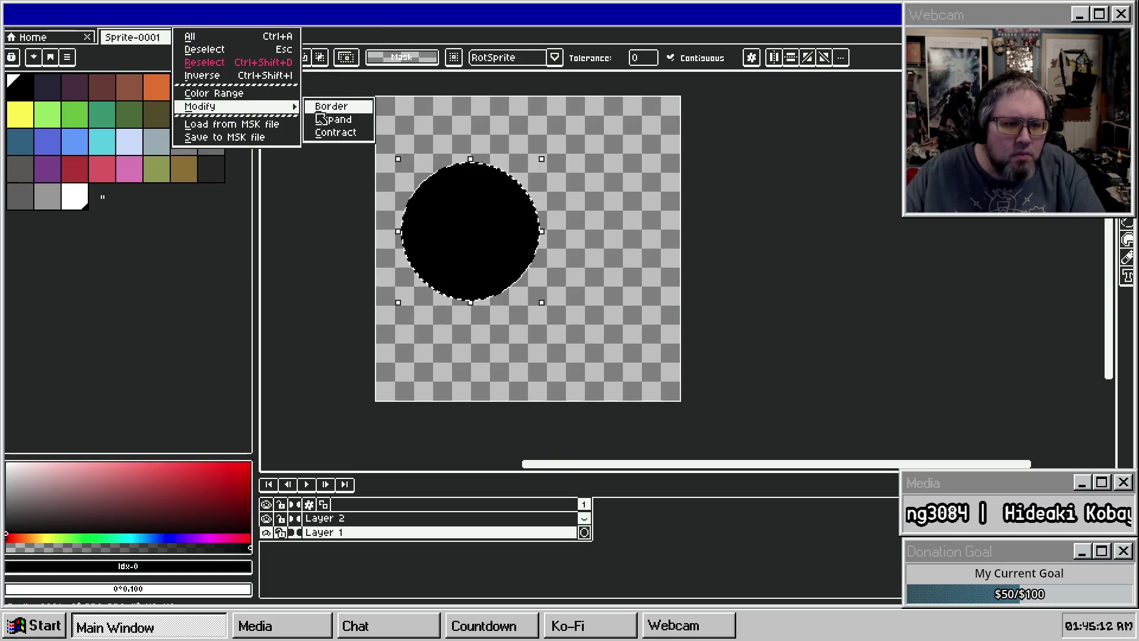
pyautogui.click(344, 133)
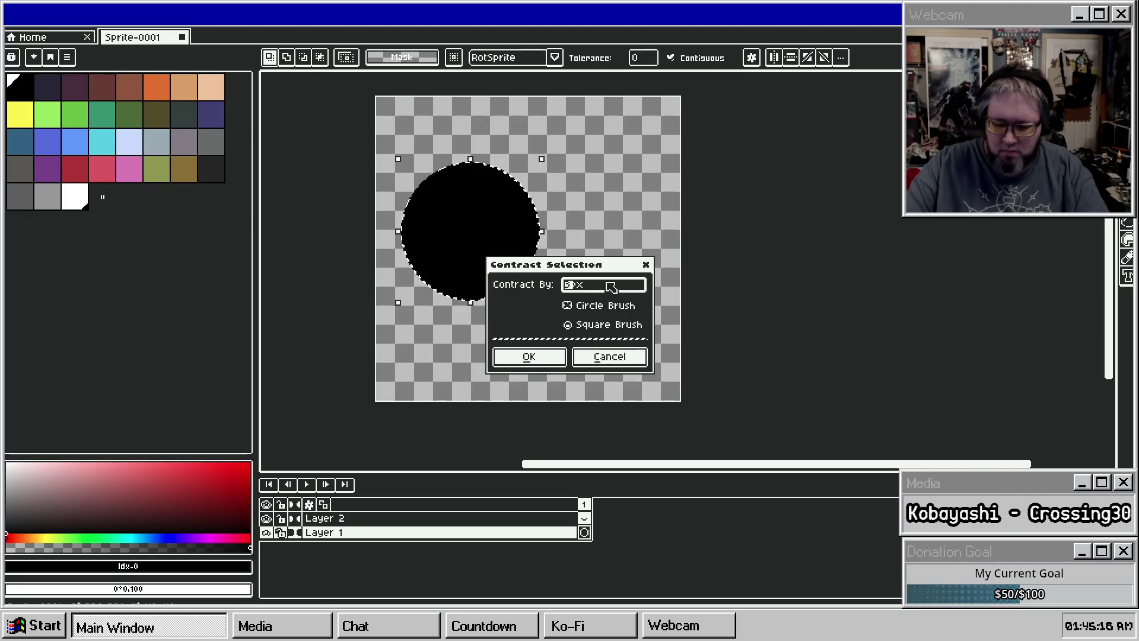
pyautogui.click(528, 356)
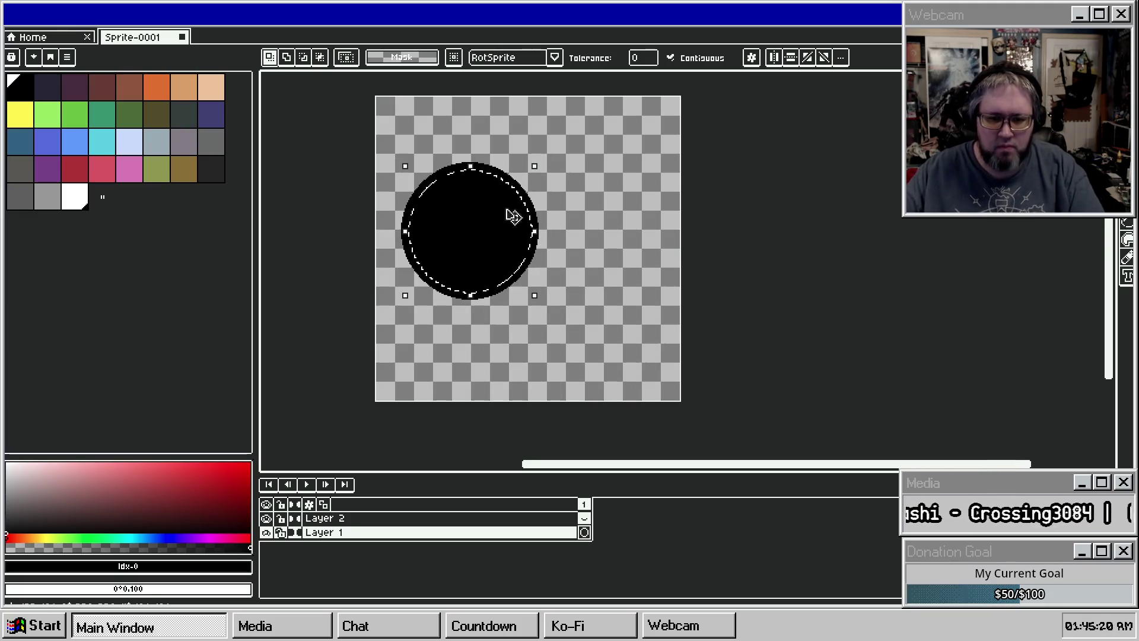
# Step: On Layer 2, fill the contracted selection with dark navy using the Paint Bucket
pyautogui.press('Up')
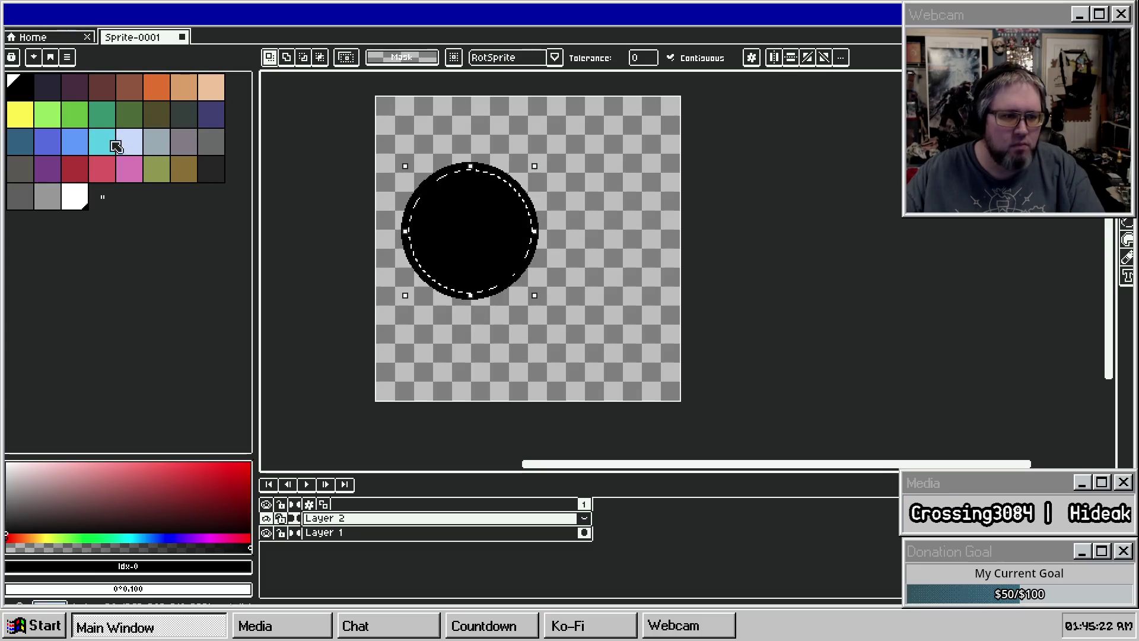
pyautogui.click(52, 85)
pyautogui.scroll(2, 475, 247)
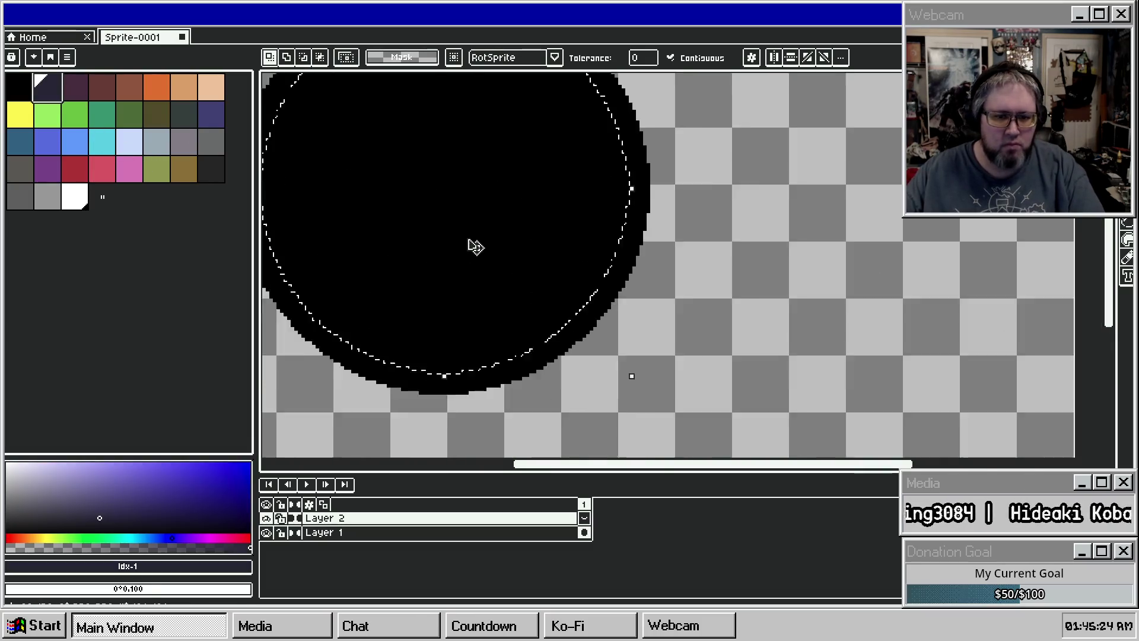
pyautogui.scroll(-1, 460, 231)
pyautogui.press('g')
pyautogui.click(459, 223)
pyautogui.scroll(-2, 459, 224)
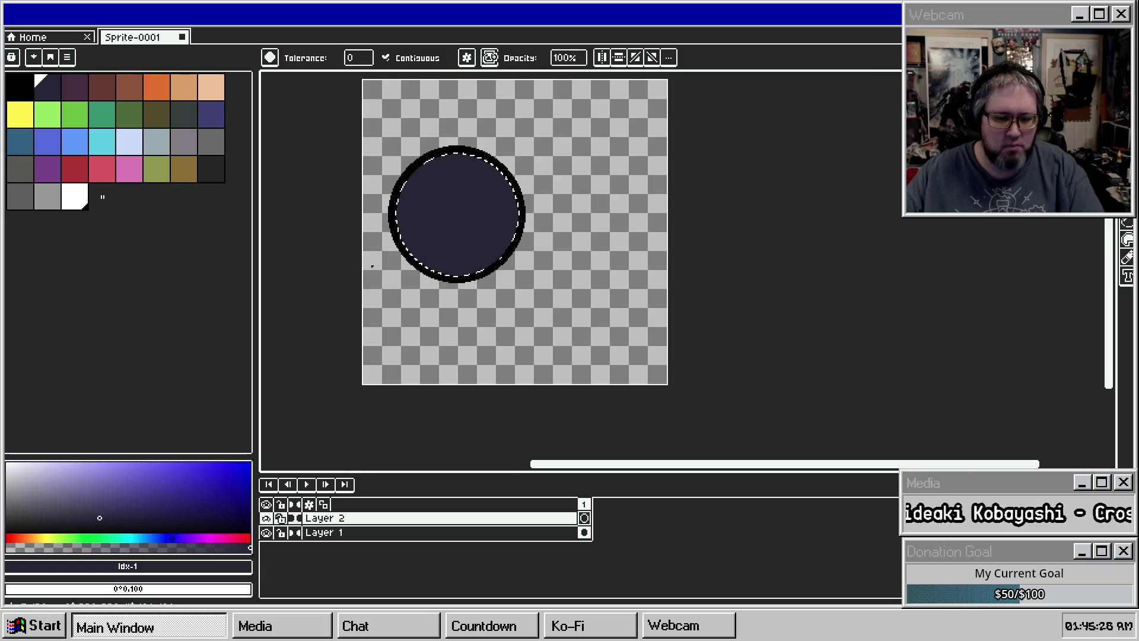
pyautogui.scroll(2, 592, 315)
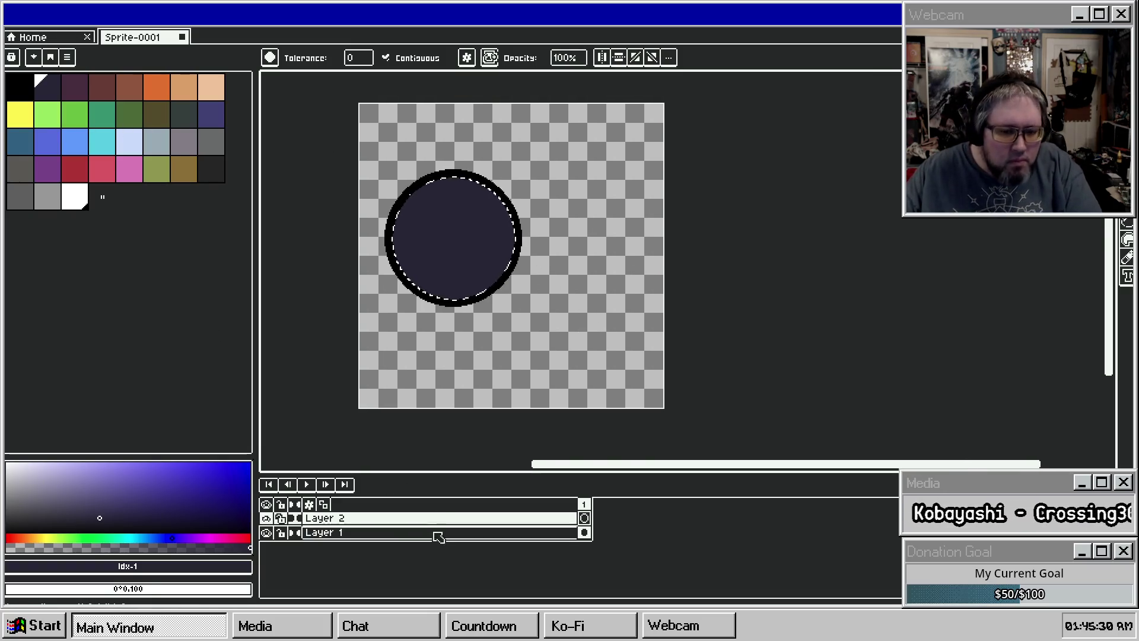
# Step: Centre the navy disc over the black circle and place a copy at upper right
pyautogui.press('v')
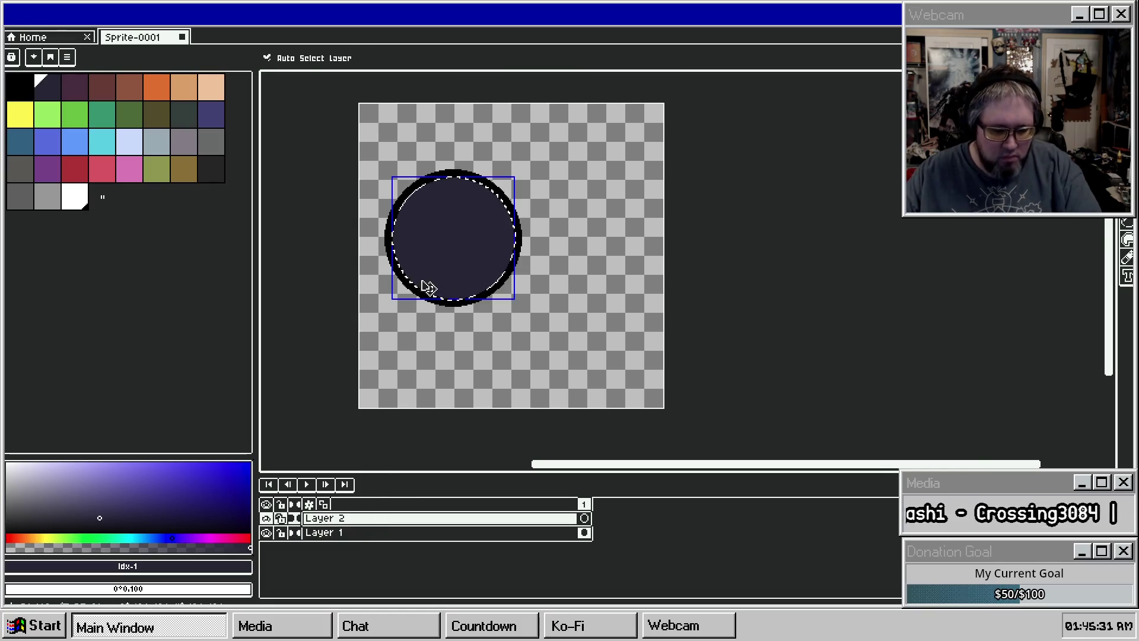
pyautogui.moveTo(494, 243)
pyautogui.mouseDown()
pyautogui.moveTo(427, 254)
pyautogui.moveTo(444, 248)
pyautogui.mouseUp()
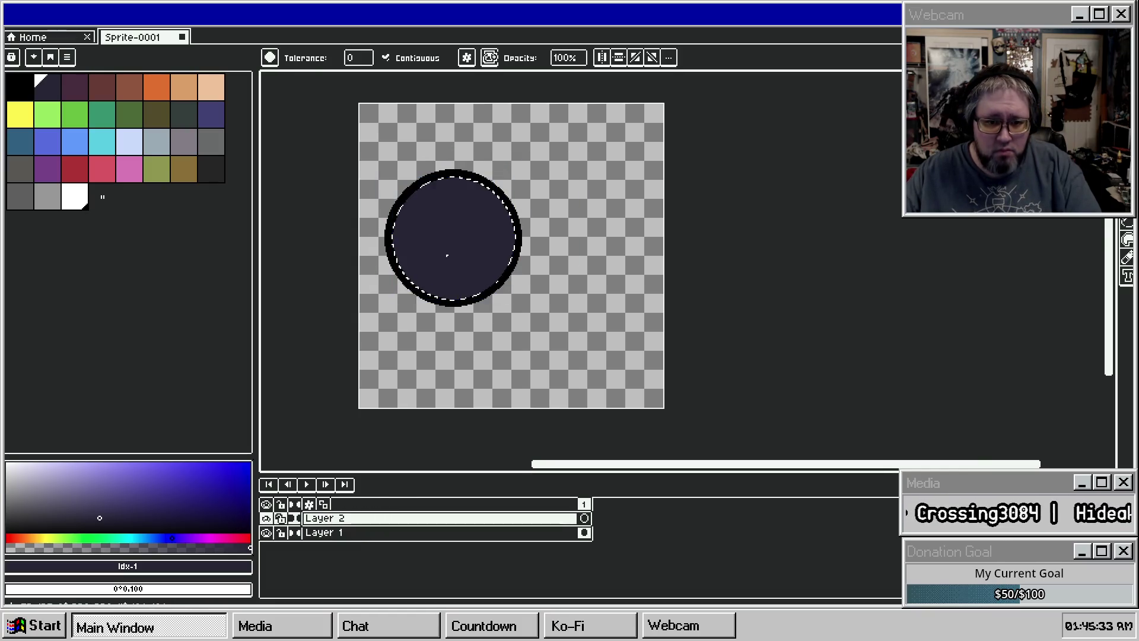
pyautogui.press('w')
pyautogui.moveTo(451, 257)
pyautogui.mouseDown()
pyautogui.moveTo(580, 201)
pyautogui.moveTo(566, 188)
pyautogui.moveTo(497, 372)
pyautogui.moveTo(534, 363)
pyautogui.mouseUp()
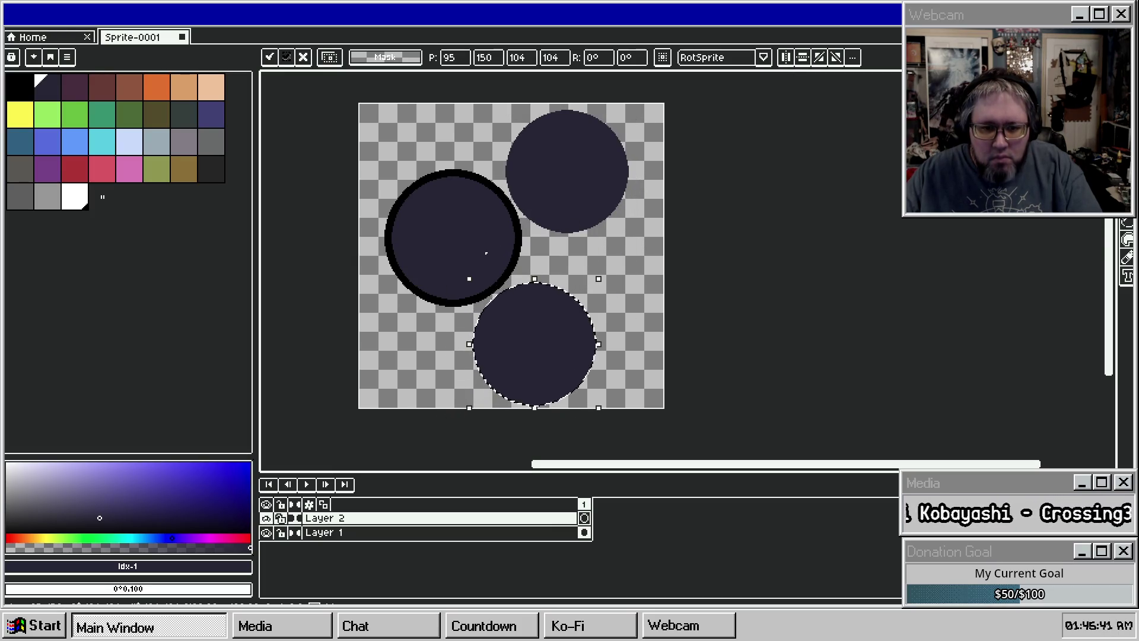
# Step: Select all three navy discs and shift them left together
pyautogui.keyDown('shift'); pyautogui.click(479, 251); pyautogui.keyUp('shift')
pyautogui.keyDown('shift'); pyautogui.click(580, 186); pyautogui.keyUp('shift')
pyautogui.moveTo(566, 194)
pyautogui.mouseDown()
pyautogui.moveTo(549, 191)
pyautogui.moveTo(551, 200)
pyautogui.mouseUp()
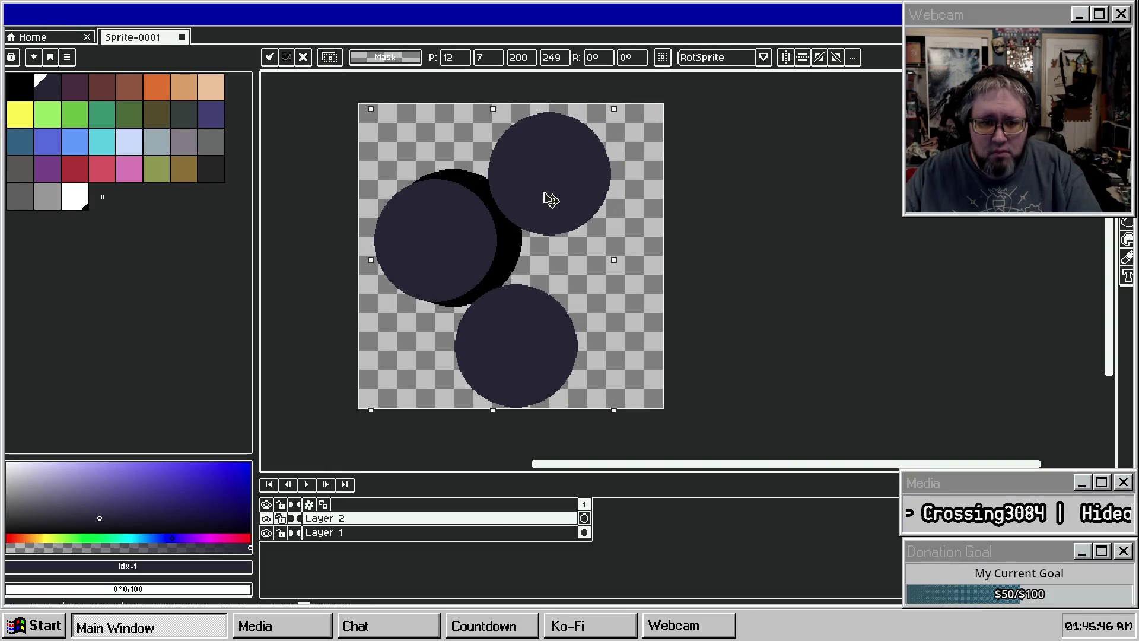
pyautogui.press('Return')
# Step: Move the left disc up-left and the bottom disc up into the cluster
pyautogui.press('w')
pyautogui.click(453, 244)
pyautogui.moveTo(452, 244)
pyautogui.mouseDown()
pyautogui.moveTo(440, 214)
pyautogui.moveTo(444, 224)
pyautogui.mouseUp()
pyautogui.press('Return')
pyautogui.click(521, 332)
pyautogui.moveTo(521, 332)
pyautogui.mouseDown()
pyautogui.moveTo(485, 326)
pyautogui.moveTo(535, 304)
pyautogui.mouseUp()
# Step: Widen the canvas to 465 pixels and paste a fourth navy disc to the right
pyautogui.press('Return')
pyautogui.hotkey('ctrl', 'alt', 'c')
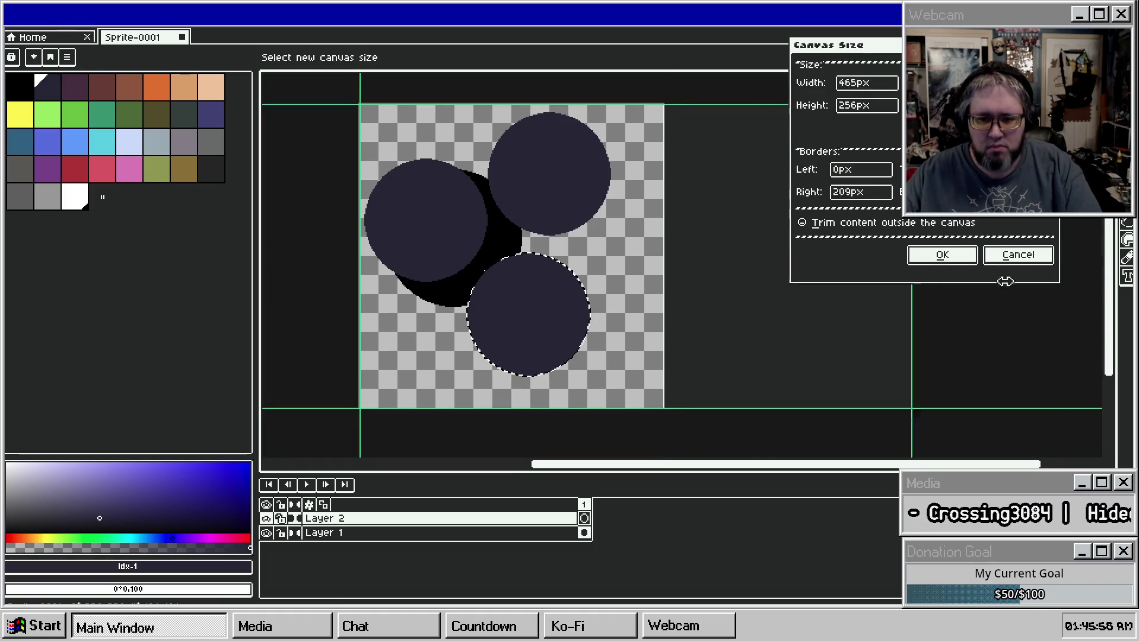
pyautogui.click(952, 258)
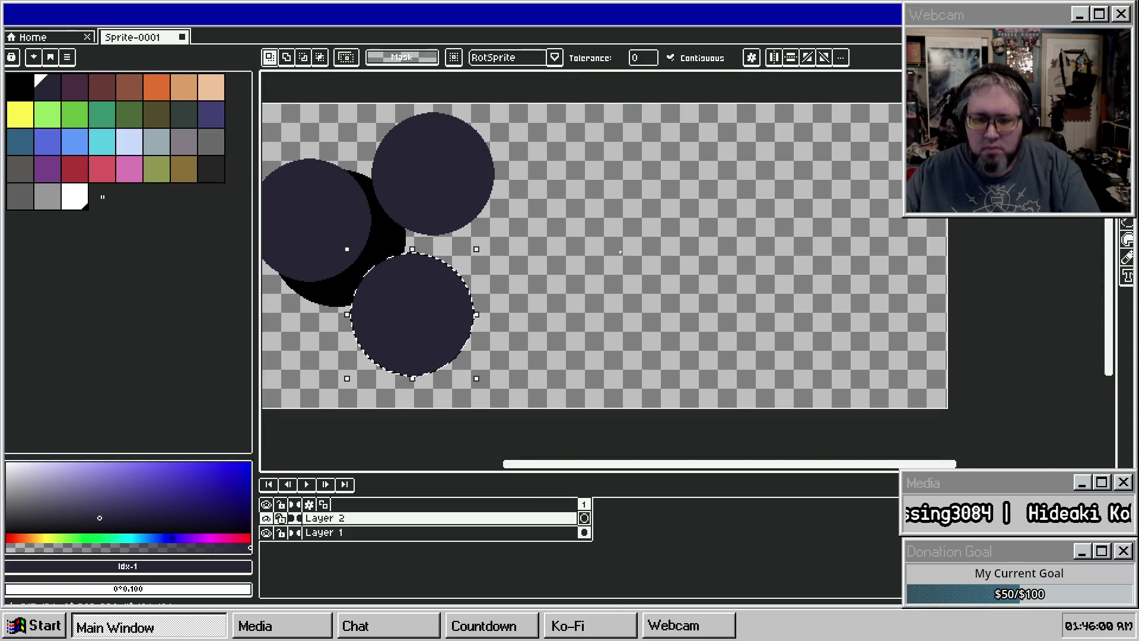
pyautogui.hotkey('ctrl', 'v')
pyautogui.moveTo(521, 328)
pyautogui.mouseDown()
pyautogui.moveTo(648, 285)
pyautogui.moveTo(635, 282)
pyautogui.mouseUp()
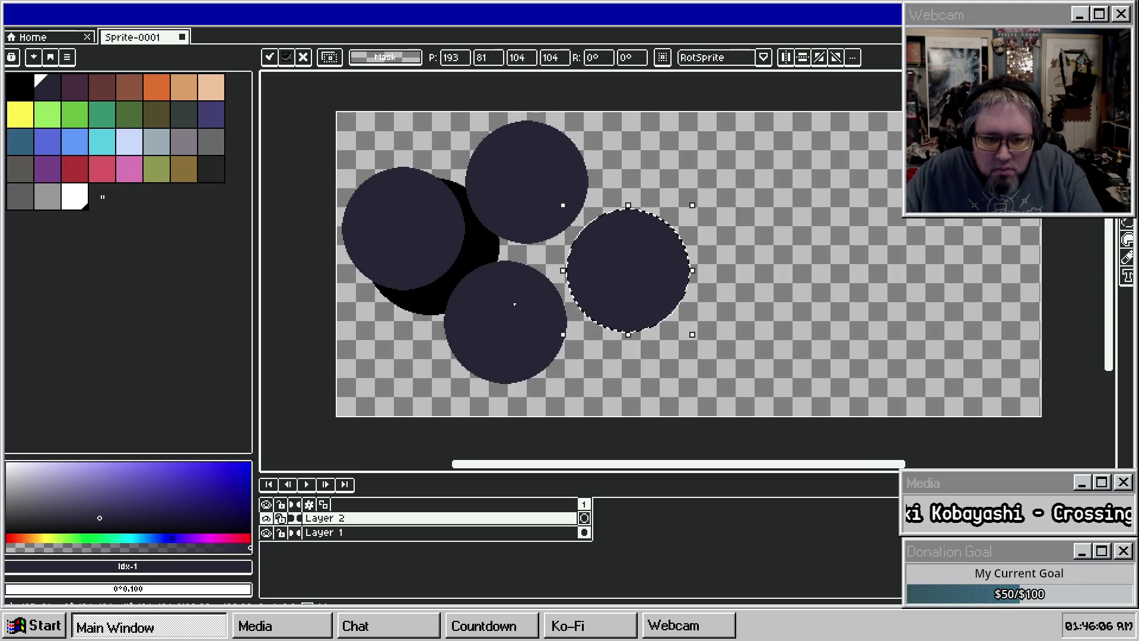
# Step: Move the bottom disc down-left and the right disc down-left
pyautogui.press('w')
pyautogui.click(564, 285)
pyautogui.moveTo(565, 285); pyautogui.dragTo(550, 310)
pyautogui.moveTo(679, 231); pyautogui.dragTo(651, 236)
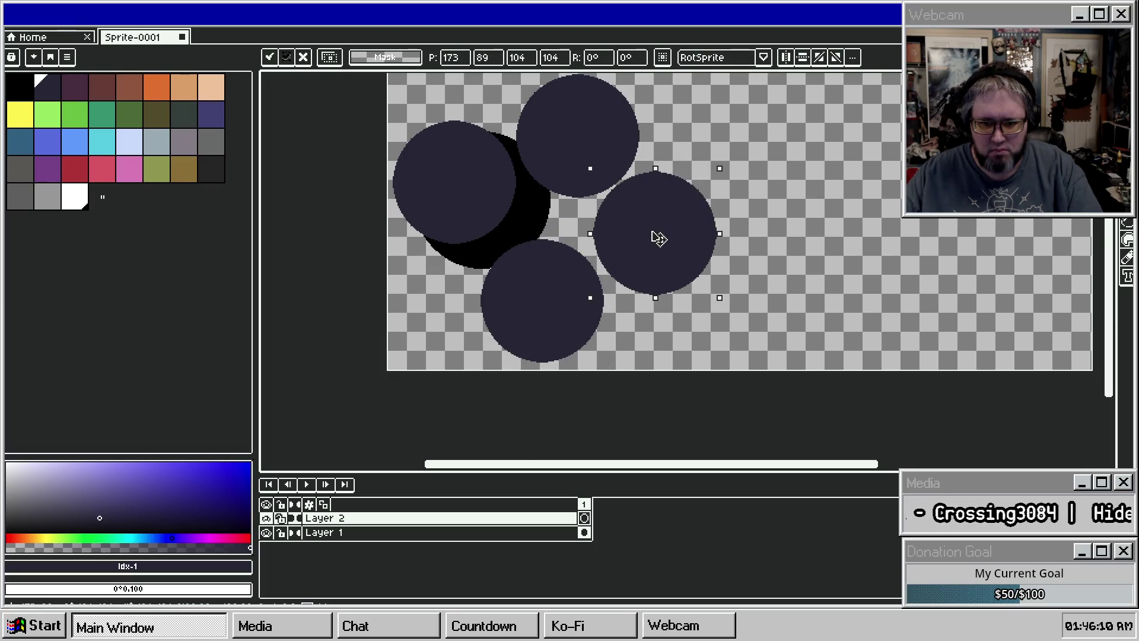
pyautogui.press('w')
# Step: Move the left circle down-right, then nudge it one pixel right over the black circle
pyautogui.click(468, 178)
pyautogui.moveTo(468, 178)
pyautogui.mouseDown()
pyautogui.moveTo(482, 199)
pyautogui.moveTo(473, 194)
pyautogui.mouseUp()
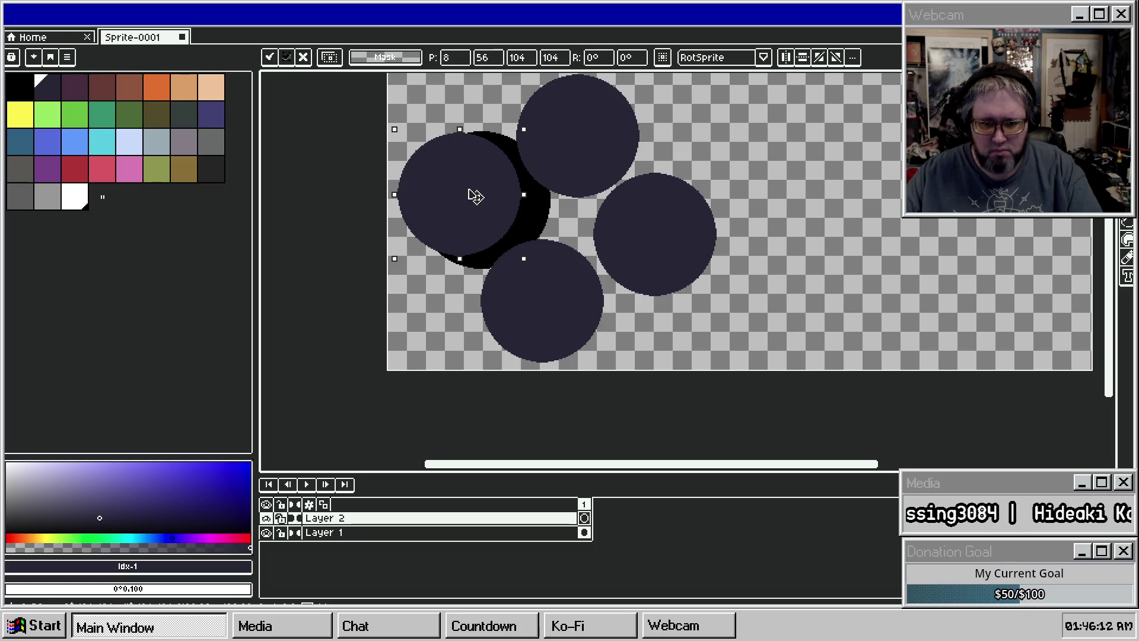
pyautogui.press('w')
pyautogui.click(648, 236)
pyautogui.click(649, 237)
pyautogui.press('w')
pyautogui.click(466, 208)
pyautogui.click(469, 208)
pyautogui.press('Right')
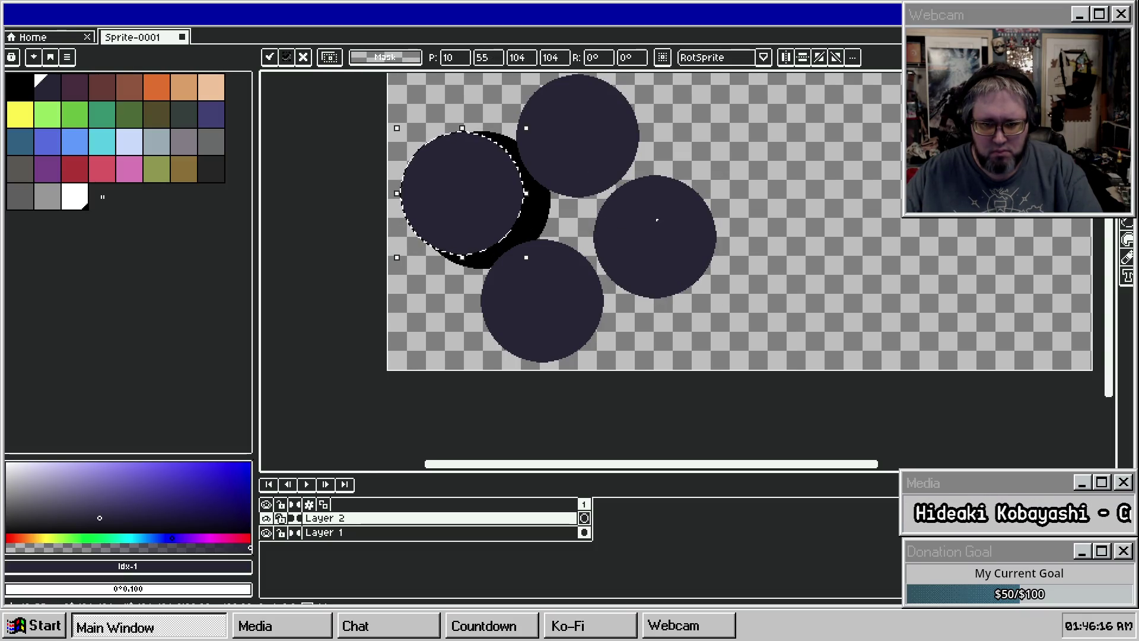
pyautogui.hscroll(-2, 468, 208)
pyautogui.click(400, 532)
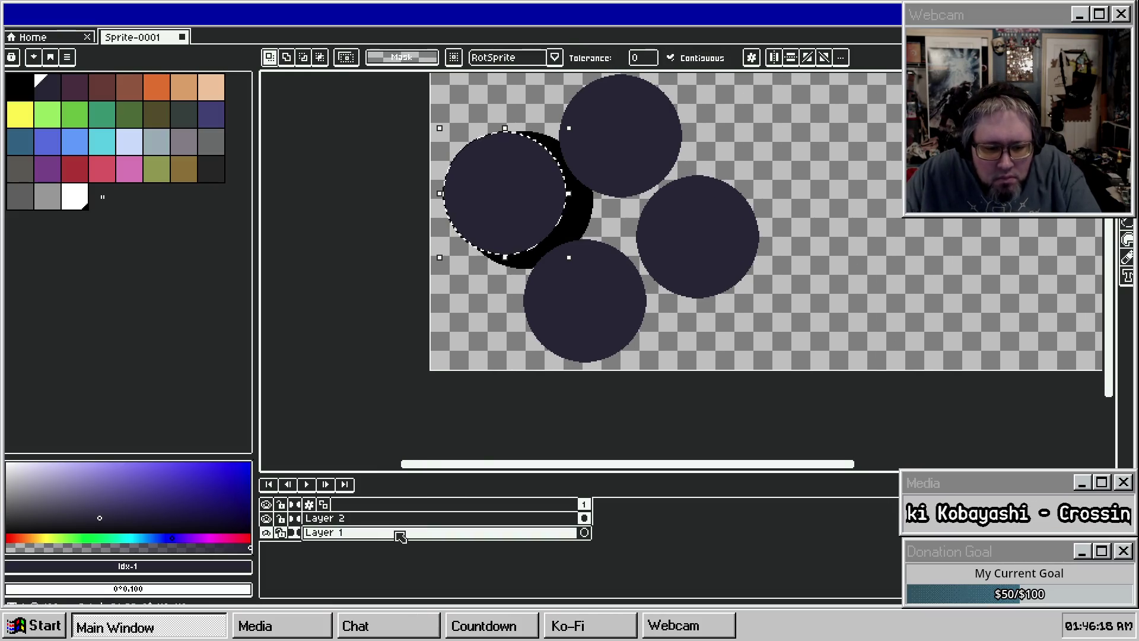
# Step: Move the black circle behind the left navy circle and nudge it down one pixel
pyautogui.click(583, 230)
pyautogui.moveTo(583, 230)
pyautogui.mouseDown()
pyautogui.moveTo(554, 218)
pyautogui.moveTo(563, 223)
pyautogui.mouseUp()
pyautogui.press('Down')
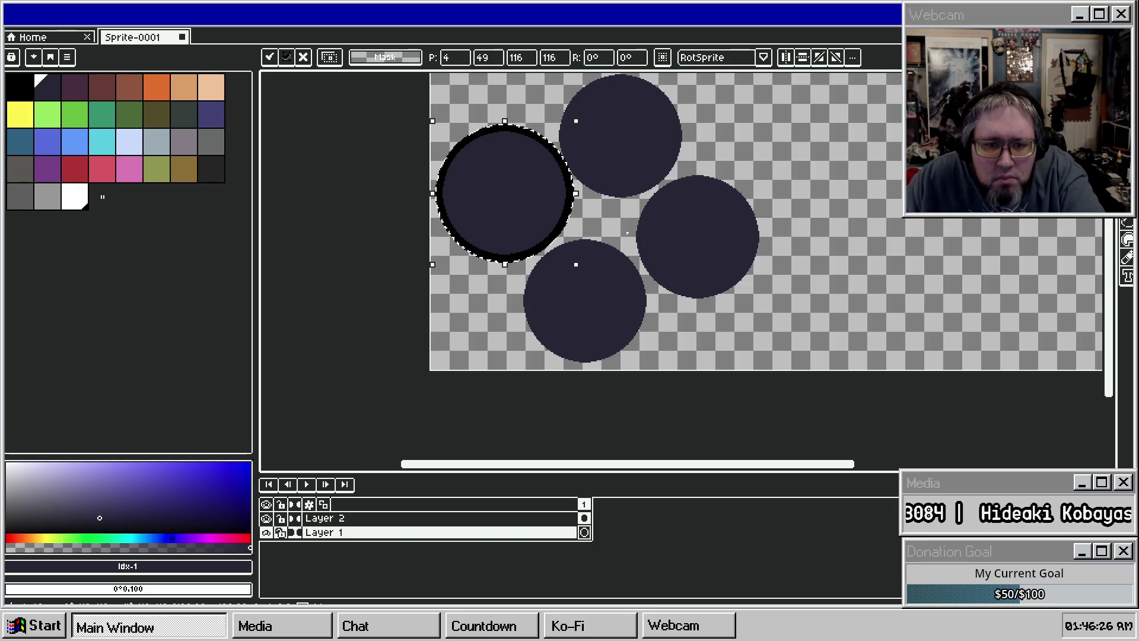
pyautogui.moveTo(509, 221); pyautogui.dragTo(622, 162)
pyautogui.press('Left')
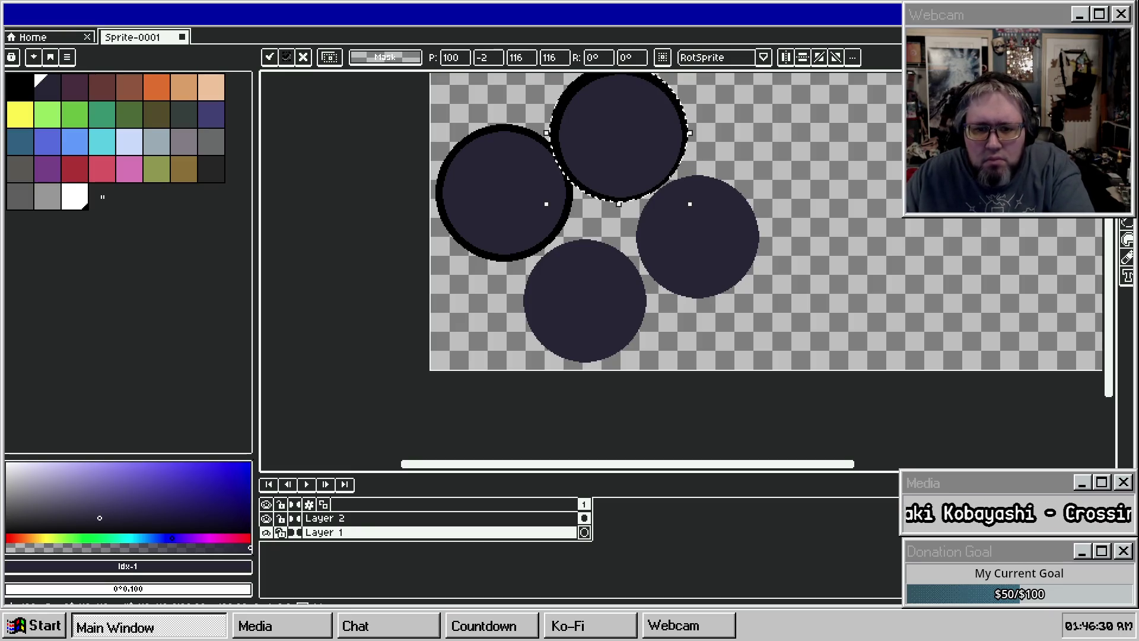
pyautogui.hotkey('ctrl', 'z')
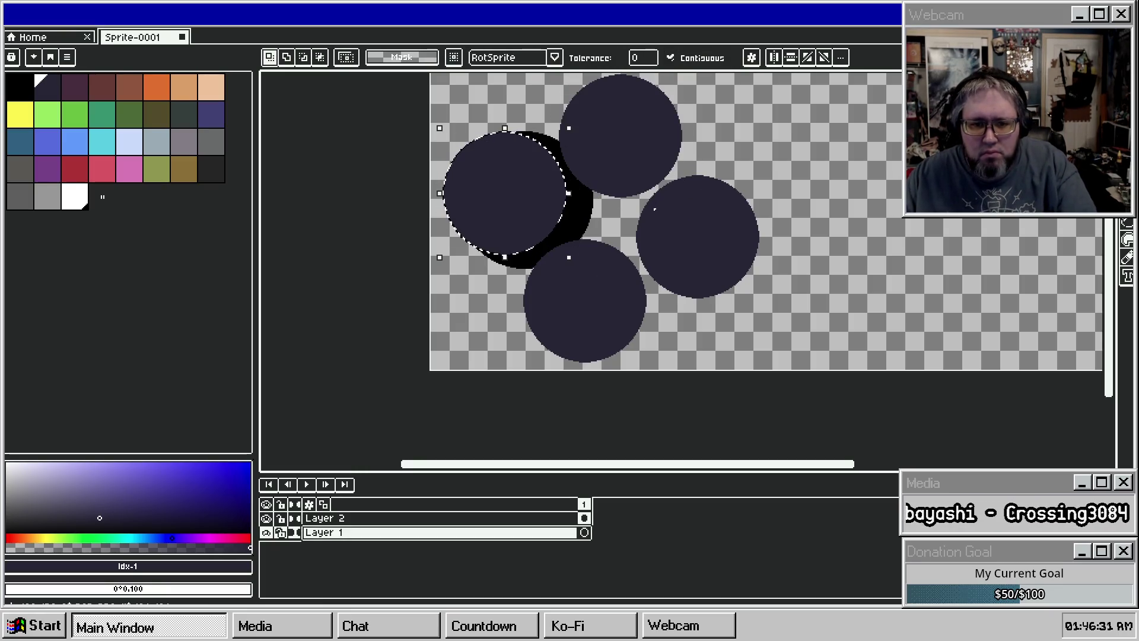
# Step: Delete the right, bottom and top navy circles
pyautogui.click(654, 209)
pyautogui.press('Up')
pyautogui.press('Up')
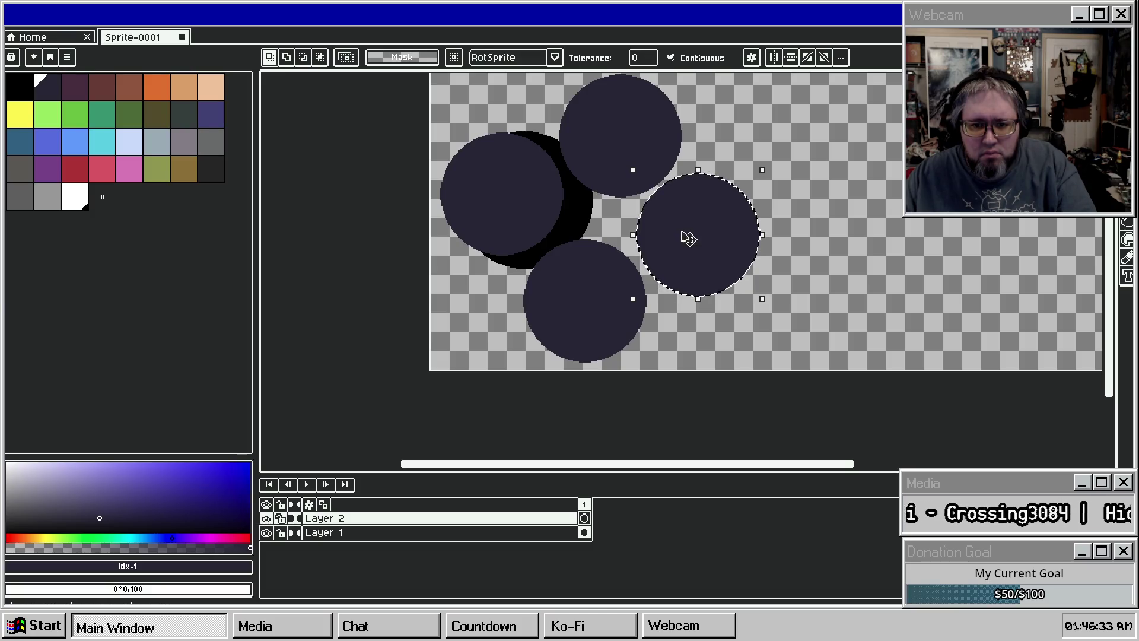
pyautogui.press('Delete')
pyautogui.click(611, 267)
pyautogui.press('Delete')
pyautogui.click(625, 158)
pyautogui.press('Delete')
# Step: Centre the remaining left circle over the black circle for an even outline ring
pyautogui.click(534, 208)
pyautogui.moveTo(534, 208); pyautogui.dragTo(541, 212)
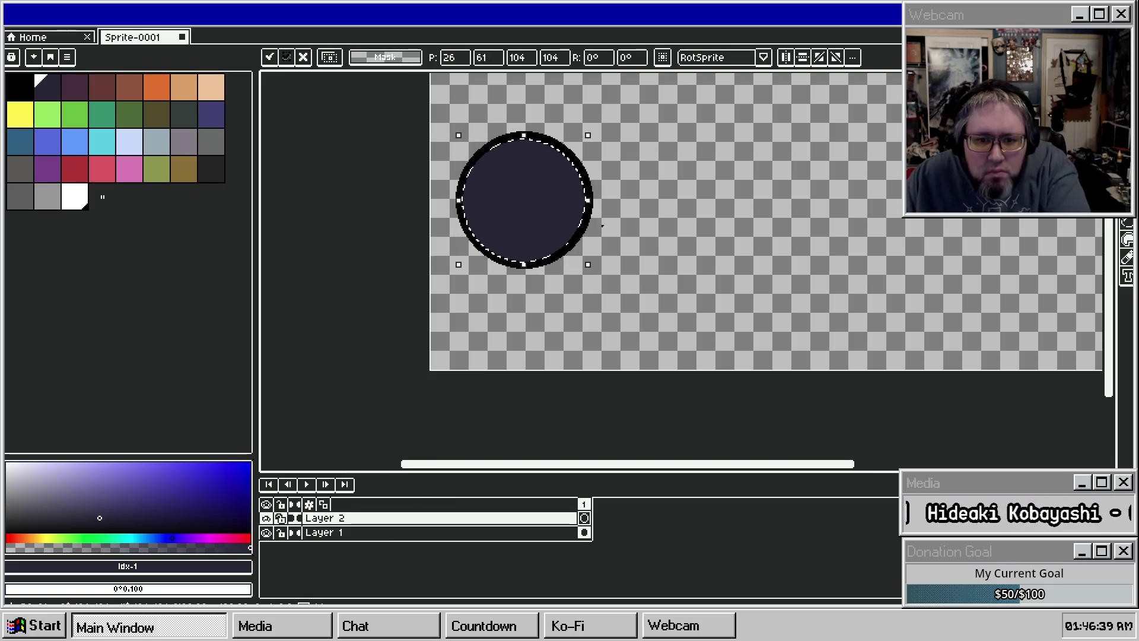
pyautogui.scroll(3, 609, 231)
pyautogui.moveTo(501, 213); pyautogui.dragTo(819, 191)
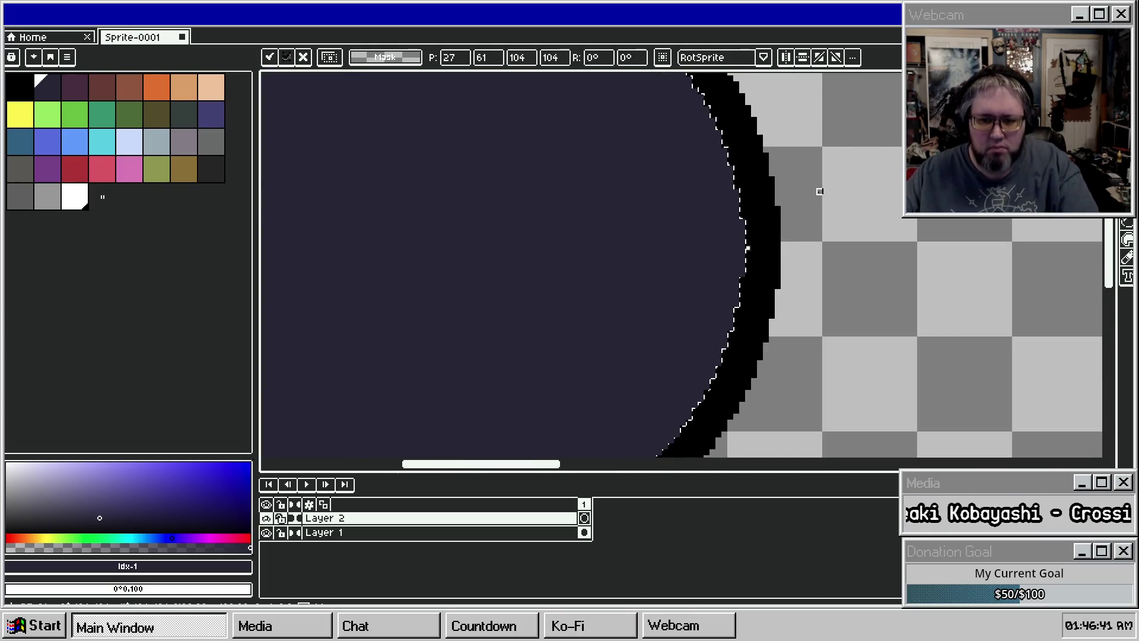
pyautogui.scroll(-1, 766, 230)
pyautogui.scroll(3, 766, 230)
pyautogui.scroll(-3, 729, 261)
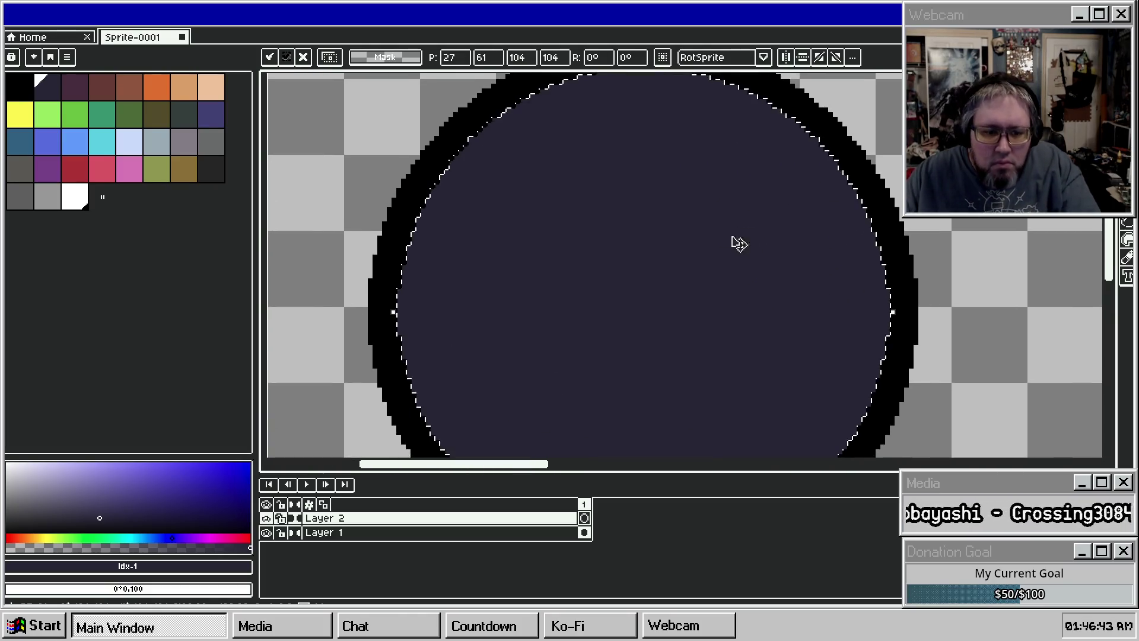
pyautogui.scroll(-1, 596, 290)
pyautogui.scroll(-2, 596, 290)
pyautogui.press('Return')
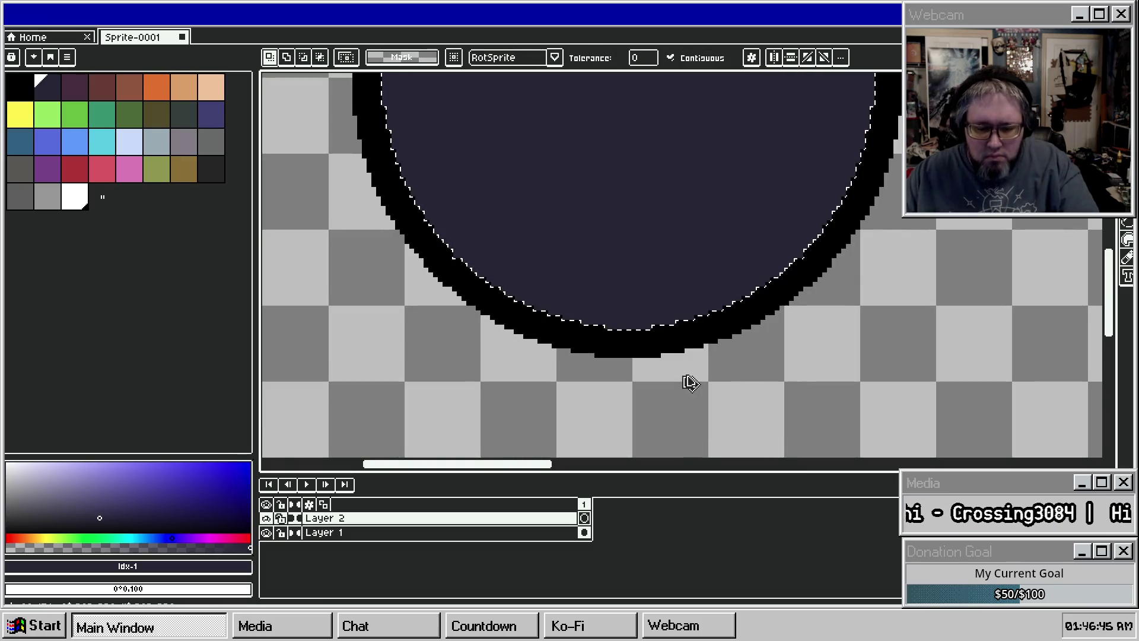
pyautogui.rightClick(383, 517)
# Step: Merge Layer 2 down into Layer 1
pyautogui.moveTo(415, 522)
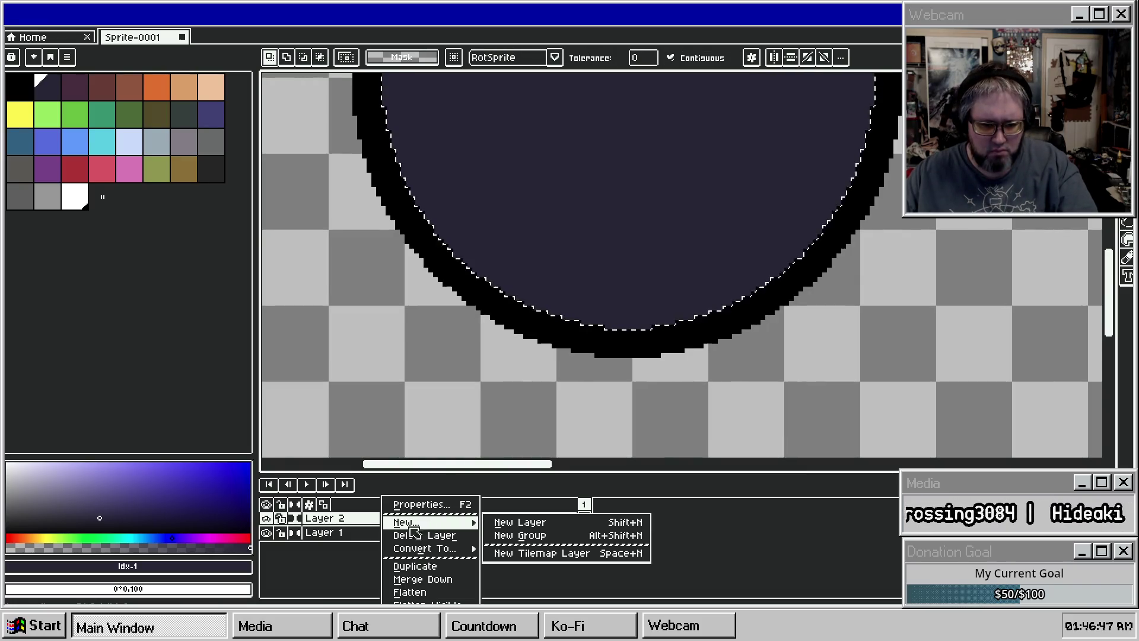
pyautogui.click(329, 518)
pyautogui.rightClick(346, 518)
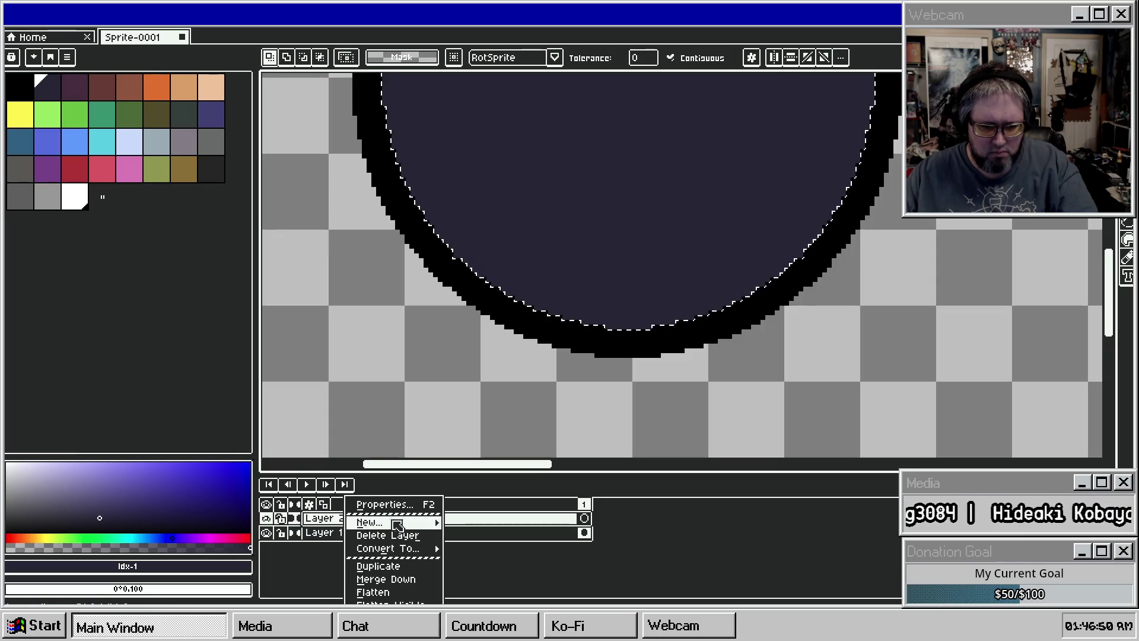
pyautogui.click(389, 579)
# Step: Select the outlined circle with the magic wand
pyautogui.scroll(-3, 657, 303)
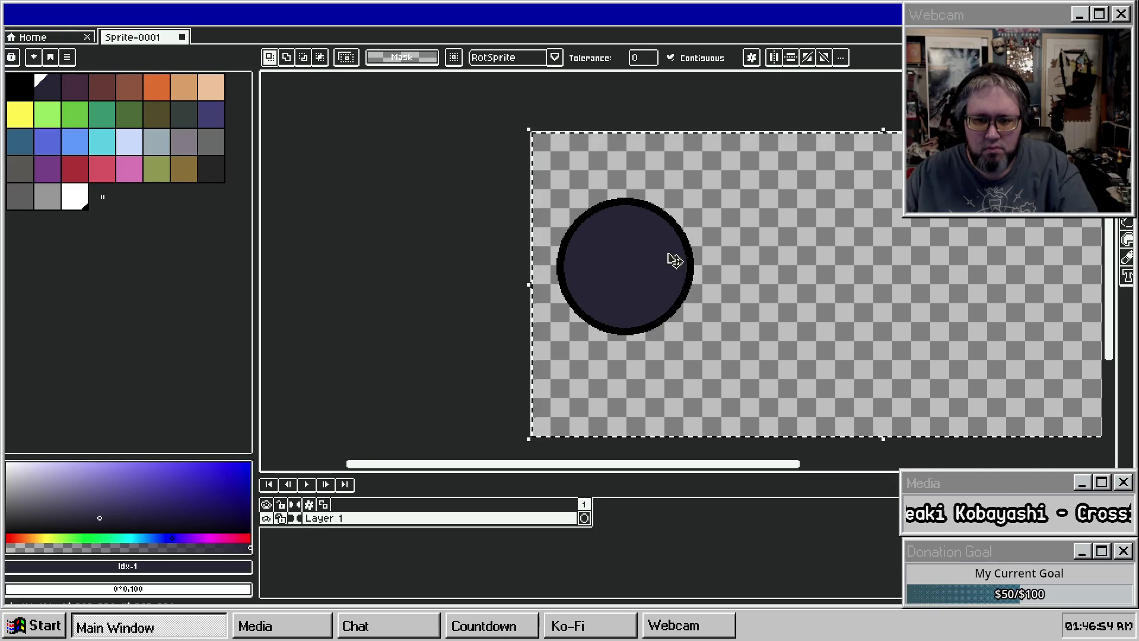
pyautogui.scroll(3, 674, 261)
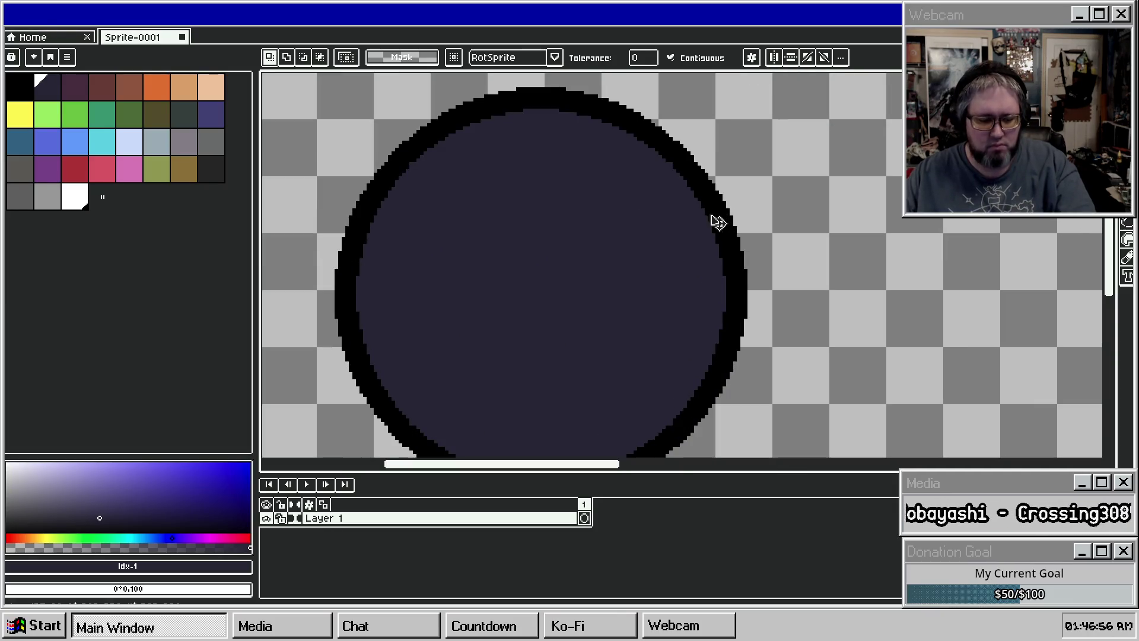
pyautogui.scroll(-3, 468, 256)
pyautogui.click(467, 253)
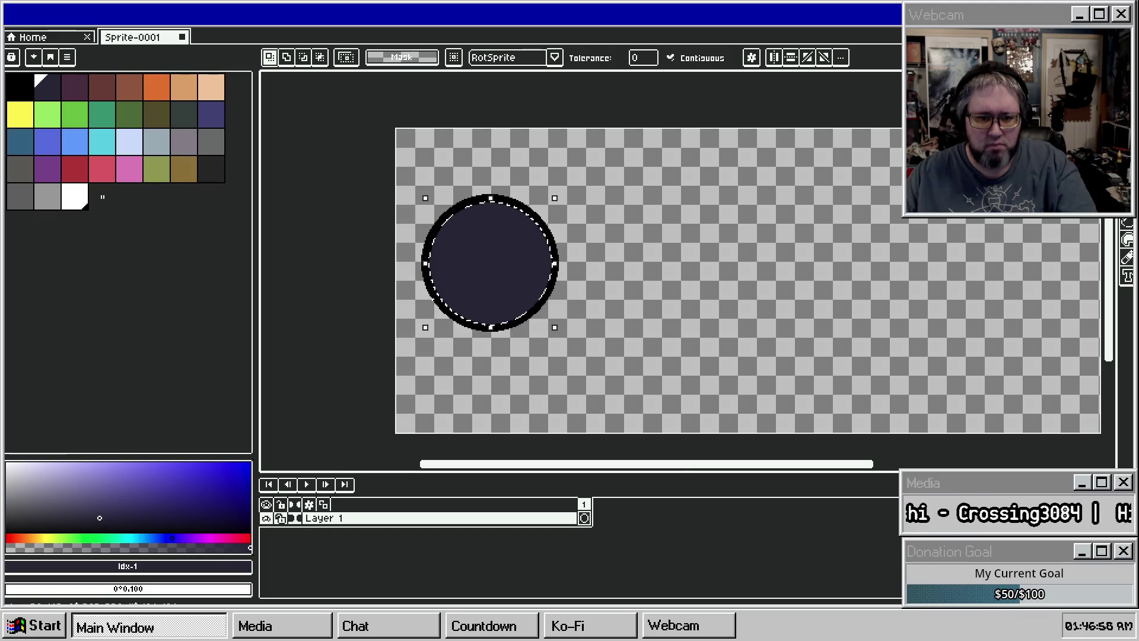
pyautogui.scroll(3, 493, 262)
pyautogui.scroll(-3, 620, 304)
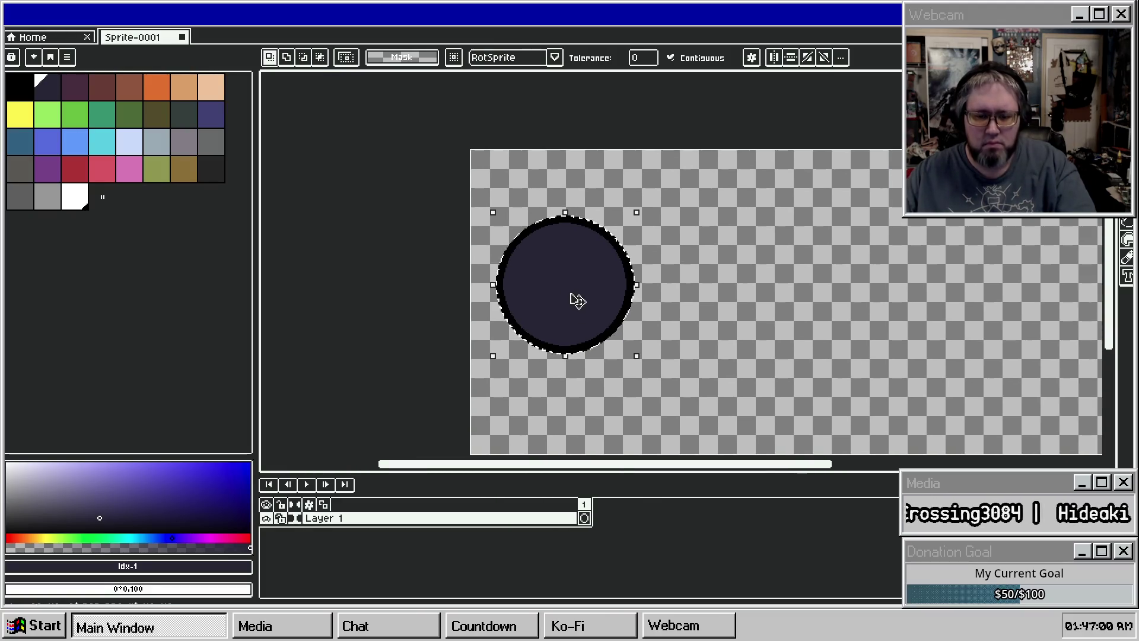
pyautogui.rightClick(419, 522)
# Step: Duplicate Layer 1 three times, giving four outlined circle layers
pyautogui.moveTo(451, 522)
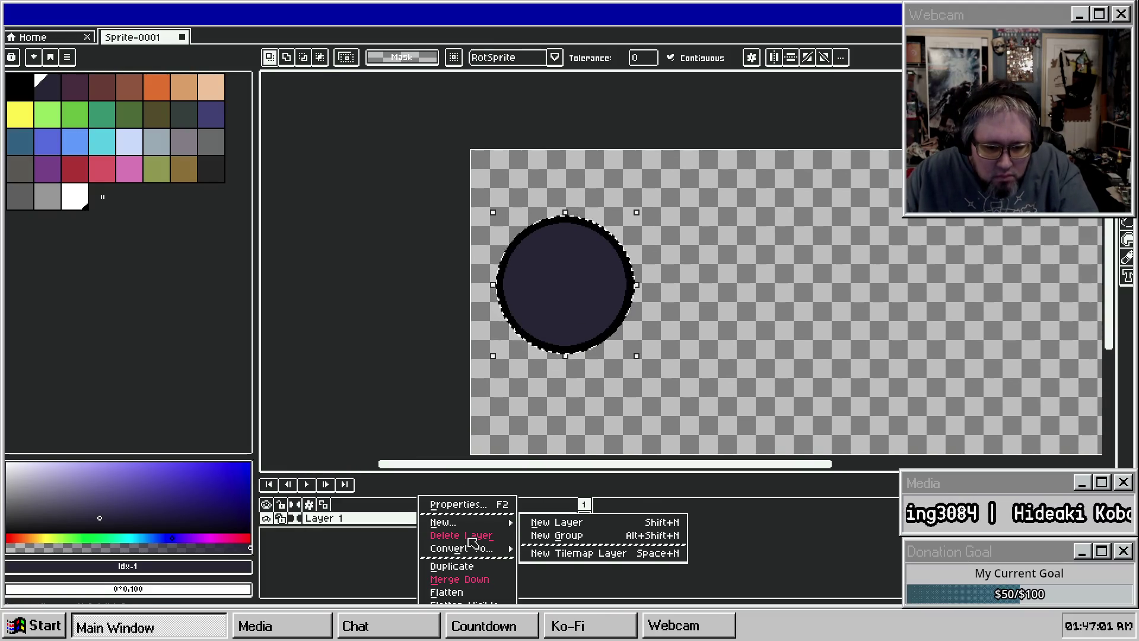
pyautogui.click(478, 567)
pyautogui.rightClick(469, 521)
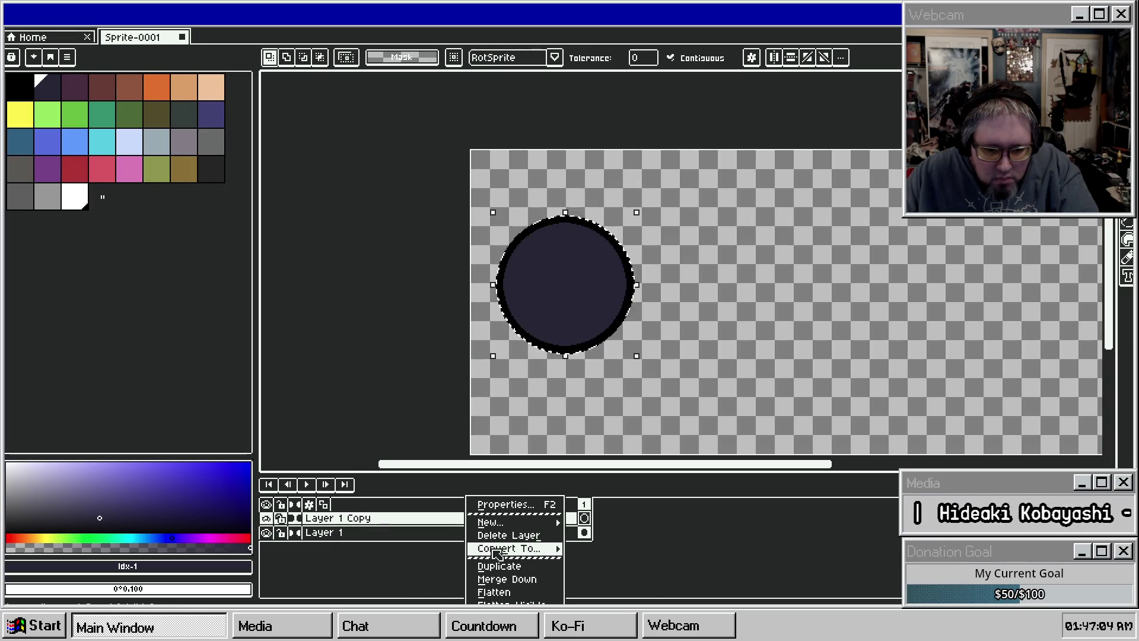
pyautogui.click(516, 566)
pyautogui.rightClick(490, 520)
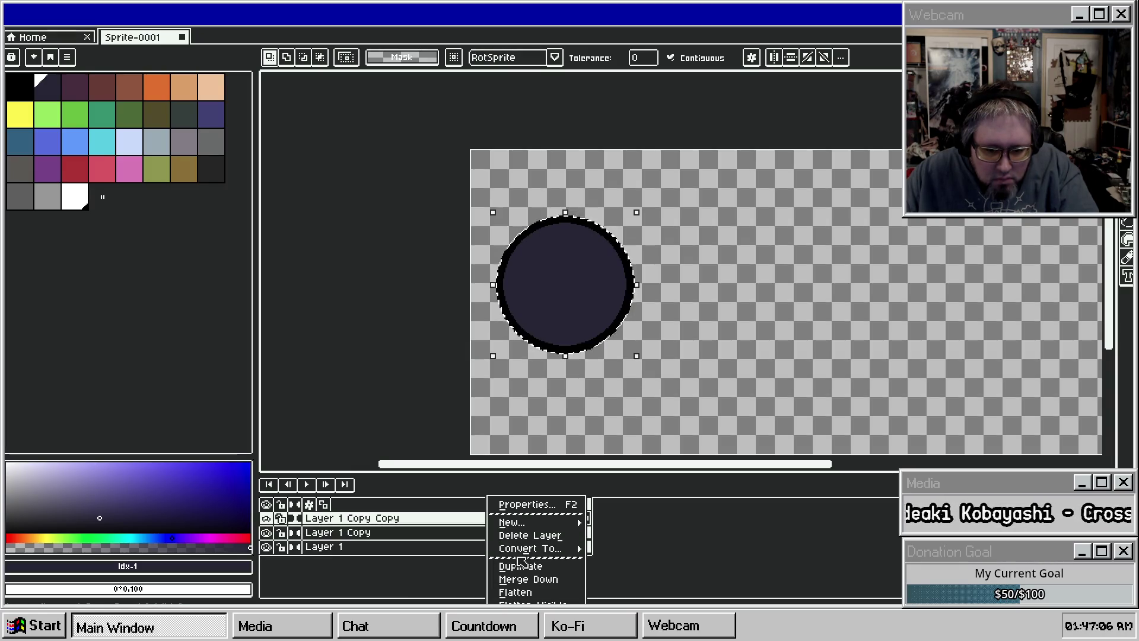
pyautogui.click(534, 568)
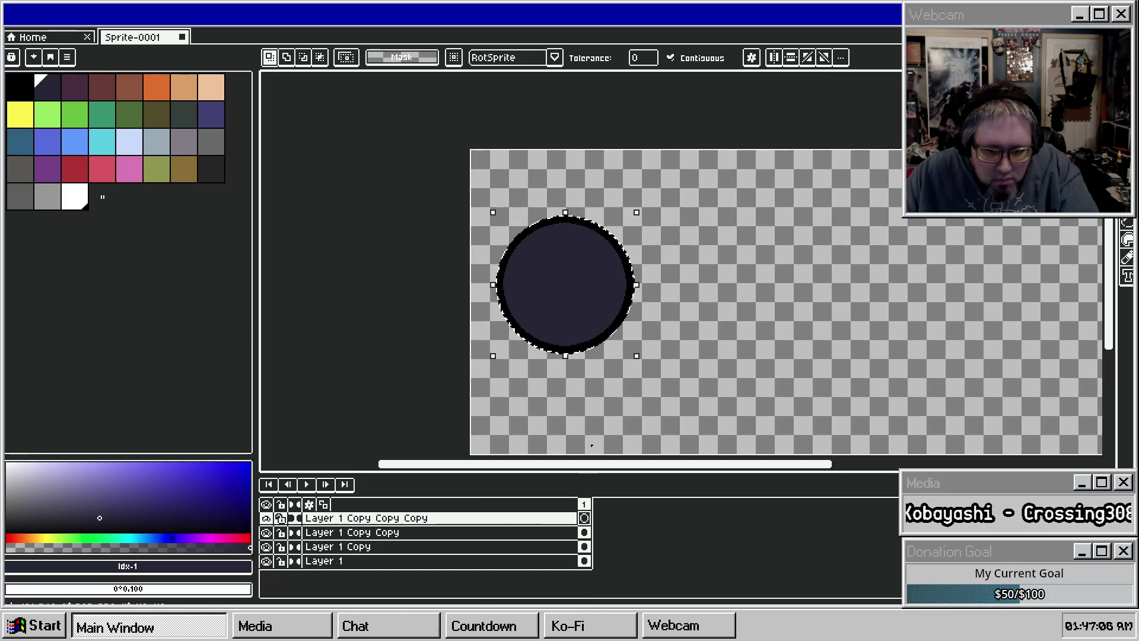
pyautogui.scroll(1, 559, 368)
pyautogui.scroll(-1, 560, 316)
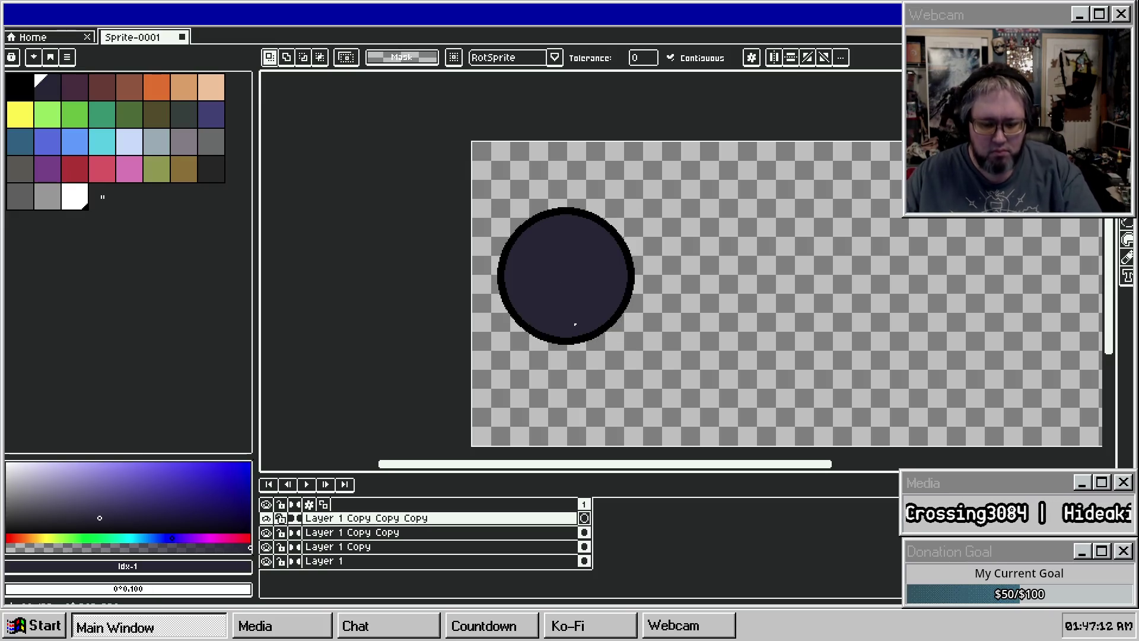
# Step: Spread the circle copies out to the upper right, lower right and right
pyautogui.press('m')
pyautogui.moveTo(474, 193); pyautogui.dragTo(678, 381)
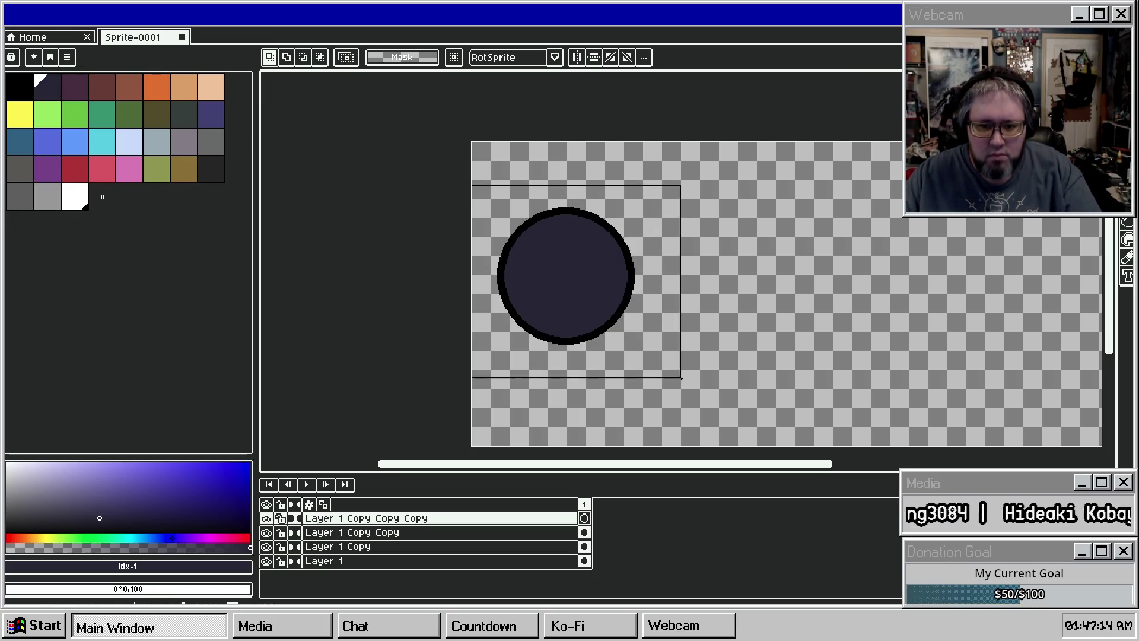
pyautogui.moveTo(589, 310); pyautogui.dragTo(710, 250)
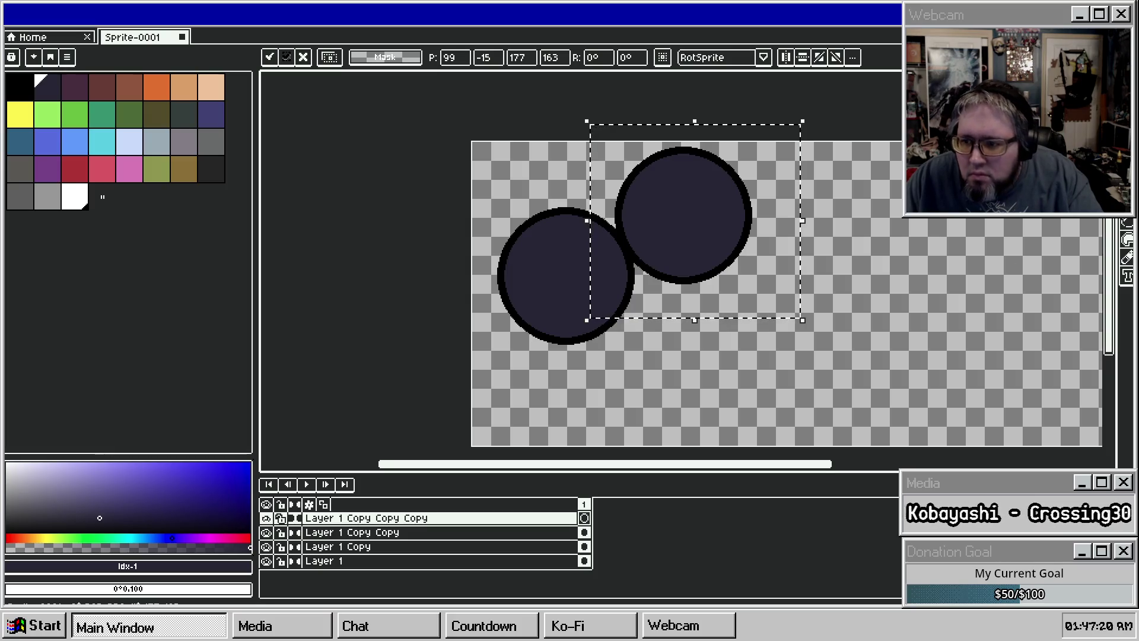
pyautogui.press('Return')
pyautogui.click(536, 254)
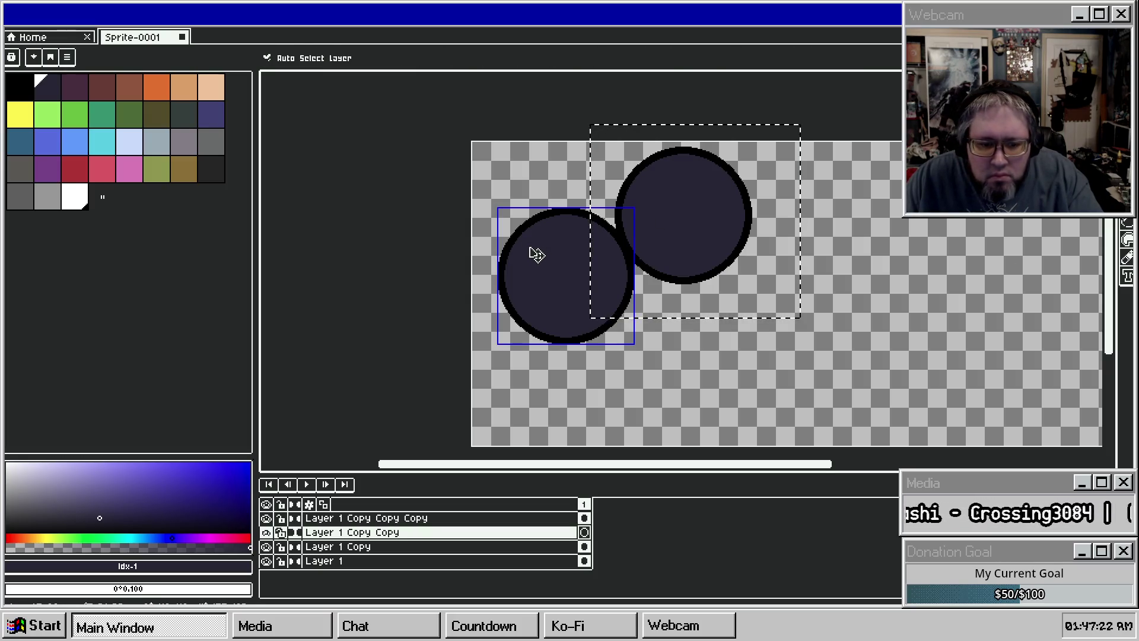
pyautogui.moveTo(536, 254)
pyautogui.mouseDown()
pyautogui.moveTo(655, 331)
pyautogui.moveTo(668, 320)
pyautogui.moveTo(653, 323)
pyautogui.mouseUp()
pyautogui.click(554, 281)
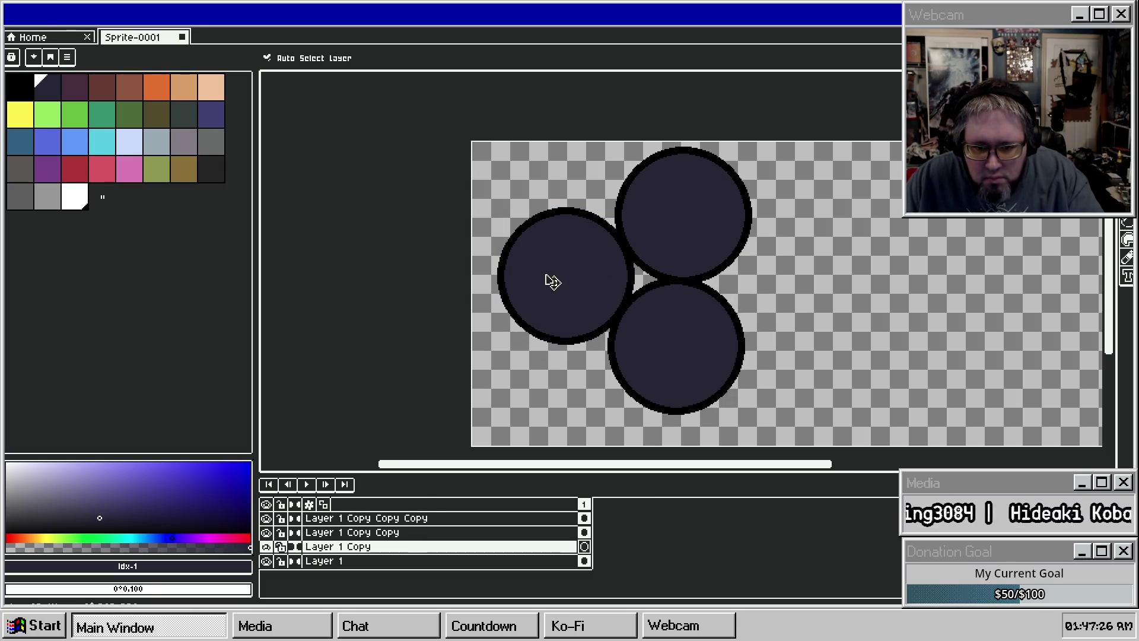
pyautogui.moveTo(552, 281); pyautogui.dragTo(778, 293)
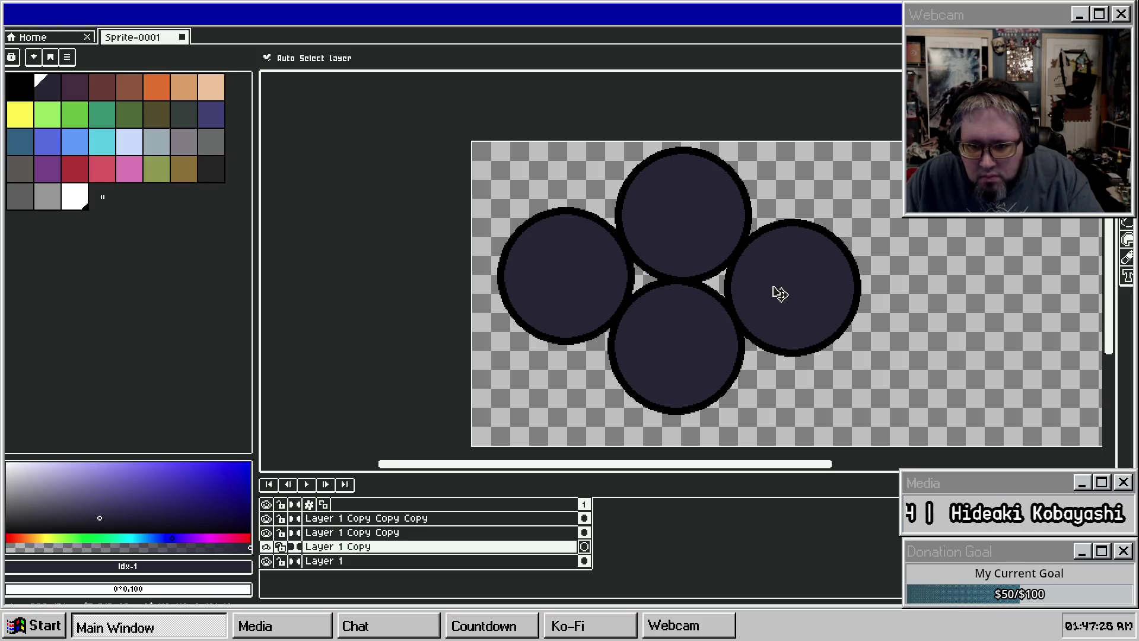
# Step: Nudge the top, left, right and bottom circles inward into a tight, slightly overlapping diamond
pyautogui.moveTo(706, 334)
pyautogui.mouseDown()
pyautogui.moveTo(656, 379)
pyautogui.moveTo(690, 345)
pyautogui.mouseUp()
pyautogui.scroll(2, 737, 254)
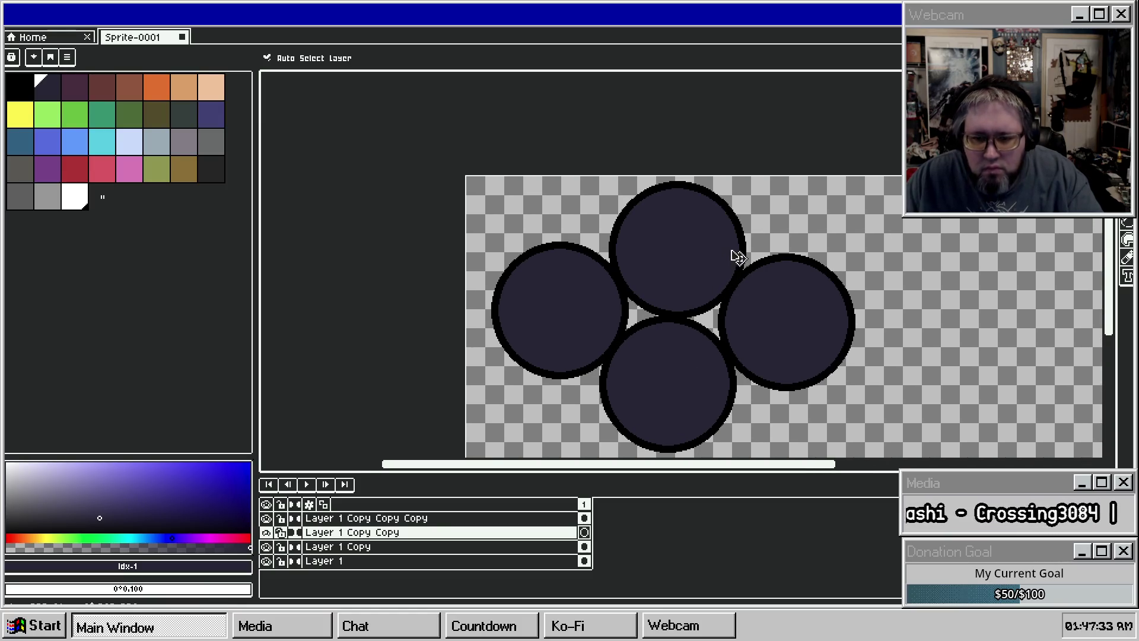
pyautogui.scroll(-4, 714, 229)
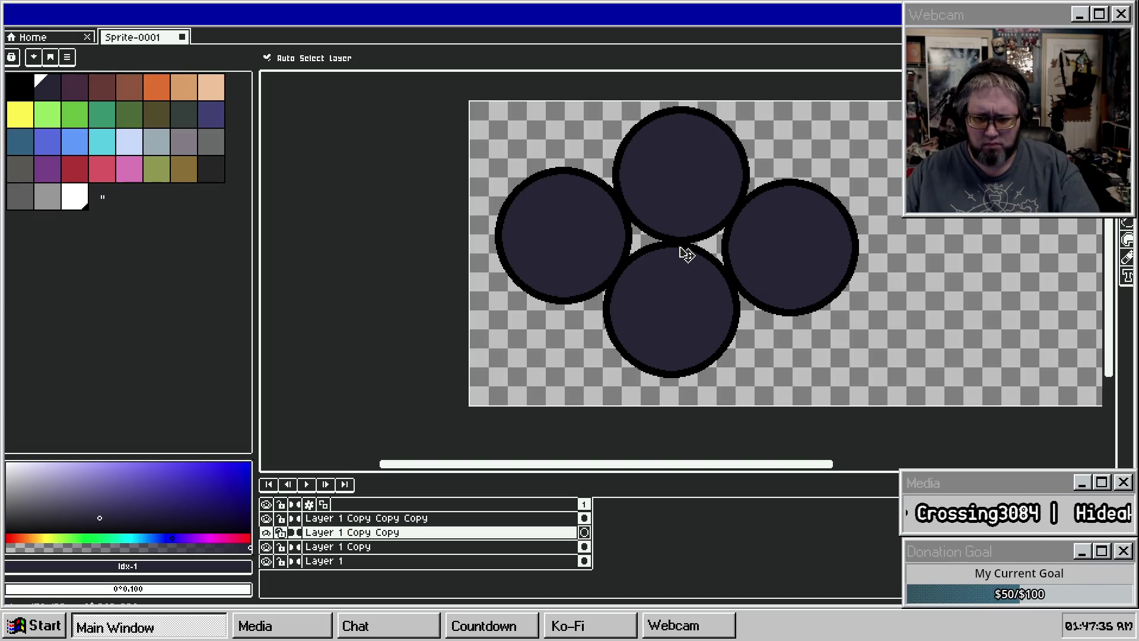
pyautogui.moveTo(682, 303); pyautogui.dragTo(676, 317)
pyautogui.moveTo(777, 264); pyautogui.dragTo(770, 274)
pyautogui.moveTo(728, 309); pyautogui.dragTo(762, 282)
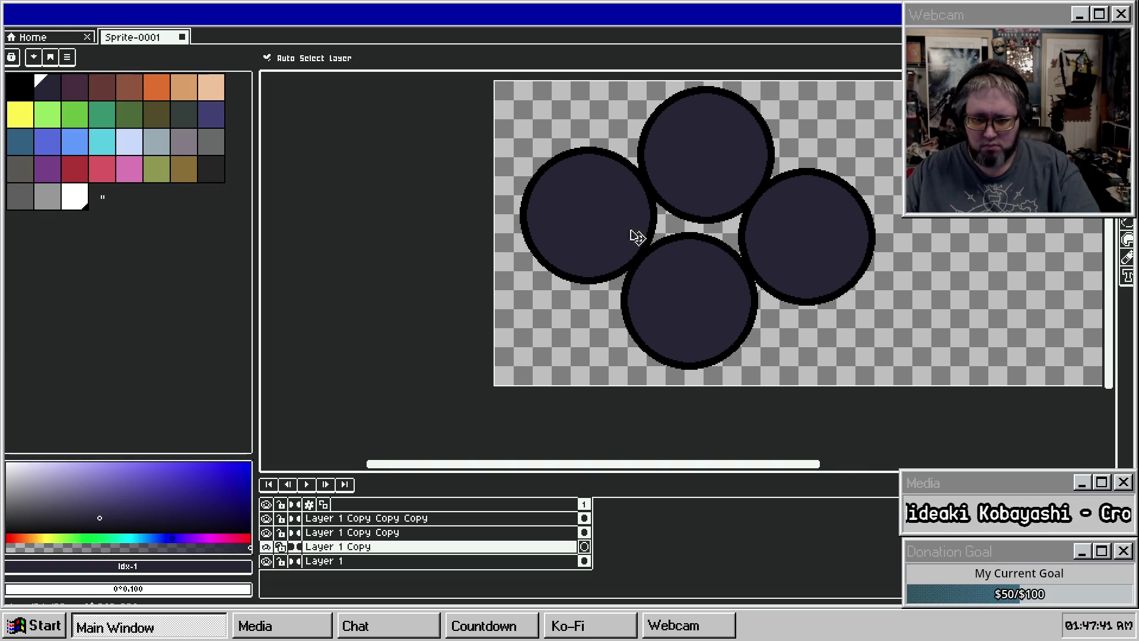
pyautogui.moveTo(602, 214)
pyautogui.mouseDown()
pyautogui.moveTo(566, 239)
pyautogui.moveTo(578, 223)
pyautogui.mouseUp()
pyautogui.moveTo(669, 173); pyautogui.dragTo(658, 188)
pyautogui.moveTo(587, 214); pyautogui.dragTo(582, 193)
pyautogui.moveTo(719, 300); pyautogui.dragTo(674, 315)
pyautogui.moveTo(789, 264); pyautogui.dragTo(753, 296)
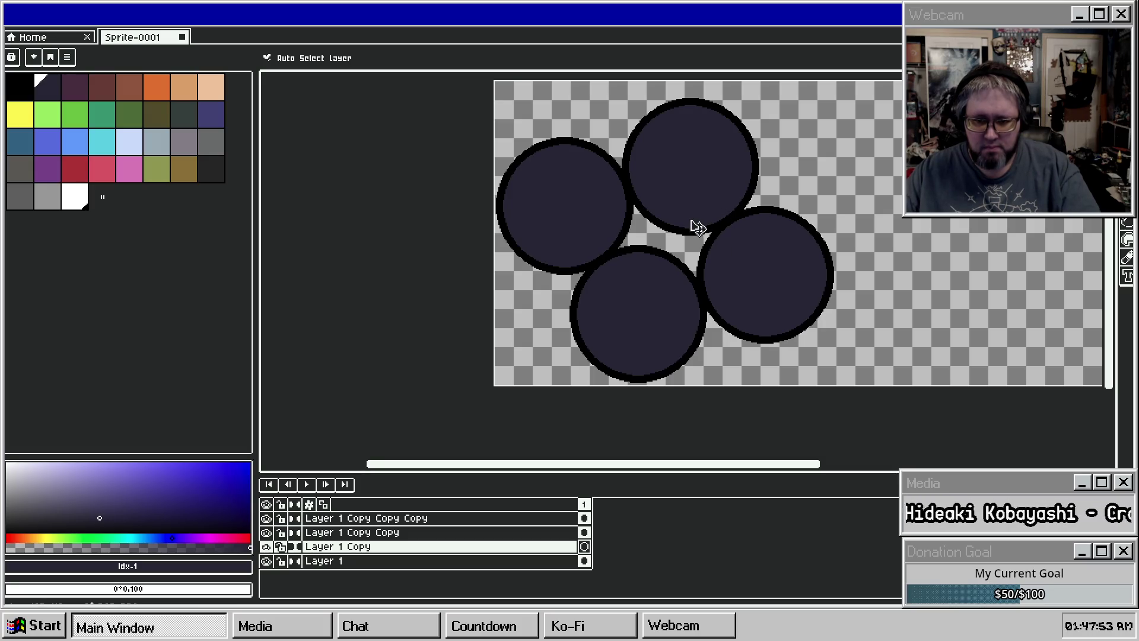
pyautogui.rightClick(381, 522)
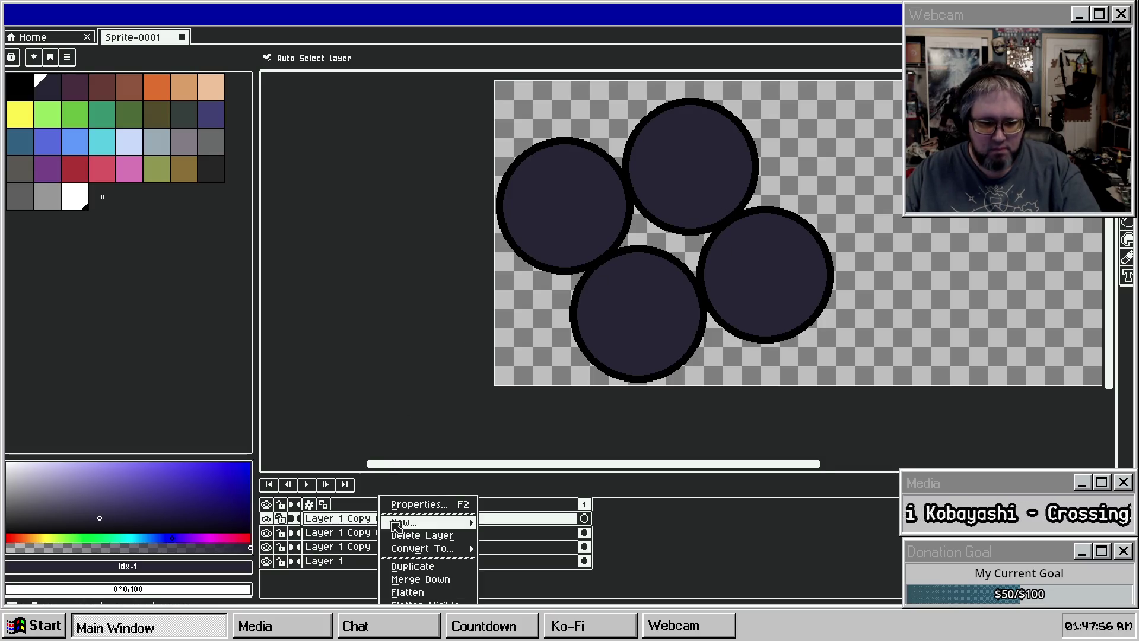
# Step: Merge the three upper circle layers down into Layer 1
pyautogui.click(440, 579)
pyautogui.rightClick(381, 518)
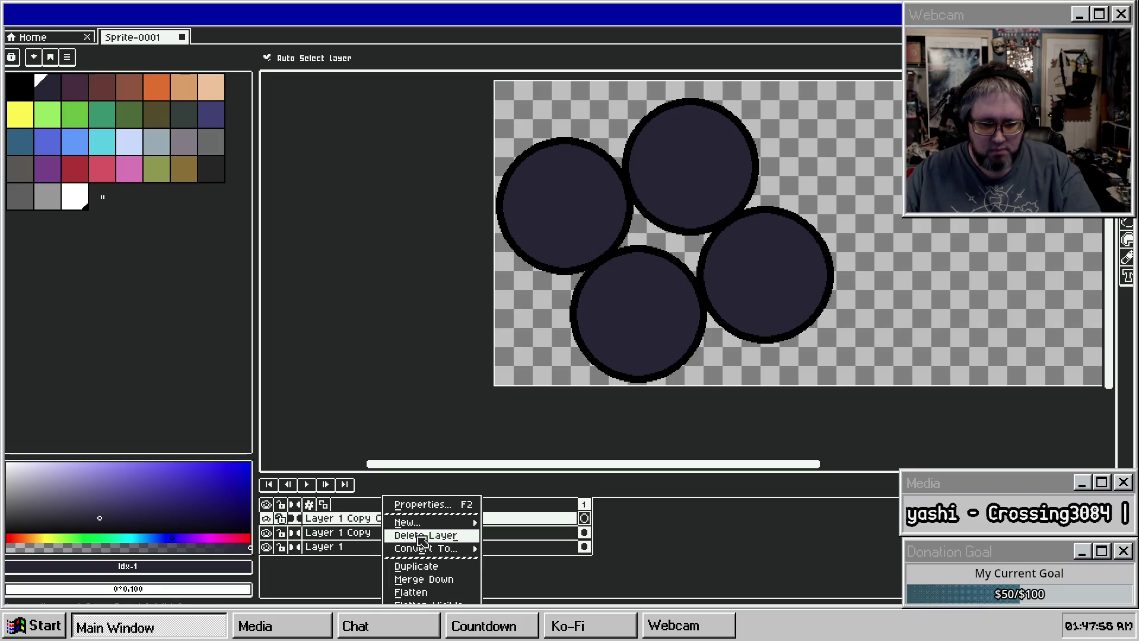
pyautogui.click(442, 579)
pyautogui.rightClick(416, 532)
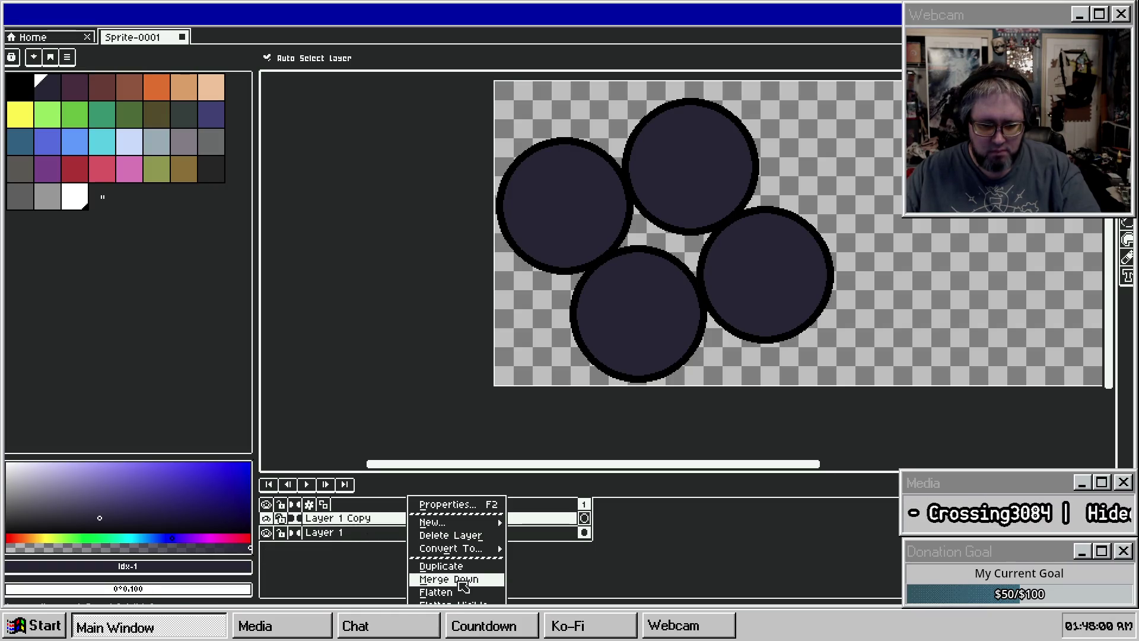
pyautogui.click(442, 578)
# Step: Bucket-fill the centre gap between the circles with black
pyautogui.scroll(2, 608, 330)
pyautogui.press('g')
pyautogui.click(630, 219)
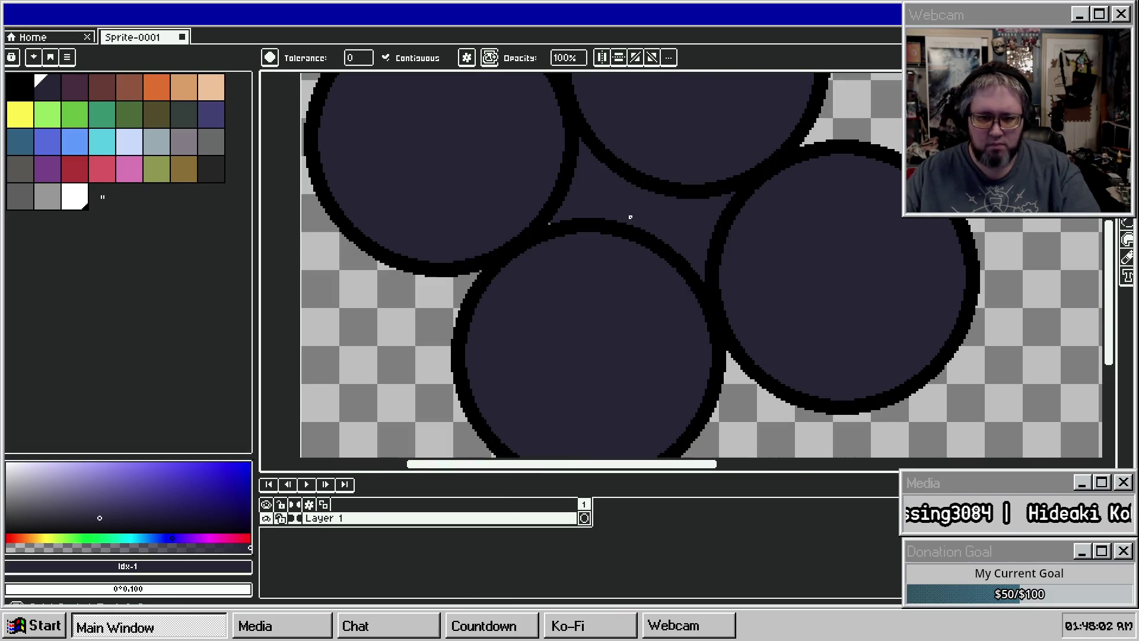
pyautogui.press('v')
pyautogui.hotkey('ctrl', 'z')
pyautogui.press('g')
pyautogui.keyDown('alt'); pyautogui.click(547, 222); pyautogui.keyUp('alt')
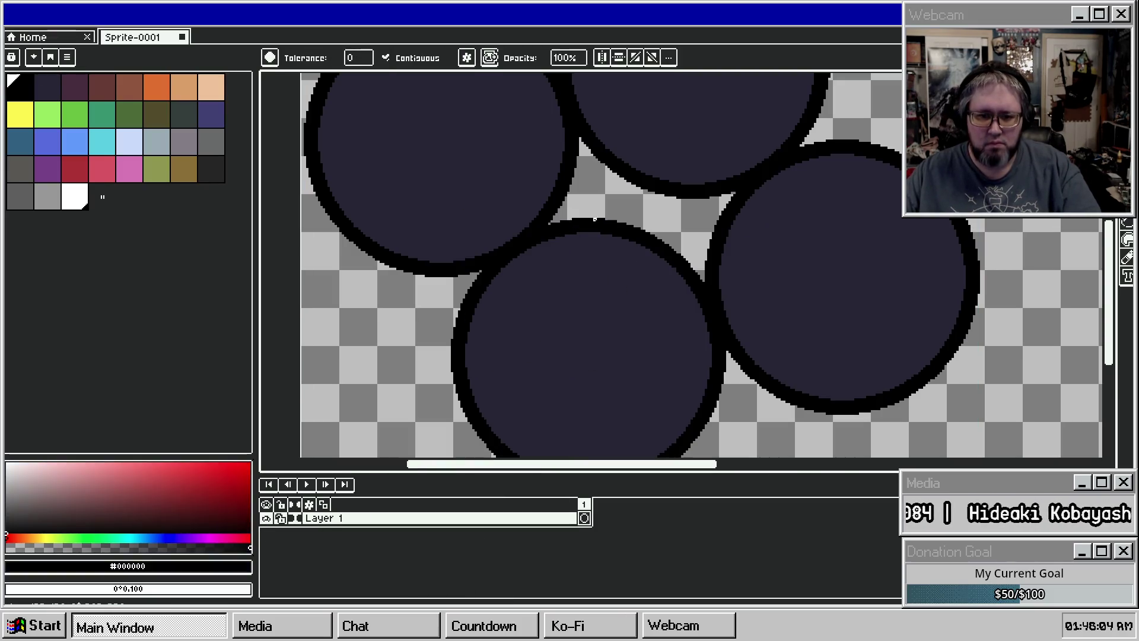
pyautogui.click(546, 218)
pyautogui.scroll(-3, 549, 224)
pyautogui.scroll(2, 626, 234)
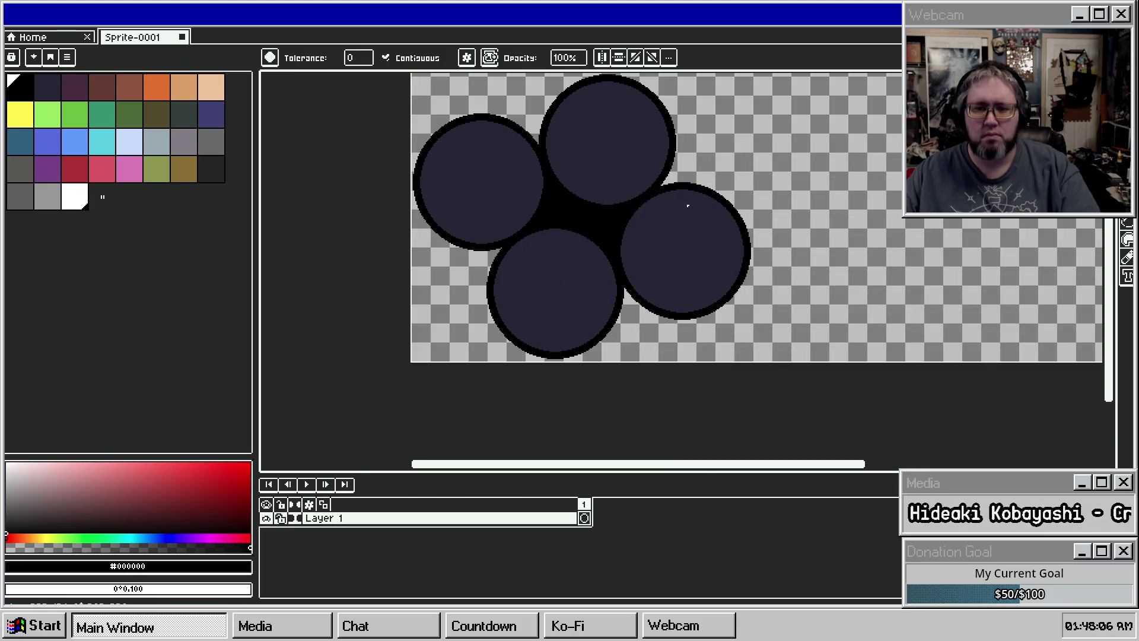
# Step: Tint the right, left and top circles dark purple, maroon and orange-brown; narrow canvas to 286px
pyautogui.click(74, 89)
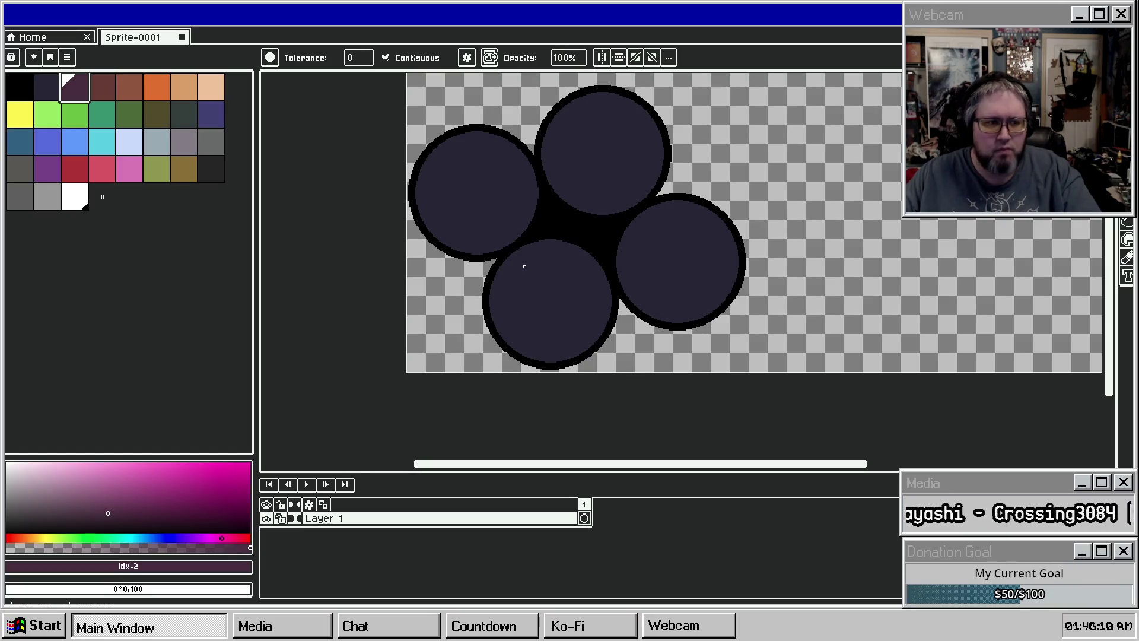
pyautogui.click(663, 257)
pyautogui.click(102, 89)
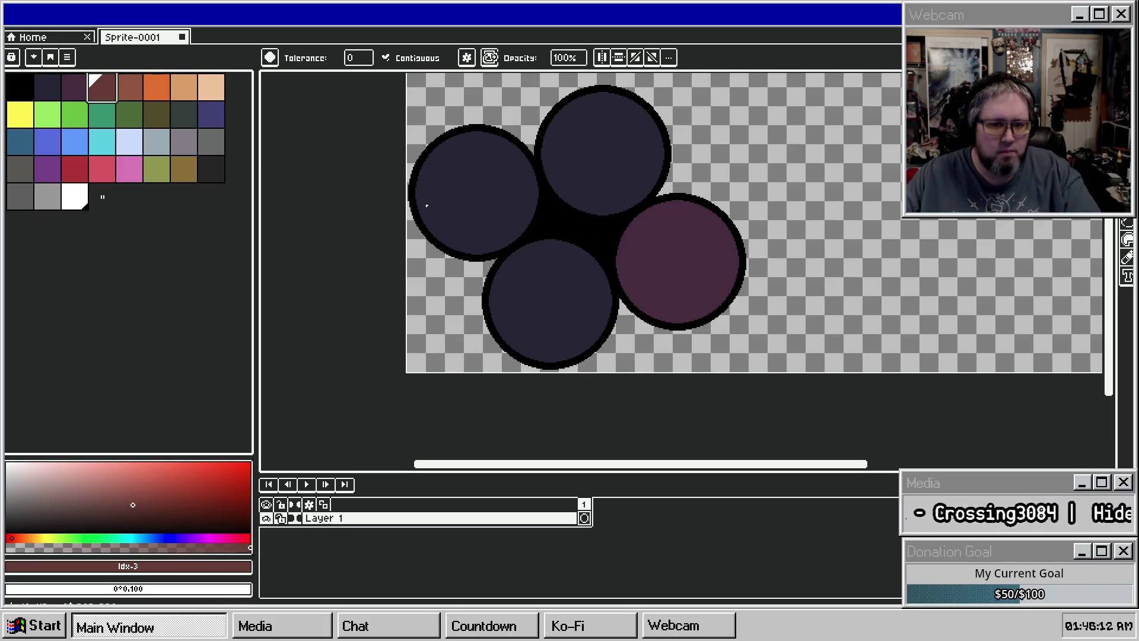
pyautogui.click(478, 193)
pyautogui.click(129, 89)
pyautogui.click(602, 148)
pyautogui.moveTo(663, 219); pyautogui.dragTo(624, 228)
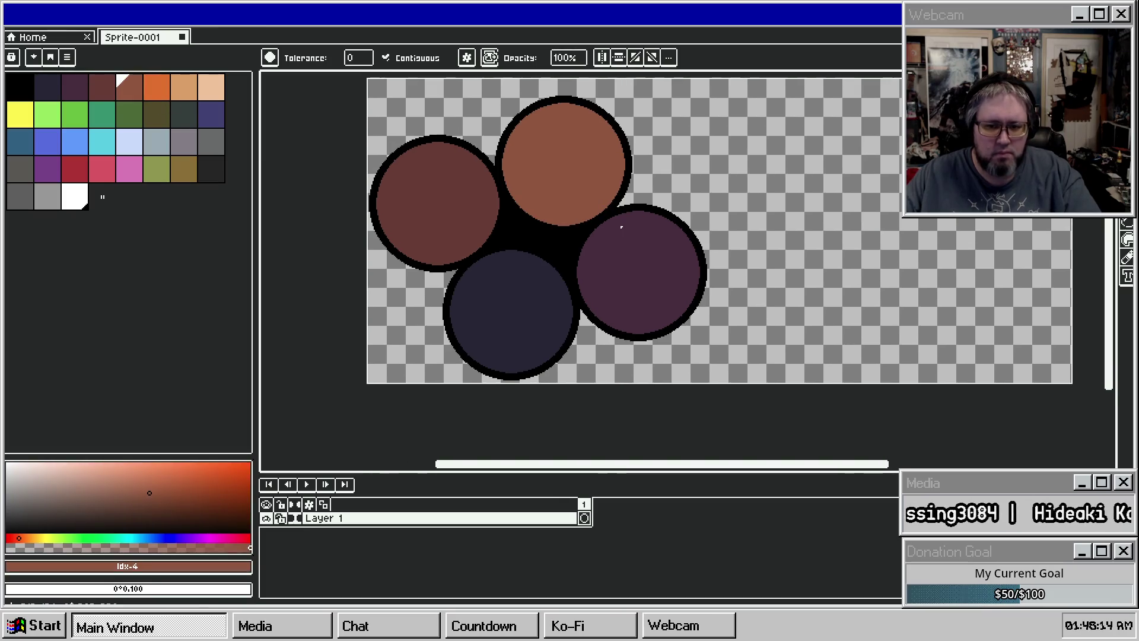
pyautogui.hotkey('ctrl', 'alt', 'c')
pyautogui.moveTo(1072, 329); pyautogui.dragTo(725, 286)
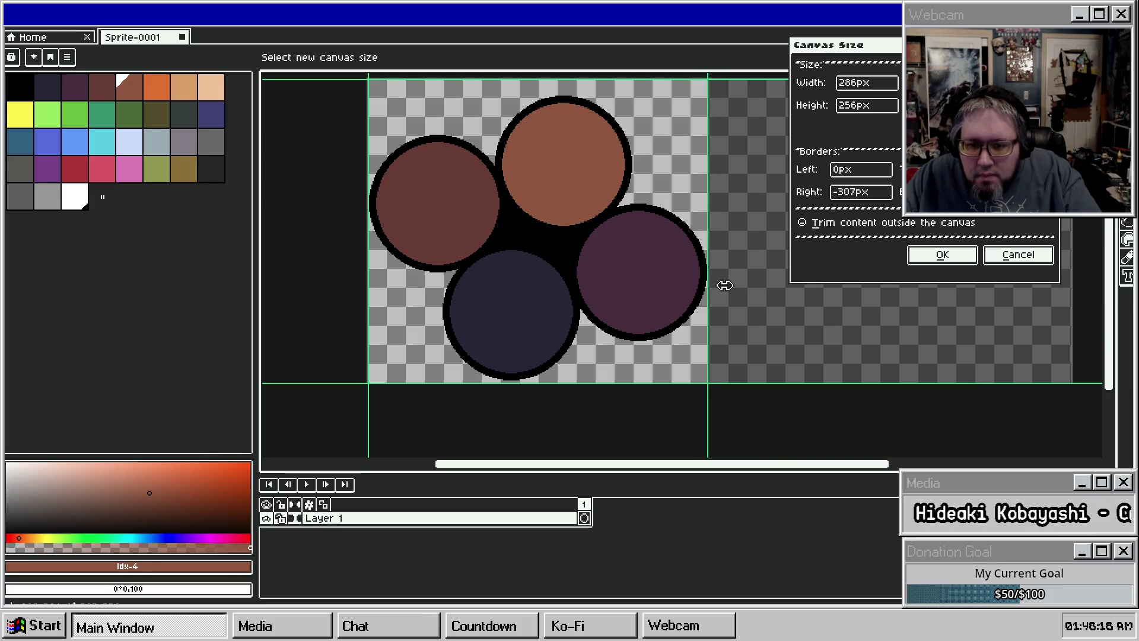
# Step: Apply the narrower canvas width and undo the stray brown strip
pyautogui.click(947, 256)
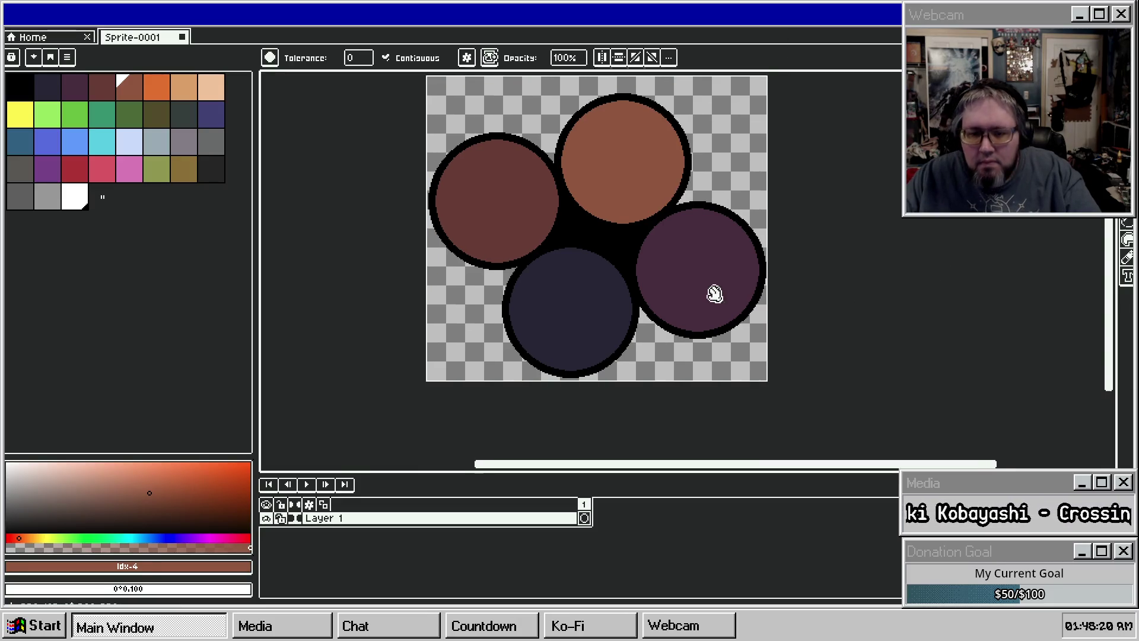
pyautogui.scroll(3, 455, 236)
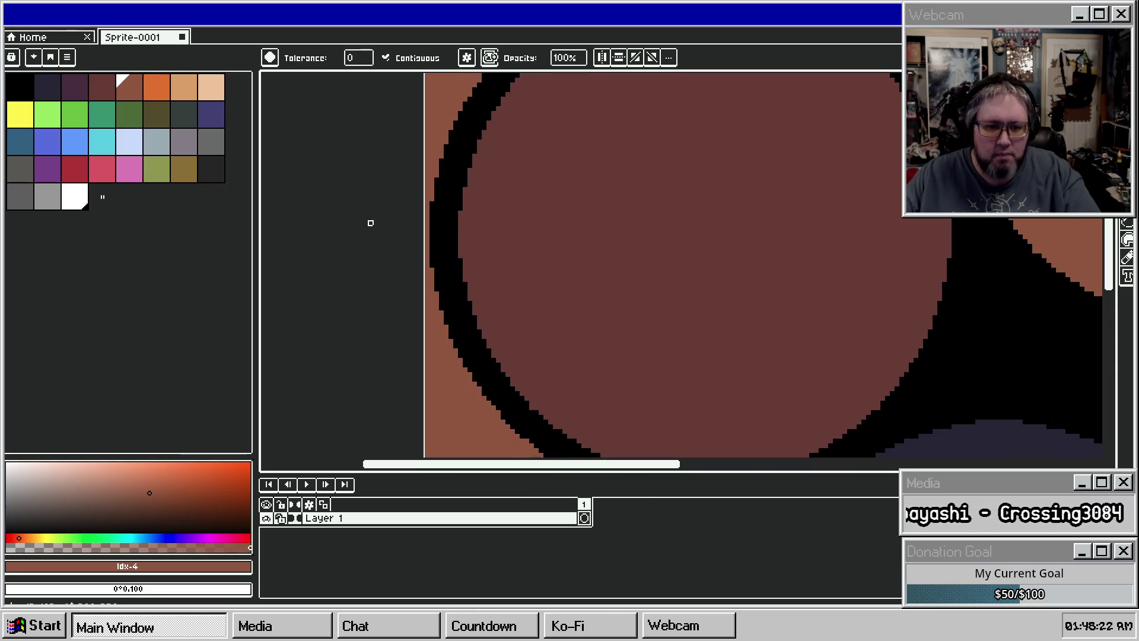
pyautogui.hotkey('ctrl', 'z')
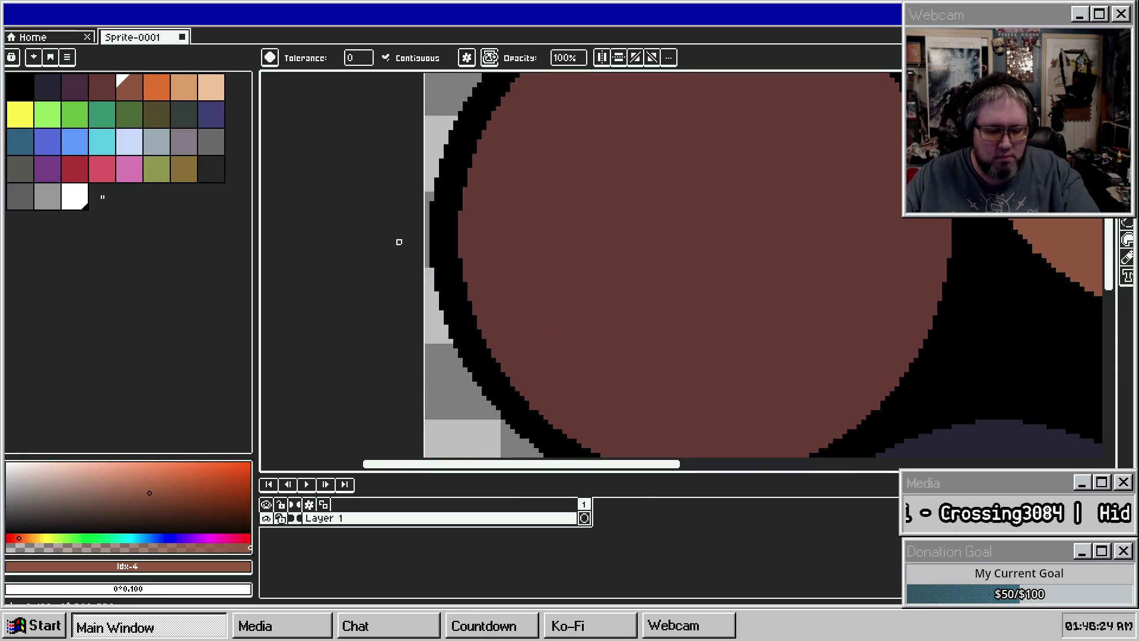
# Step: Trim the canvas top and bottom edges to the circles, about 285 by 241 pixels
pyautogui.hotkey('ctrl', 'alt', 'c')
pyautogui.scroll(-4, 465, 261)
pyautogui.moveTo(594, 216)
pyautogui.mouseDown()
pyautogui.moveTo(600, 190)
pyautogui.moveTo(627, 236)
pyautogui.mouseUp()
pyautogui.scroll(3, 605, 193)
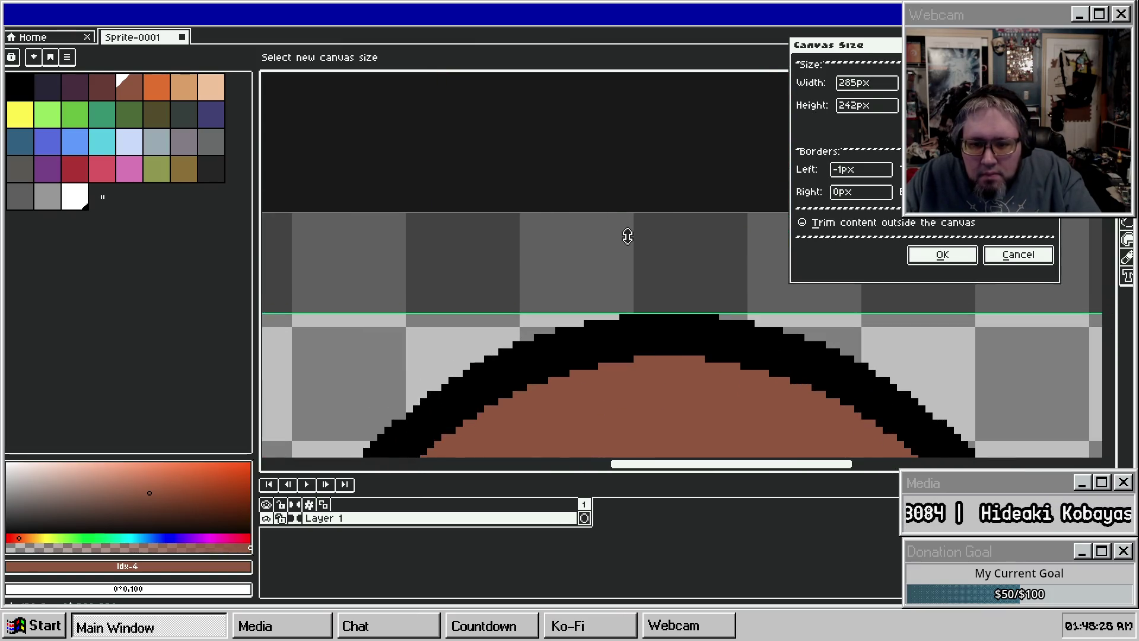
pyautogui.scroll(-3, 627, 236)
pyautogui.scroll(3, 617, 339)
pyautogui.moveTo(613, 394)
pyautogui.mouseDown()
pyautogui.moveTo(631, 409)
pyautogui.moveTo(702, 366)
pyautogui.mouseUp()
pyautogui.click(942, 254)
pyautogui.scroll(-4, 780, 360)
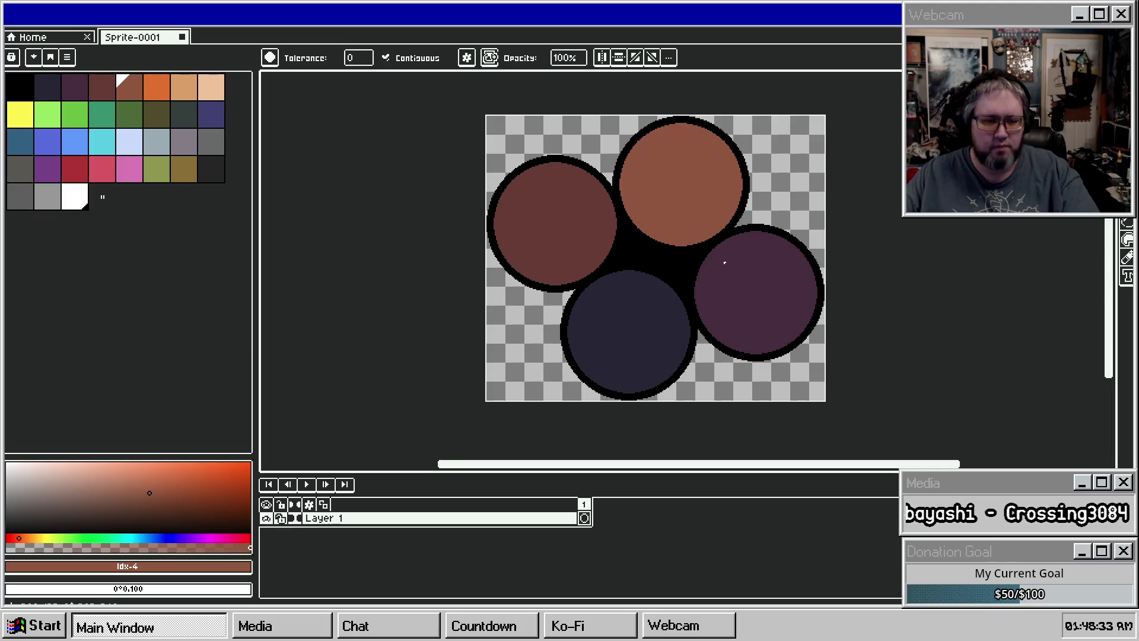
pyautogui.press('v')
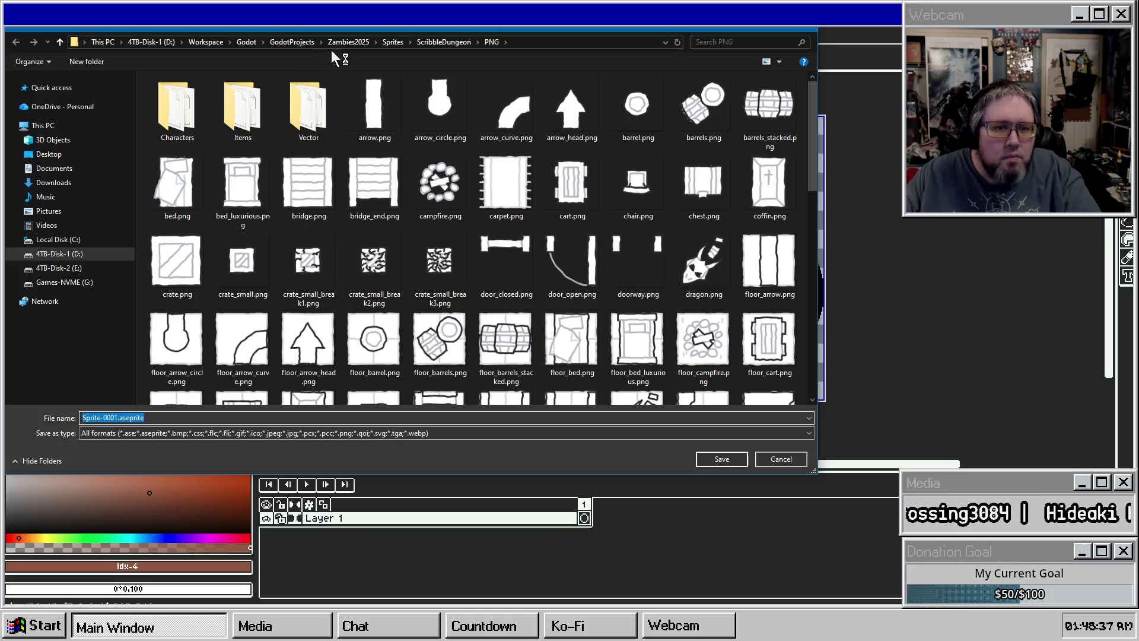
# Step: Save the sprite as ButtonLayout.png in Zambies2025\Sprites\Zambies2
pyautogui.click(343, 42)
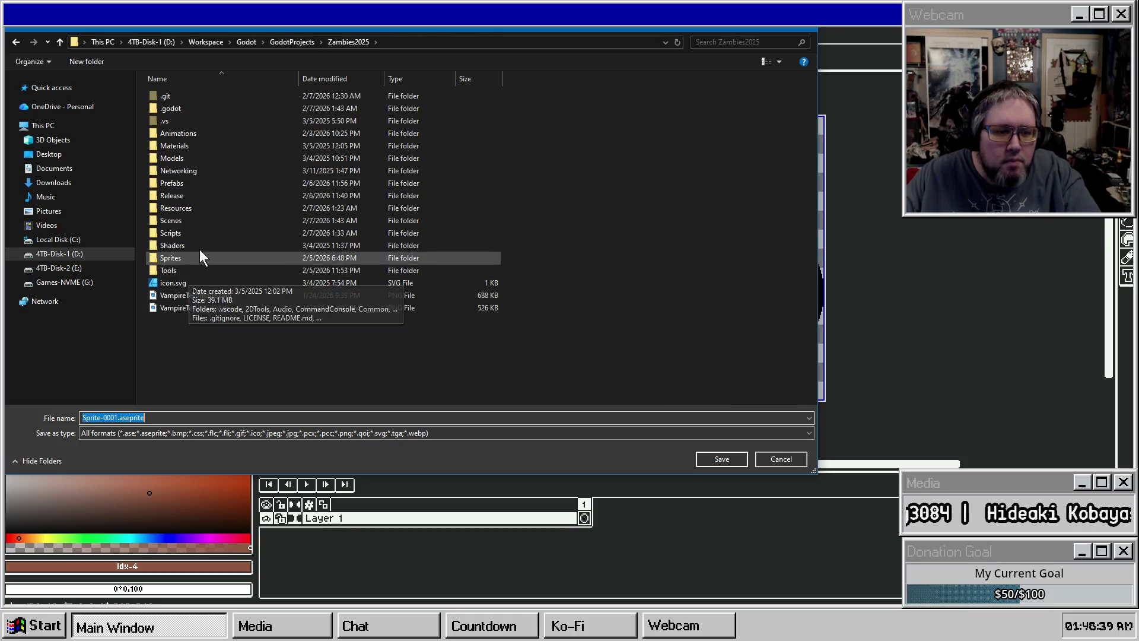
pyautogui.doubleClick(183, 259)
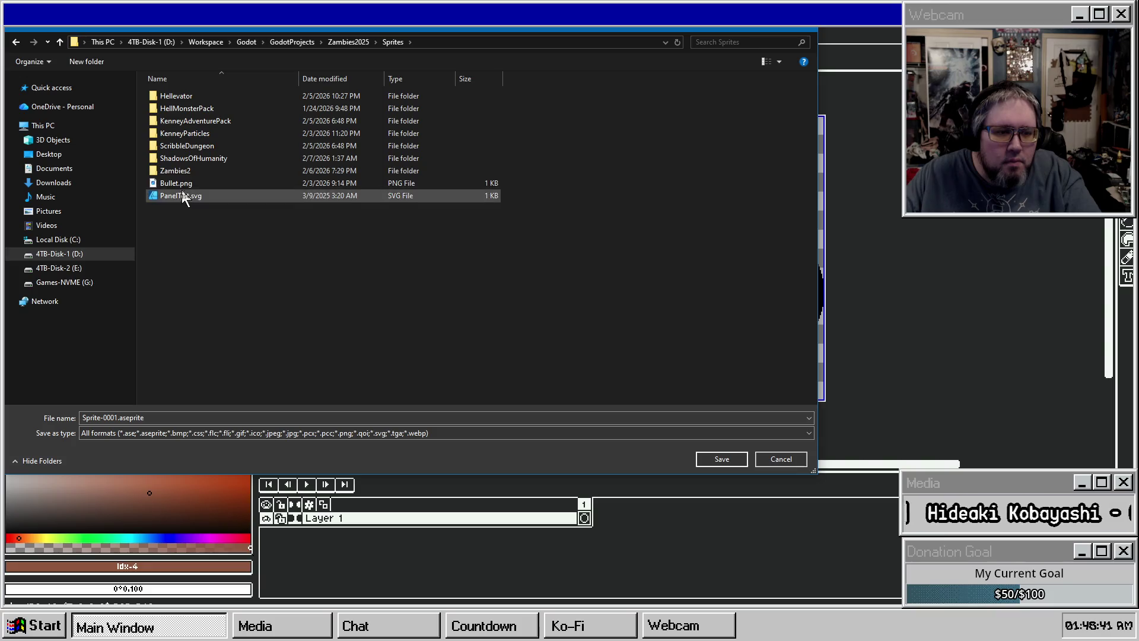
pyautogui.doubleClick(190, 172)
pyautogui.click(194, 414)
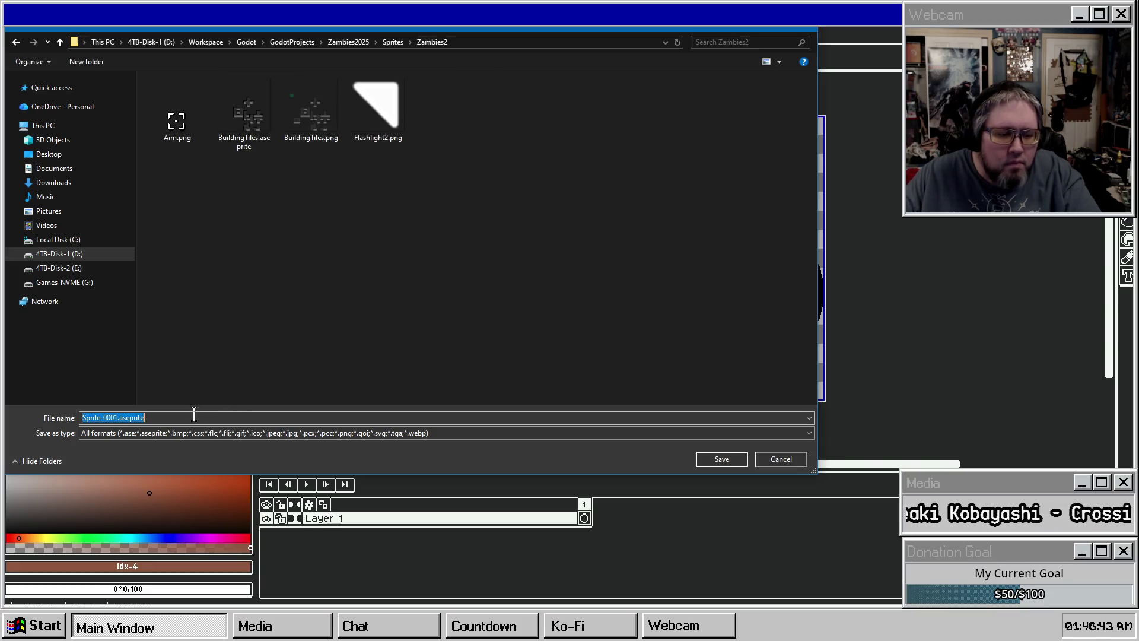
pyautogui.write('ButtonLayout.p')
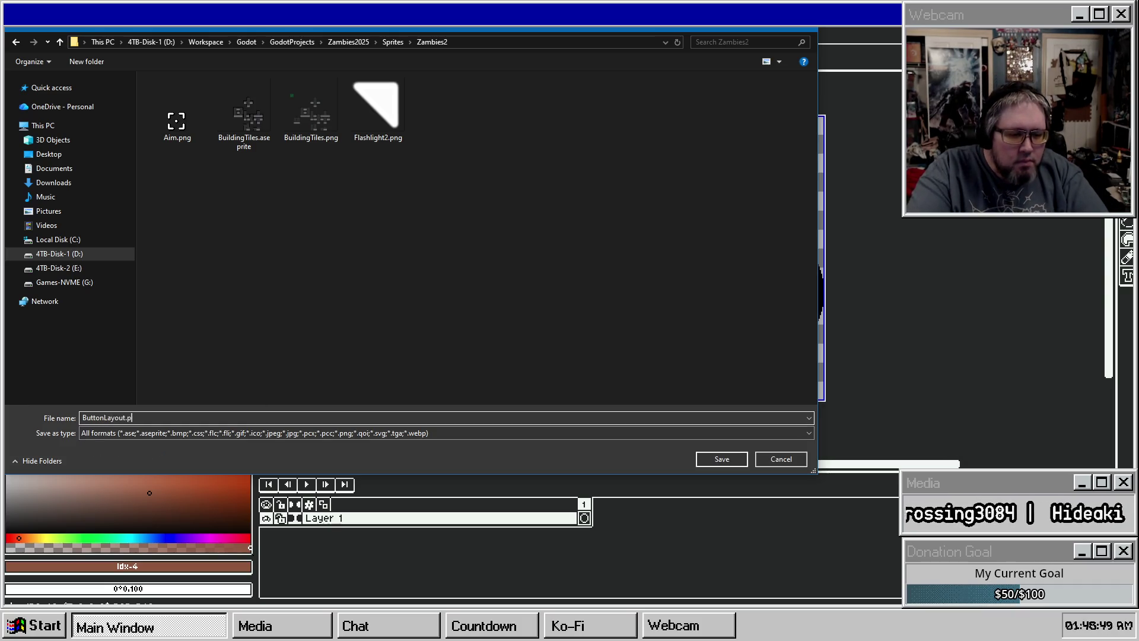
pyautogui.press('Return')
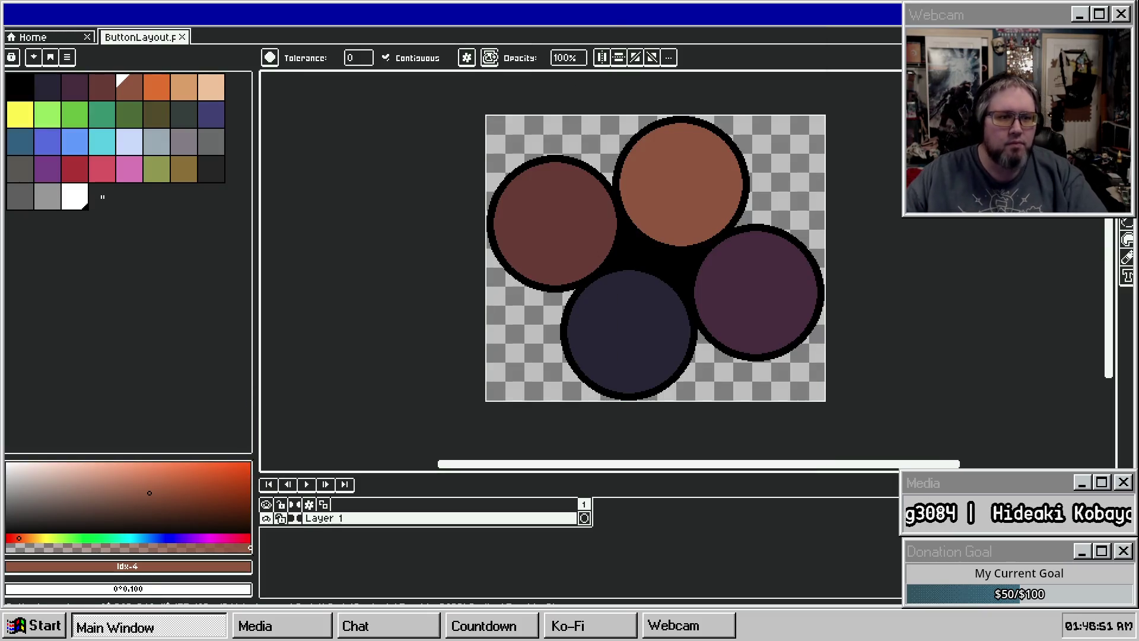
pyautogui.hotkey('alt', 'Tab')
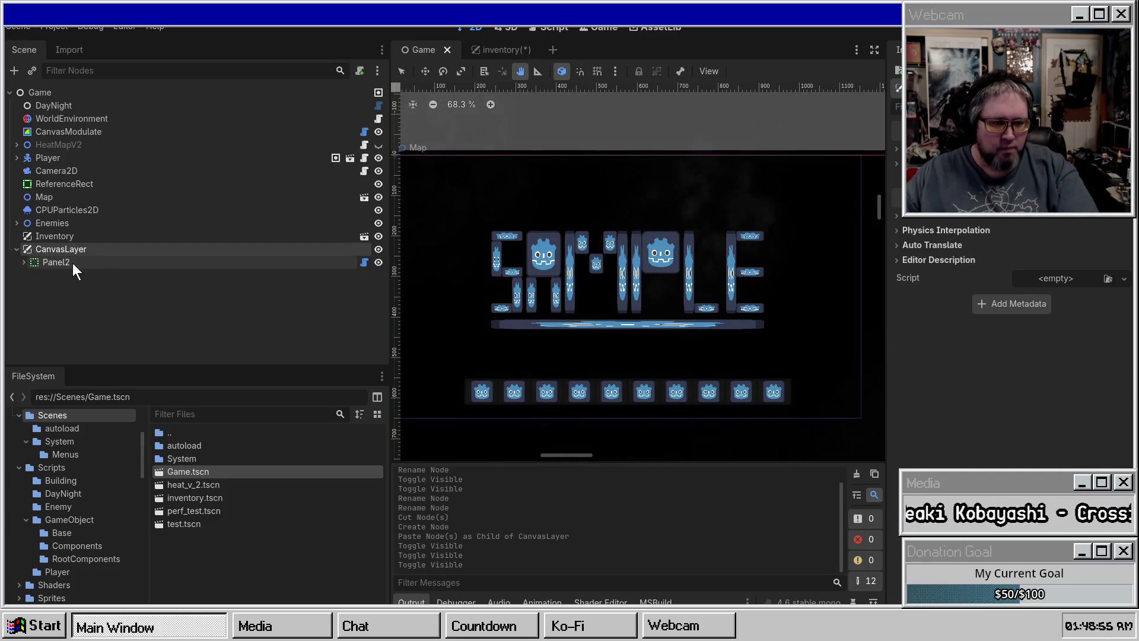
# Step: Assign the ButtonLayout image as Panel2's Layout Image
pyautogui.click(76, 263)
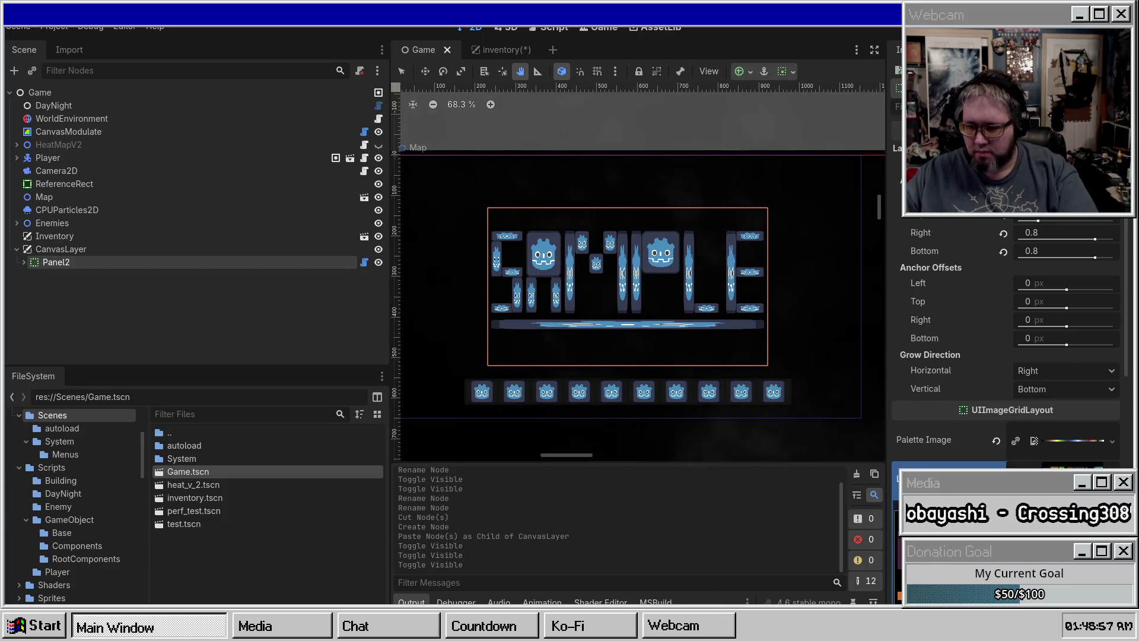
pyautogui.click(949, 469)
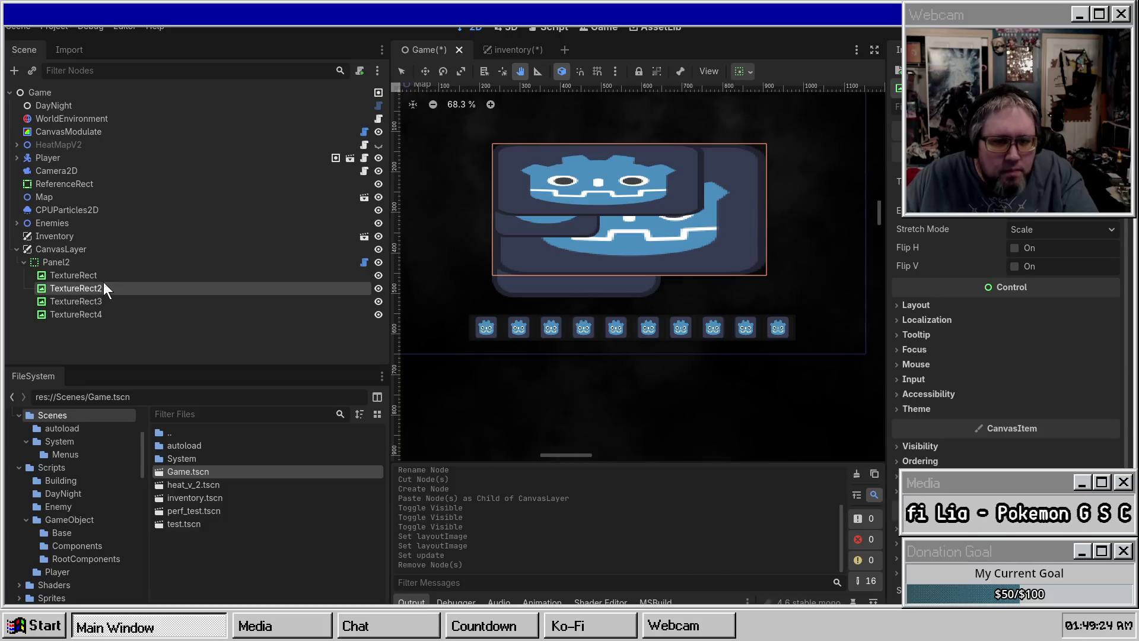
pyautogui.doubleClick(101, 284)
pyautogui.press('Escape')
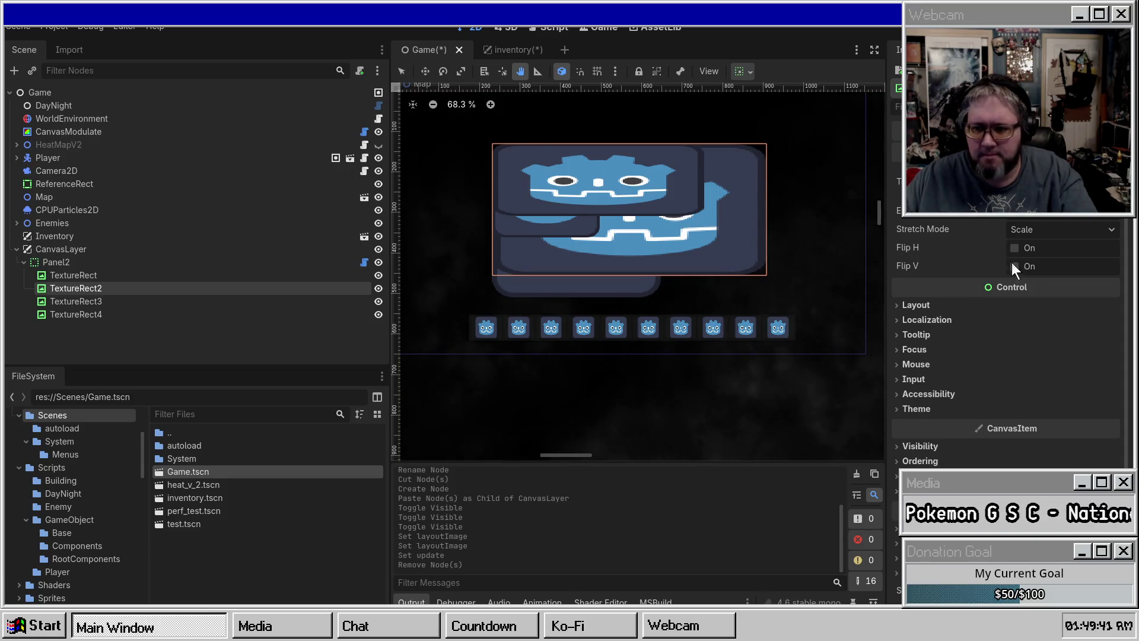
# Step: Preview Panel2's Palette Image thumbnail in the Inspector, then collapse it again
pyautogui.click(65, 265)
pyautogui.scroll(-1, 950, 412)
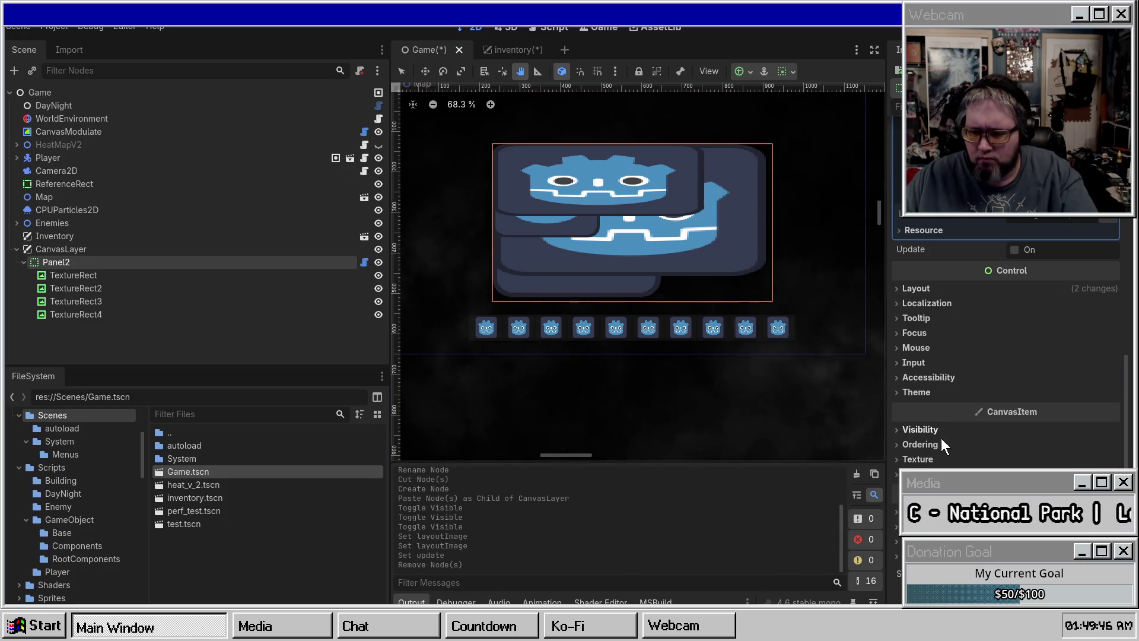
pyautogui.scroll(3, 961, 367)
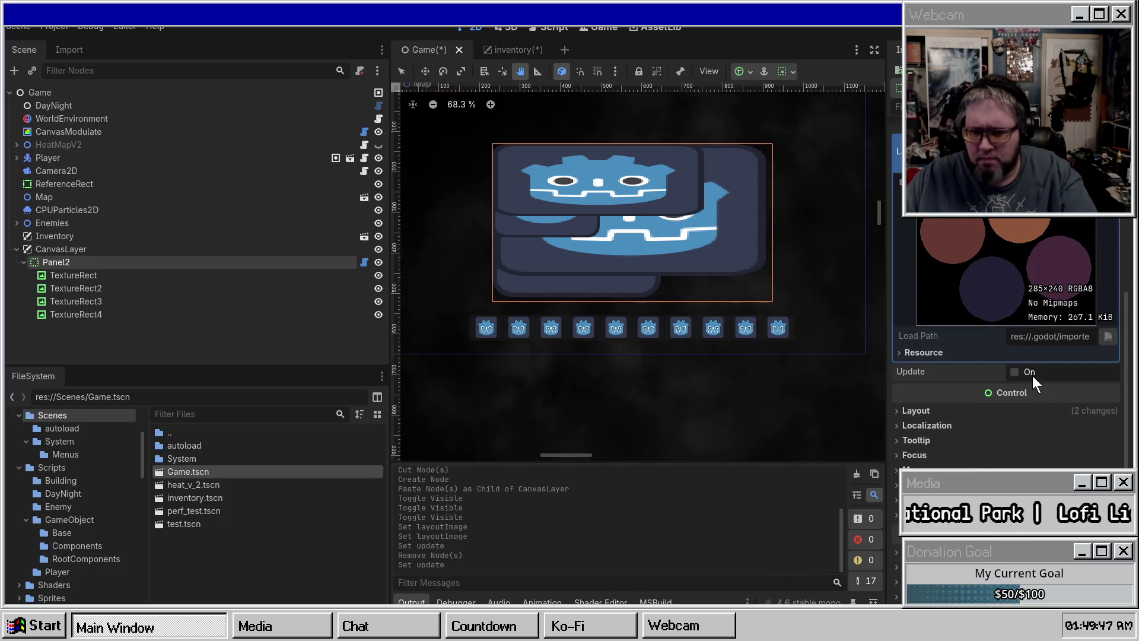
pyautogui.scroll(3, 1030, 377)
pyautogui.click(1053, 332)
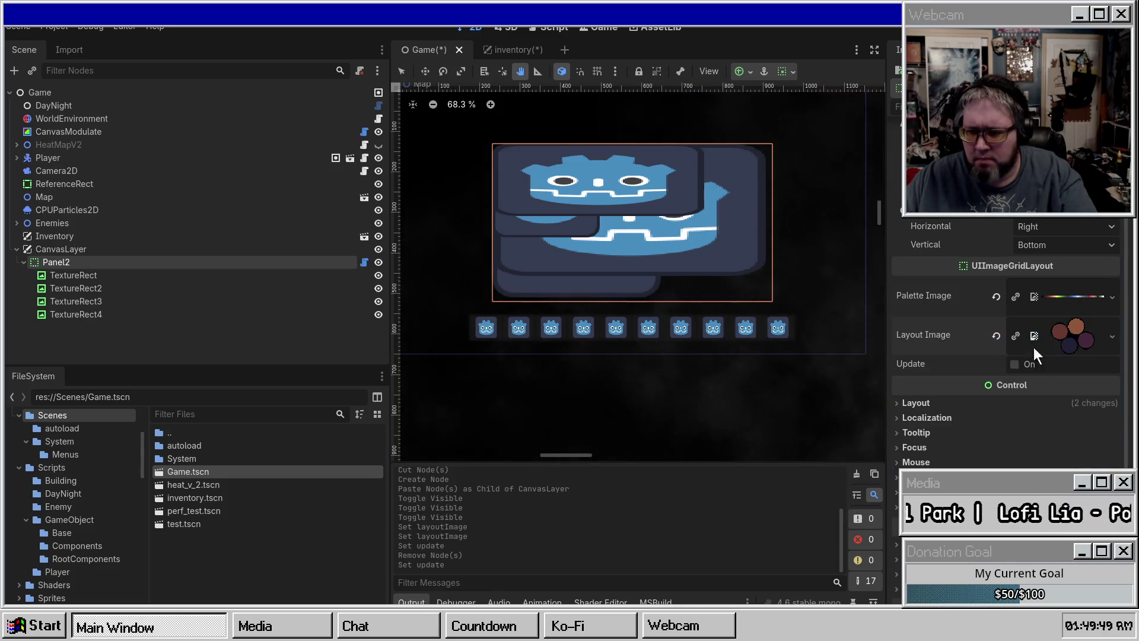
pyautogui.scroll(2, 1068, 333)
pyautogui.click(1079, 356)
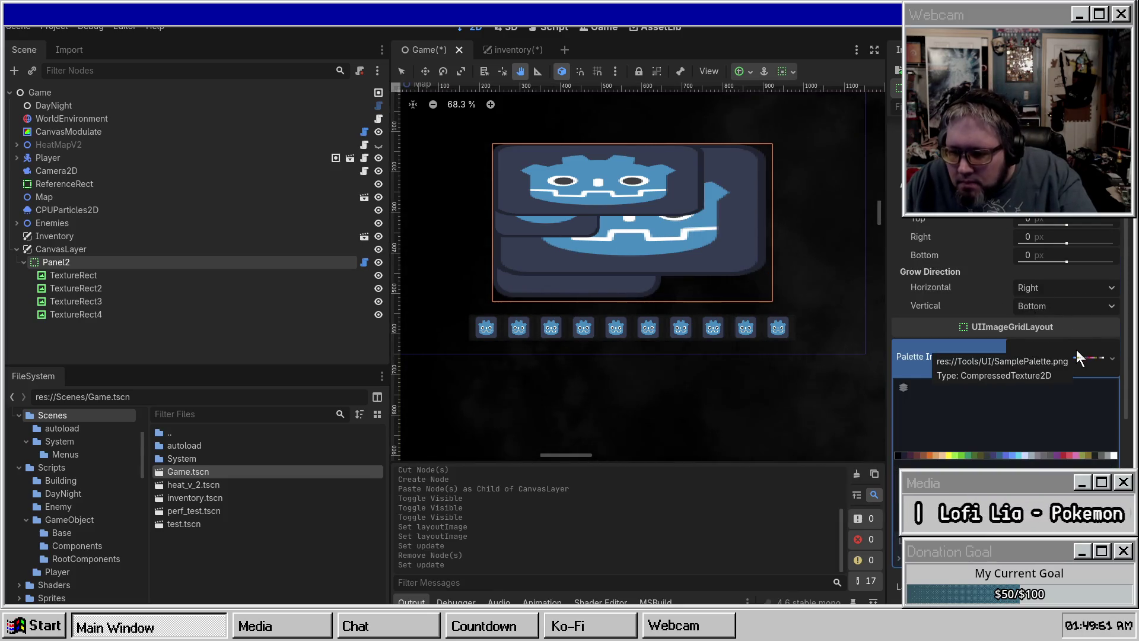
pyautogui.click(1071, 356)
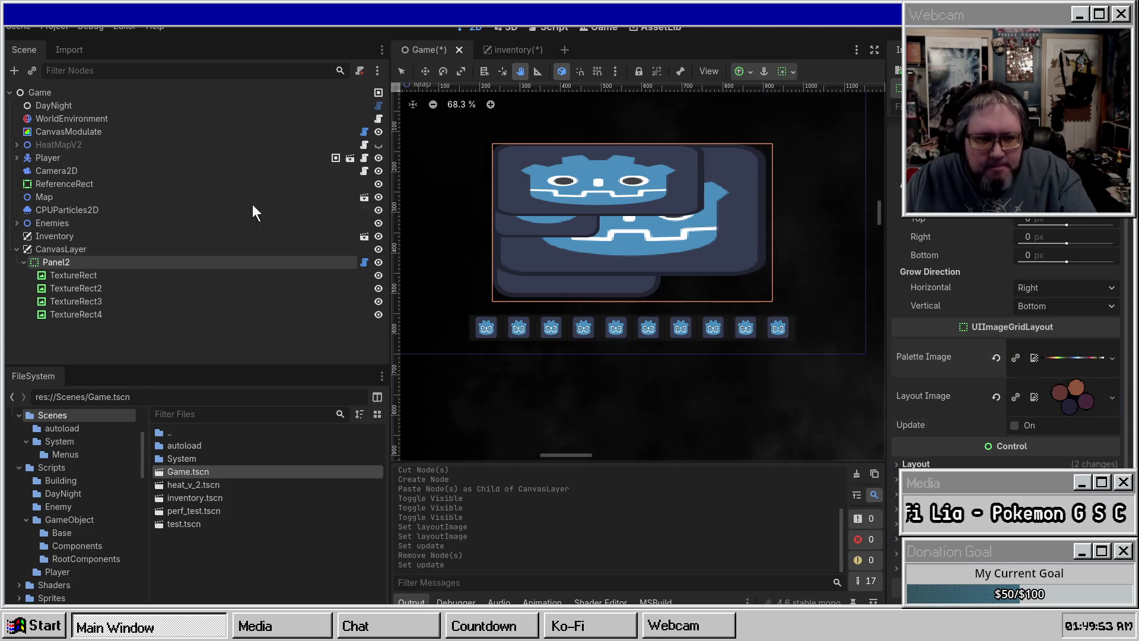
# Step: Delete TextureRect2, TextureRect3 and TextureRect4 from Panel2
pyautogui.click(59, 301)
pyautogui.click(74, 314)
pyautogui.press('Delete')
pyautogui.press('Return')
pyautogui.click(94, 290)
pyautogui.keyDown('shift'); pyautogui.click(94, 306); pyautogui.keyUp('shift')
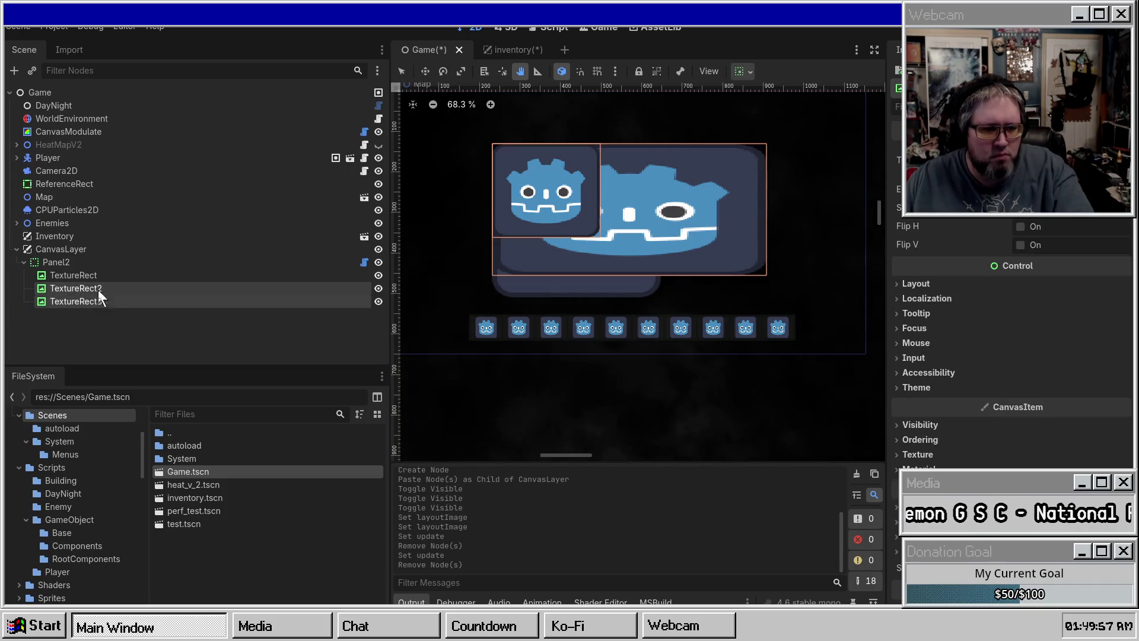
pyautogui.press('Delete')
pyautogui.press('Return')
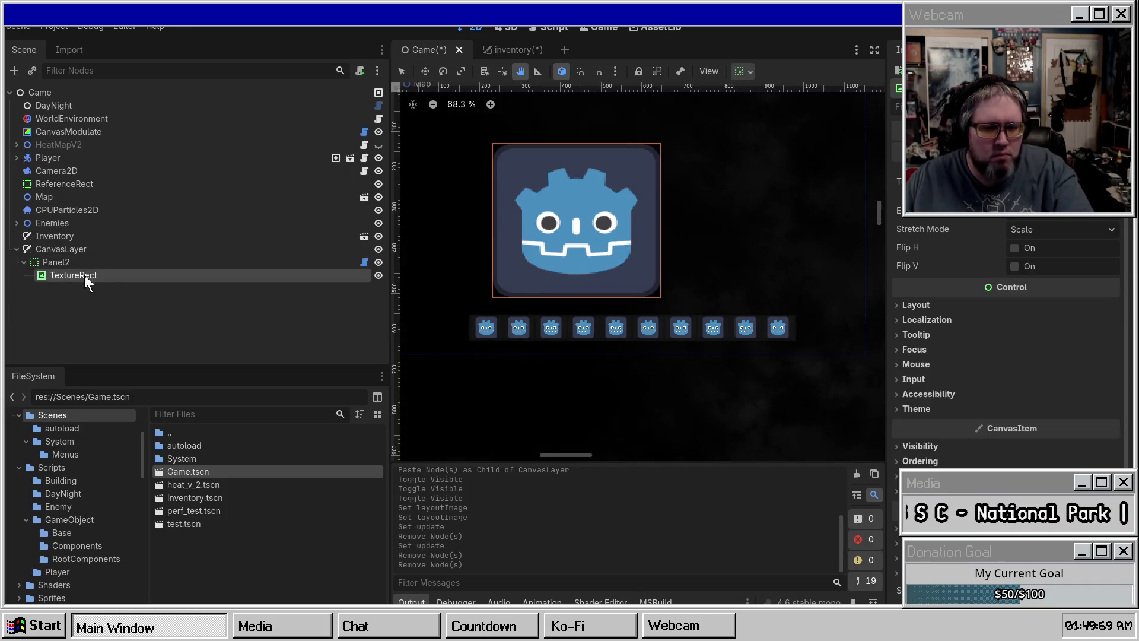
# Step: Set the remaining TextureRect's Stretch Mode to Keep Aspect Centered after briefly trying Keep Aspect Covered
pyautogui.click(81, 263)
pyautogui.click(79, 275)
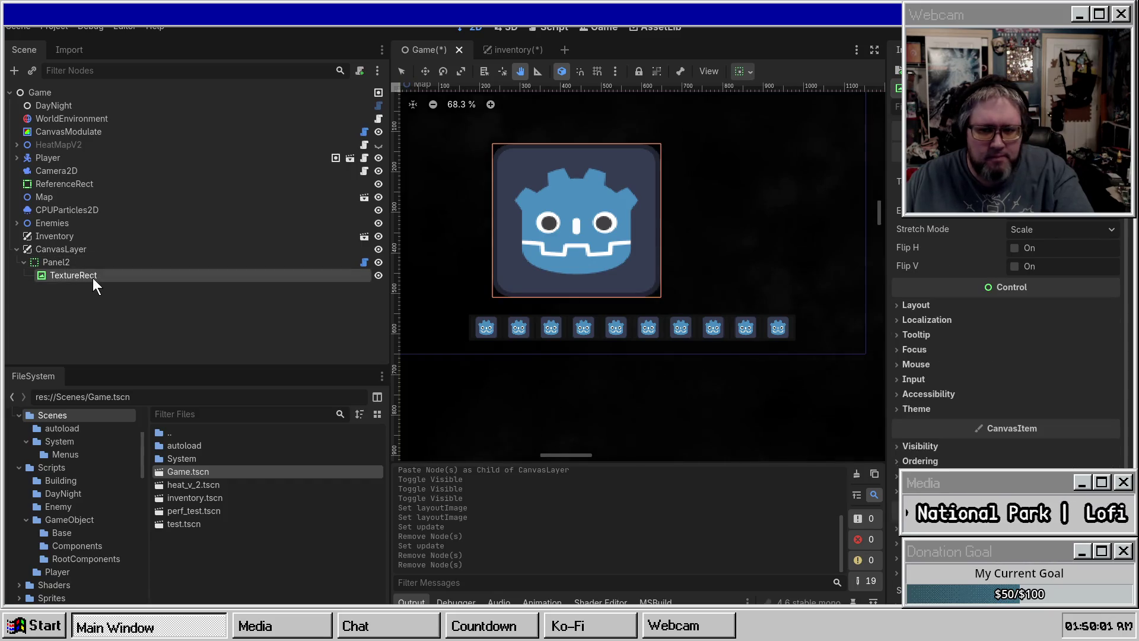
pyautogui.click(1049, 230)
pyautogui.click(1076, 323)
pyautogui.click(1096, 232)
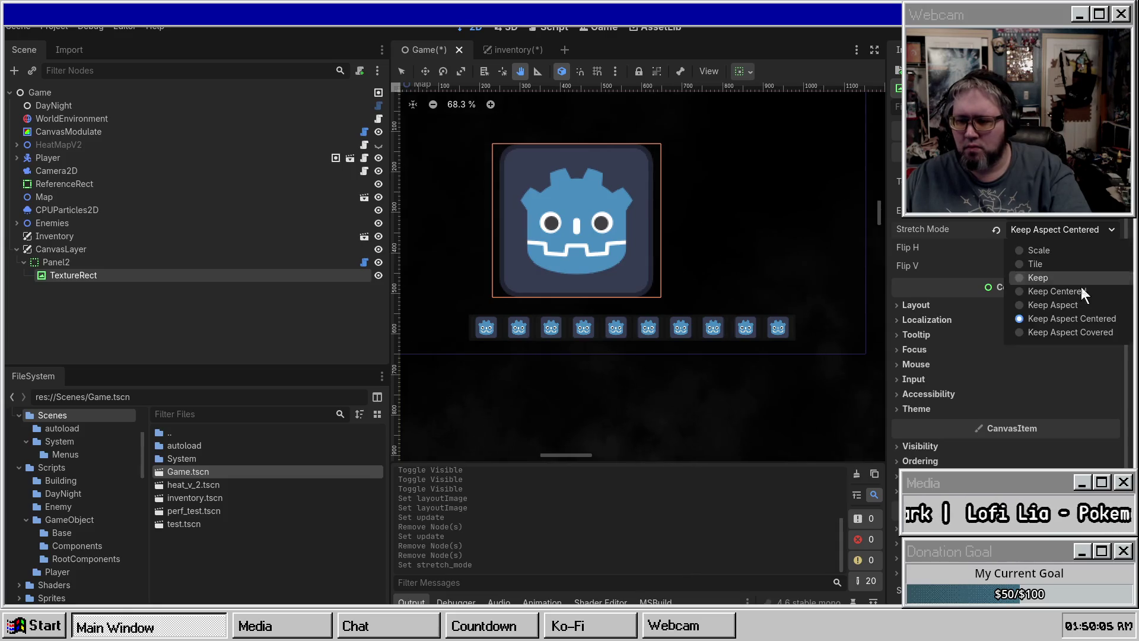
pyautogui.click(1080, 332)
pyautogui.click(1067, 224)
pyautogui.click(1084, 319)
# Step: Duplicate TextureRect into TextureRect2–4, removing the extra TextureRect5, and compare the copies' sizes
pyautogui.click(93, 266)
pyautogui.click(91, 278)
pyautogui.click(95, 276)
pyautogui.click(87, 262)
pyautogui.click(81, 277)
pyautogui.hotkey('ctrl', 'd')
pyautogui.hotkey('ctrl', 'd')
pyautogui.hotkey('ctrl', 'd')
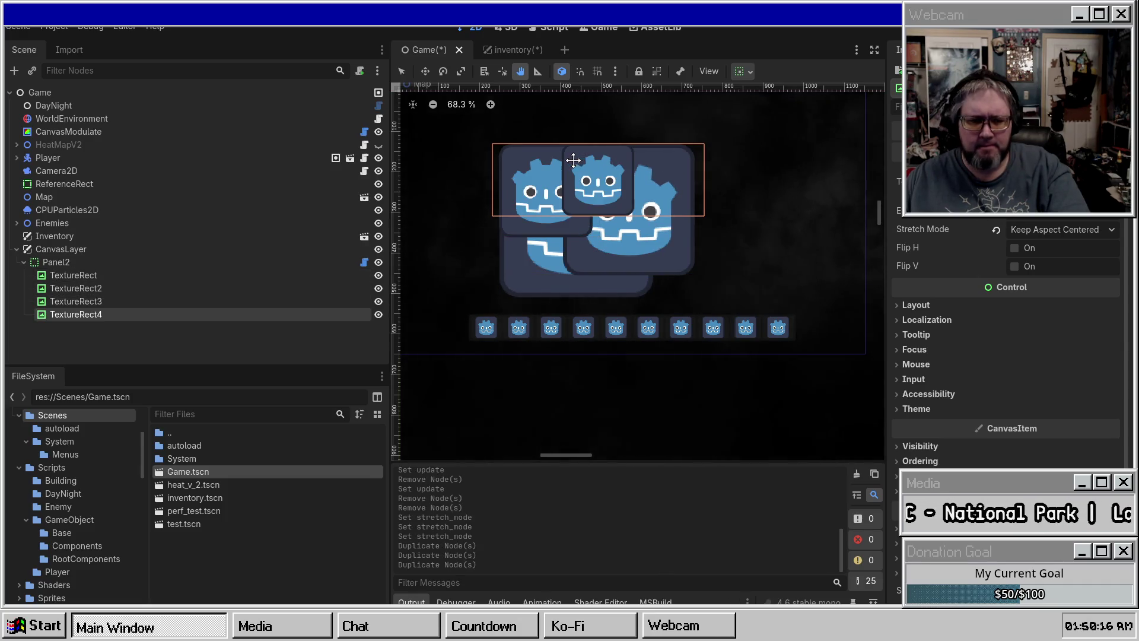
pyautogui.hotkey('ctrl', 'd')
pyautogui.press('Delete')
pyautogui.press('Return')
pyautogui.click(219, 279)
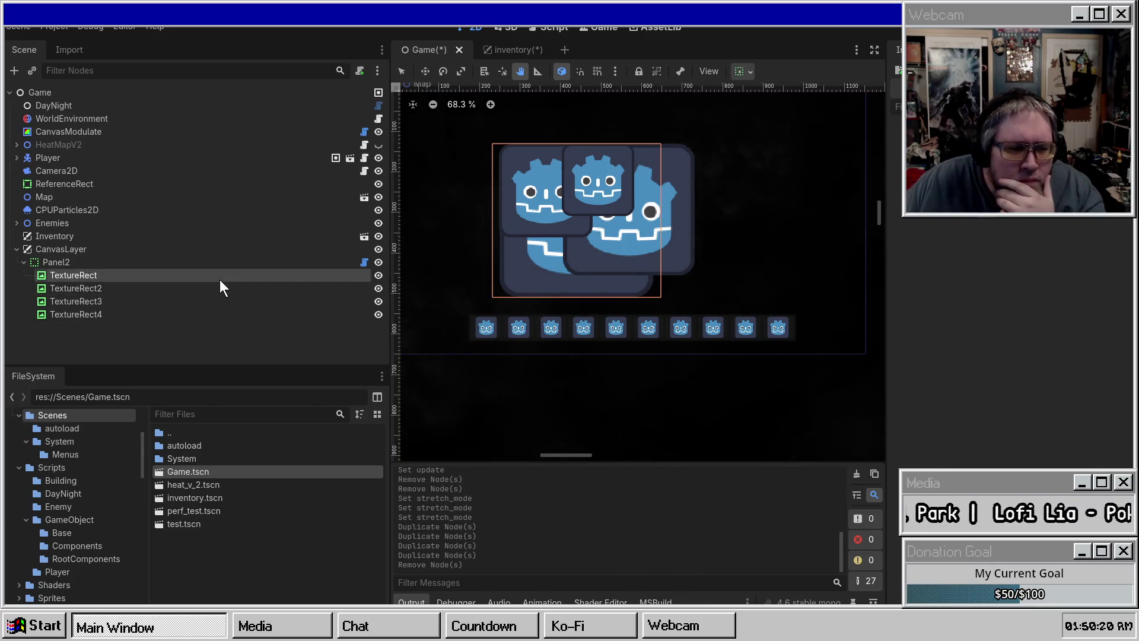
pyautogui.click(171, 303)
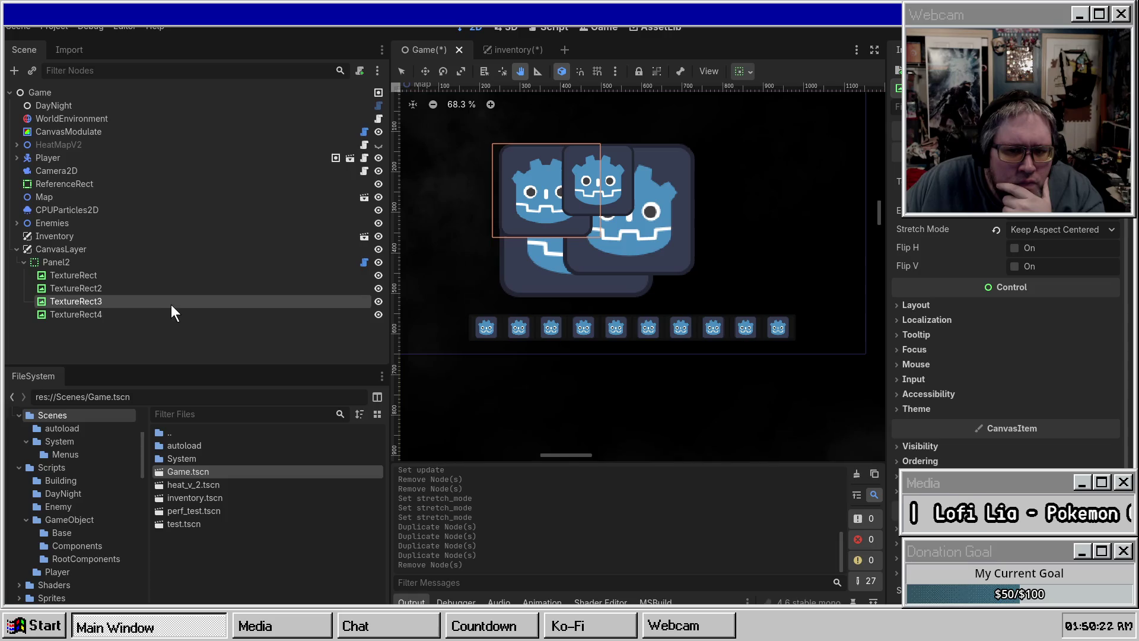
pyautogui.click(121, 277)
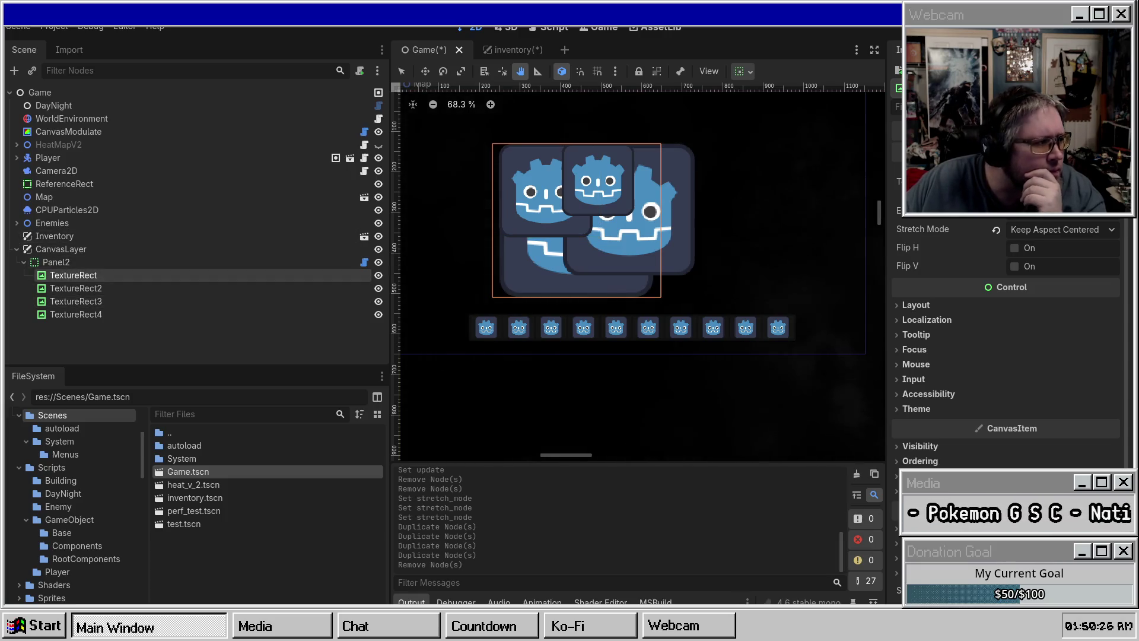
# Step: Inspect Panel2's layout and TextureRect4's Layout > Transform size and position values
pyautogui.click(118, 262)
pyautogui.scroll(-3, 940, 375)
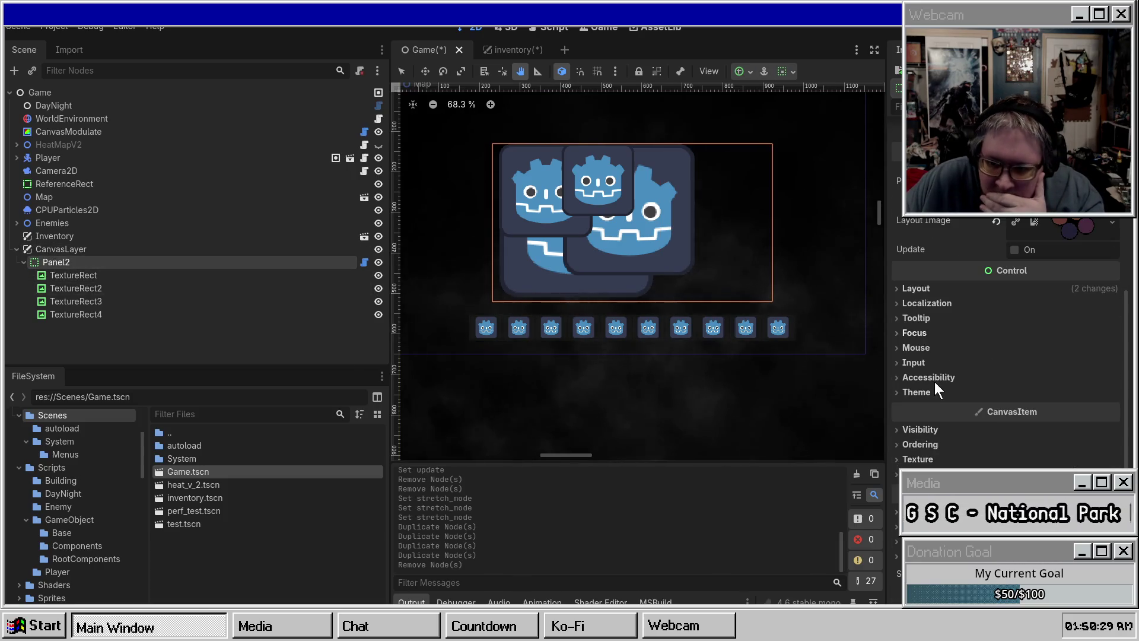
pyautogui.click(921, 290)
pyautogui.click(920, 289)
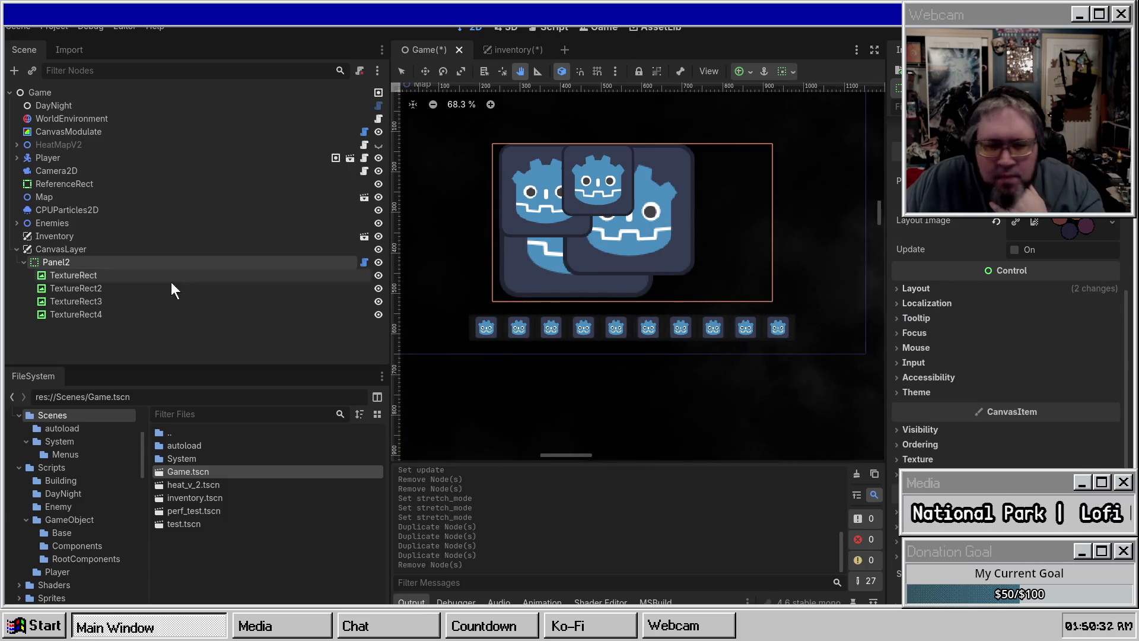
pyautogui.click(73, 315)
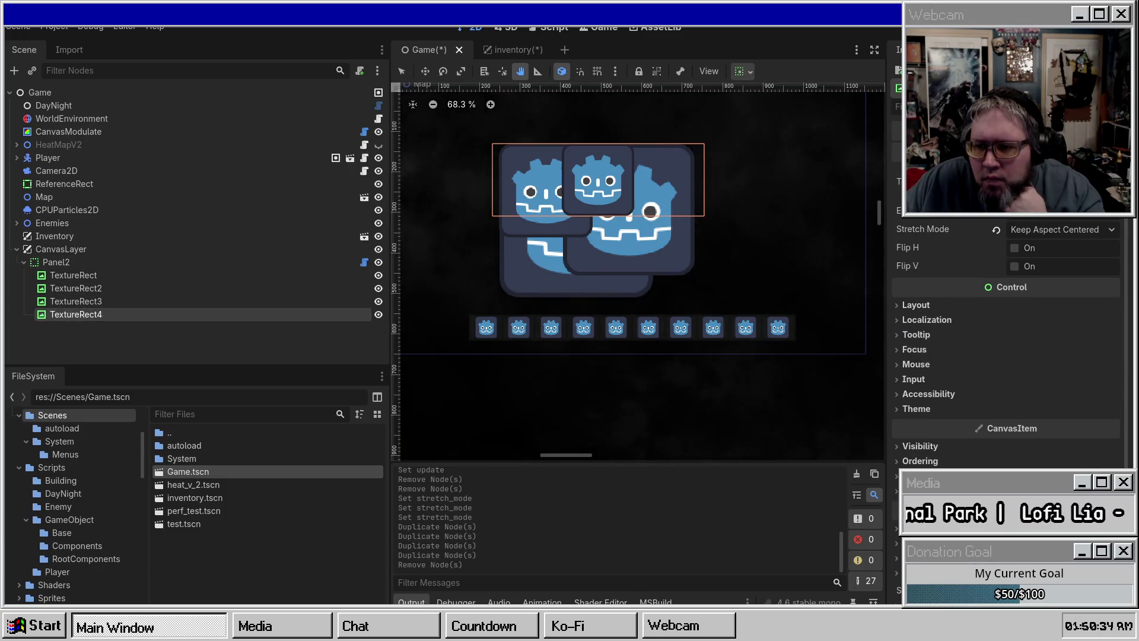
pyautogui.click(948, 305)
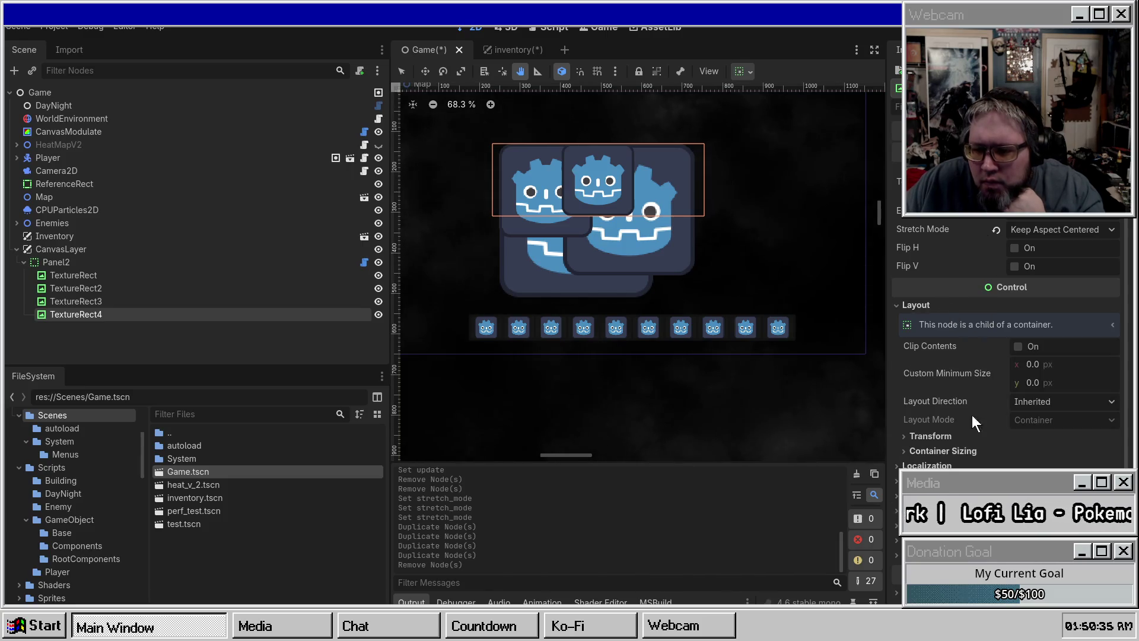
pyautogui.click(938, 439)
pyautogui.scroll(-3, 938, 439)
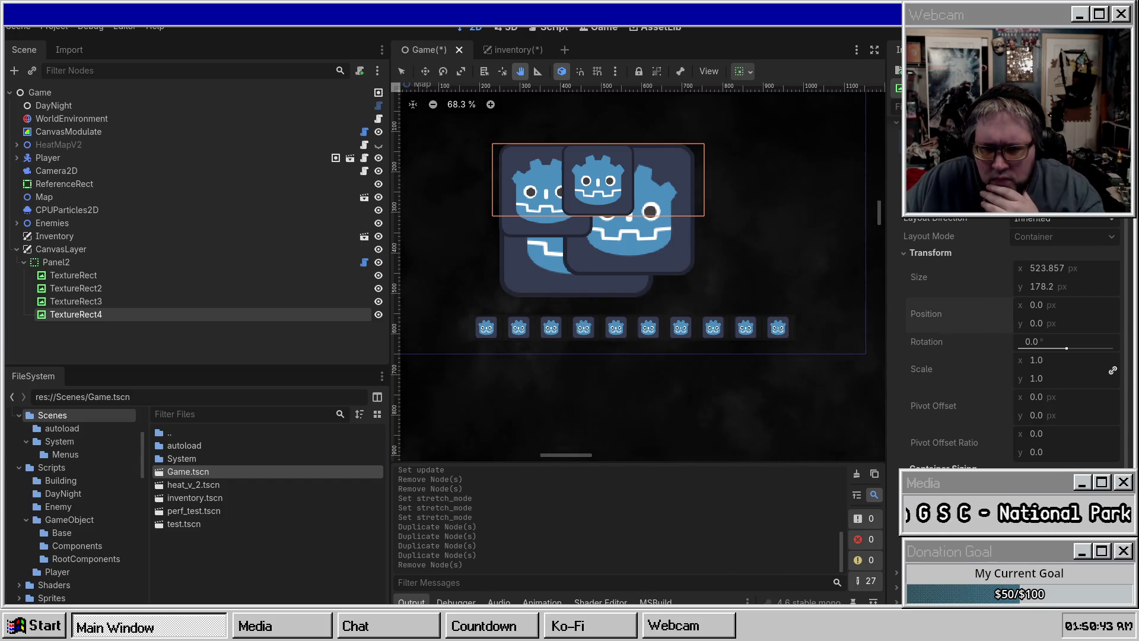
# Step: Change Panel2's node type to Control
pyautogui.click(244, 265)
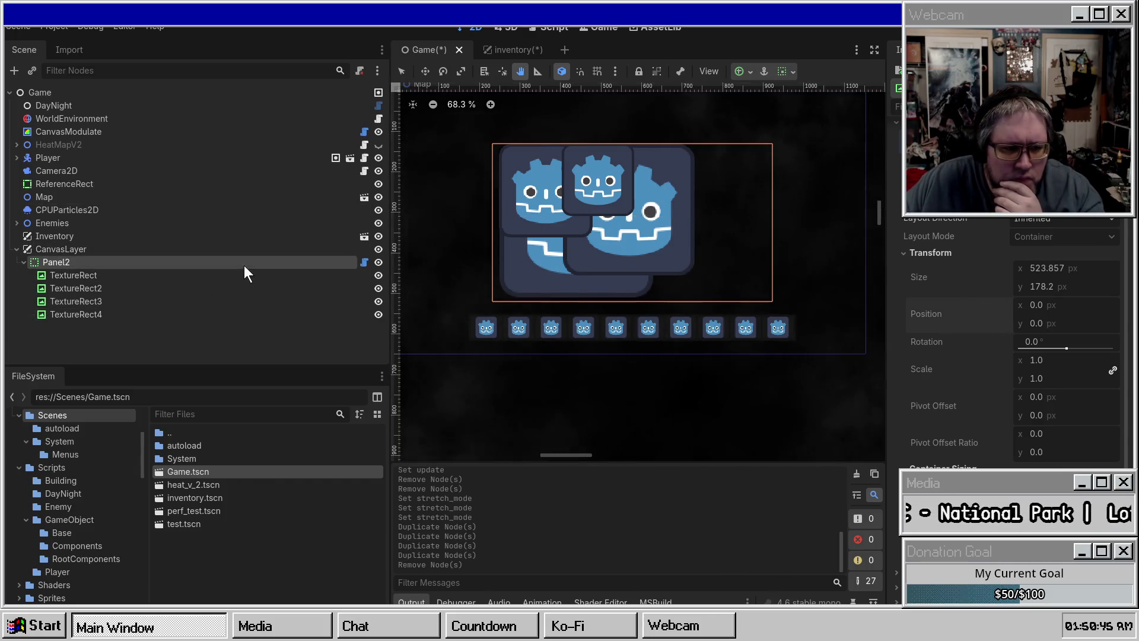
pyautogui.rightClick(242, 265)
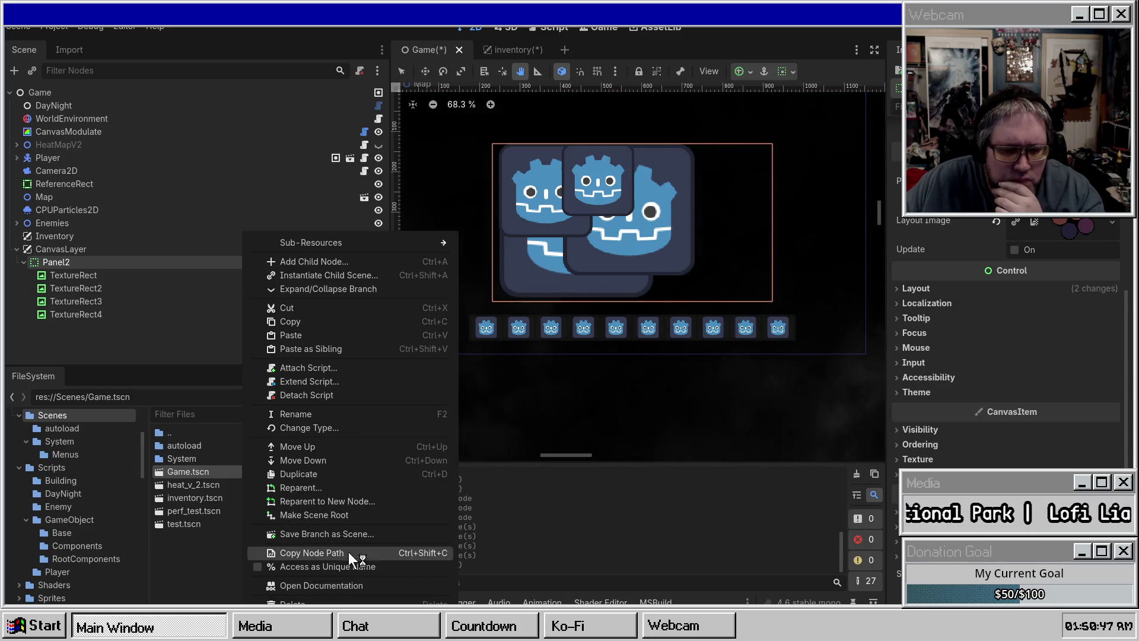
pyautogui.click(325, 427)
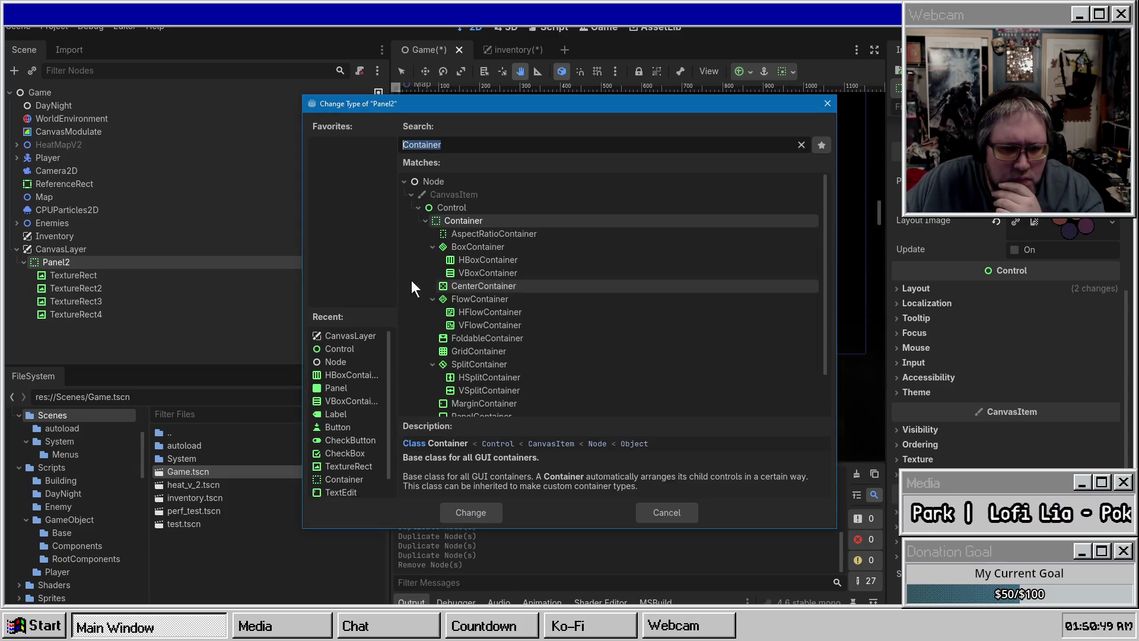
pyautogui.doubleClick(445, 208)
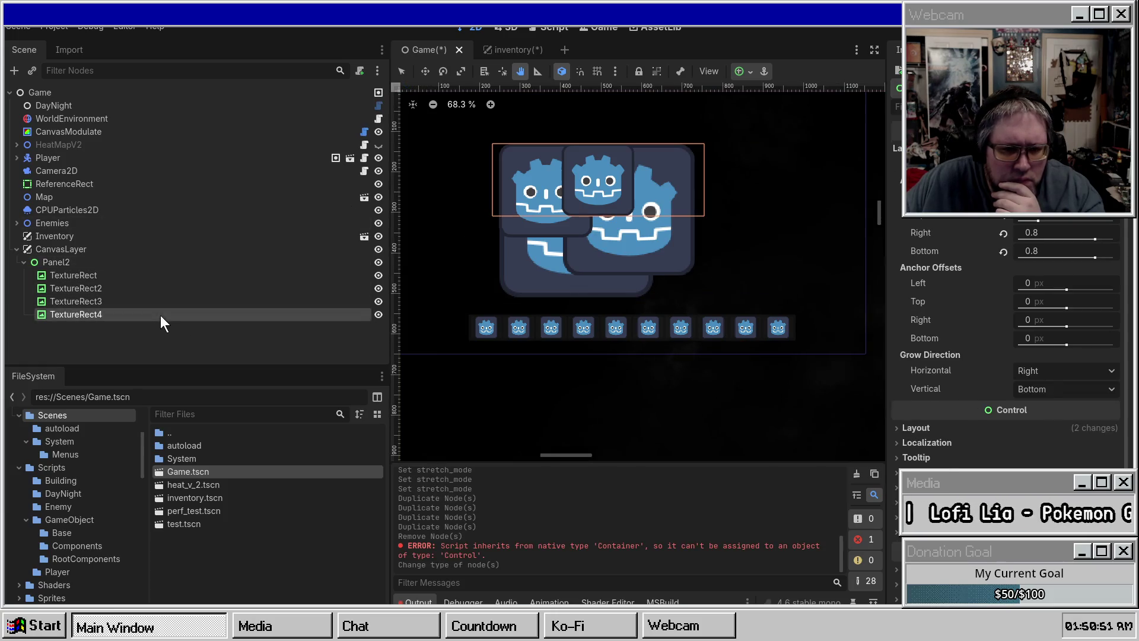
# Step: Nudge TextureRect's Transform position slightly right, then undo the change
pyautogui.click(125, 307)
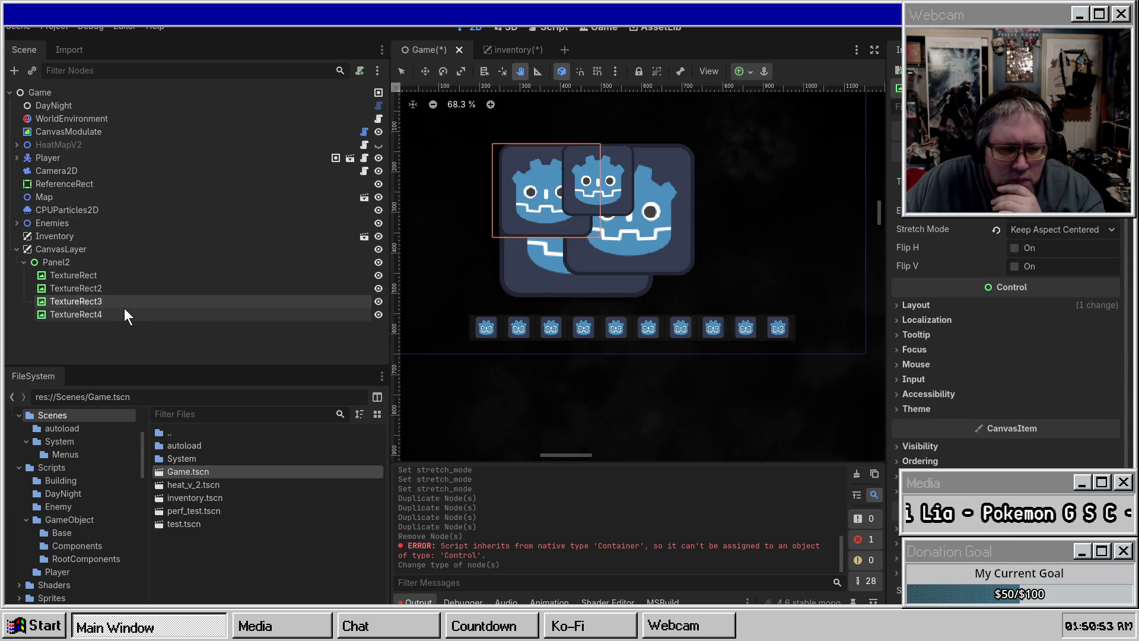
pyautogui.click(127, 314)
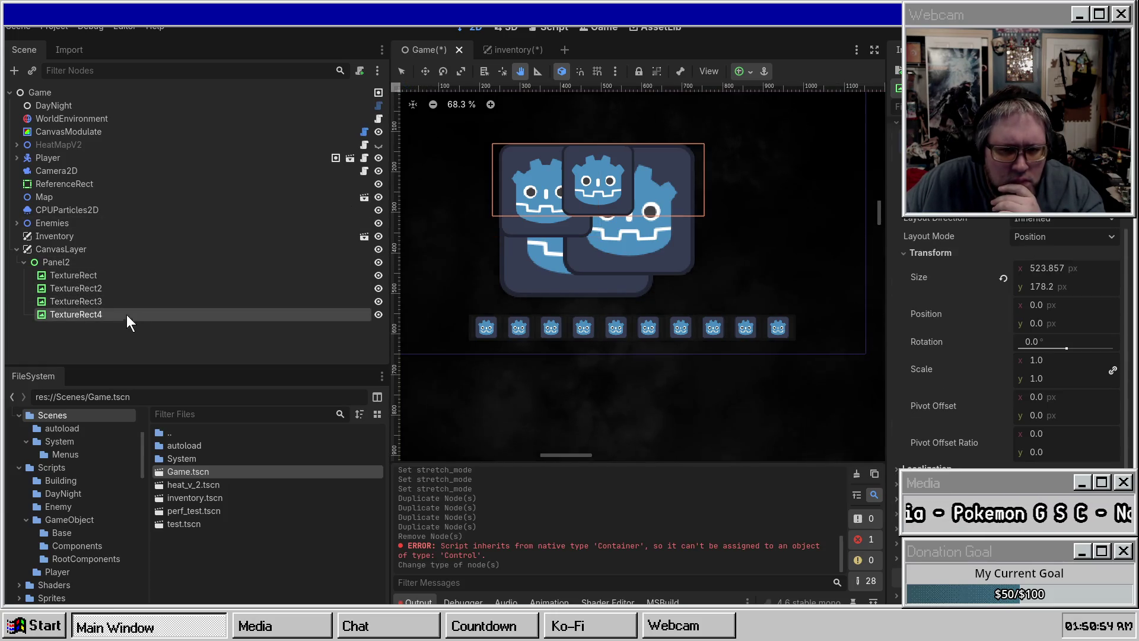
pyautogui.click(113, 277)
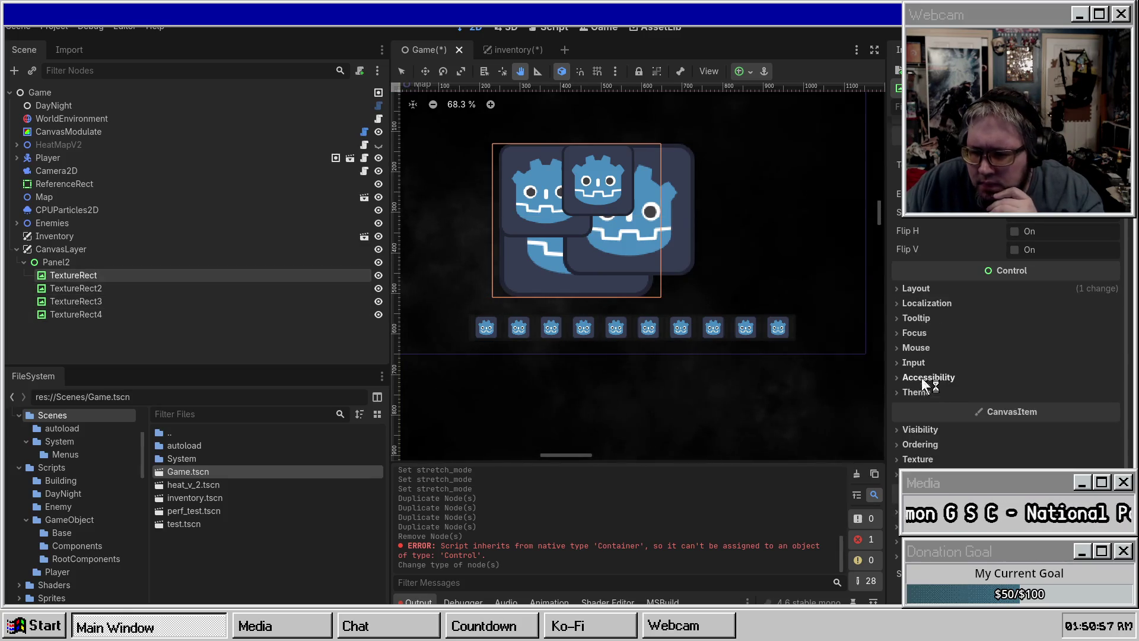
pyautogui.click(917, 290)
pyautogui.scroll(-3, 938, 350)
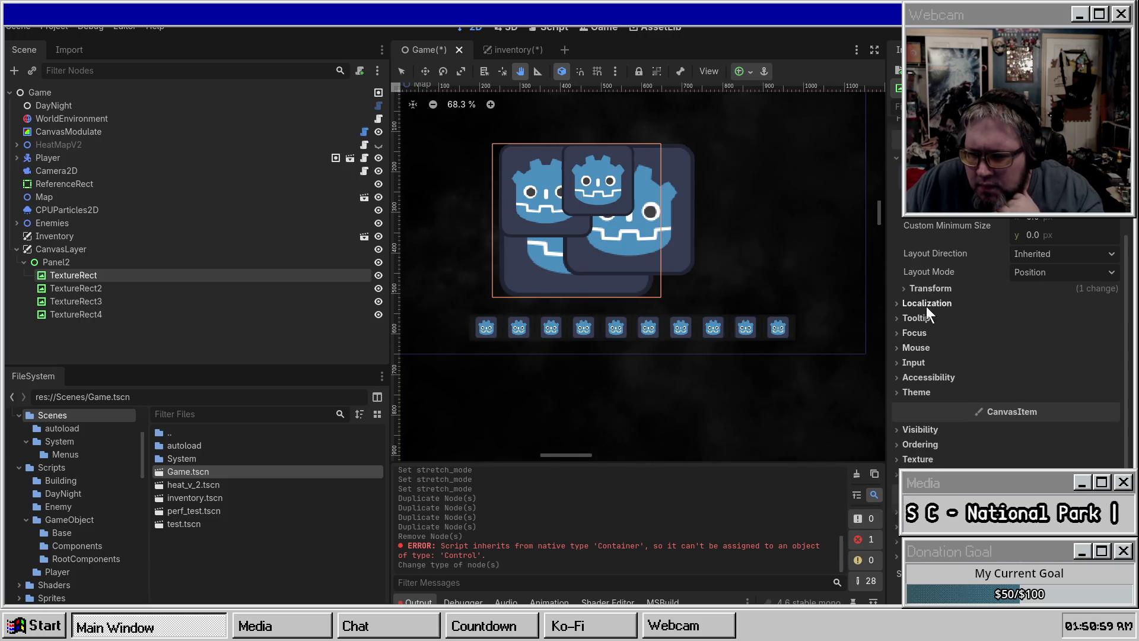
pyautogui.click(929, 289)
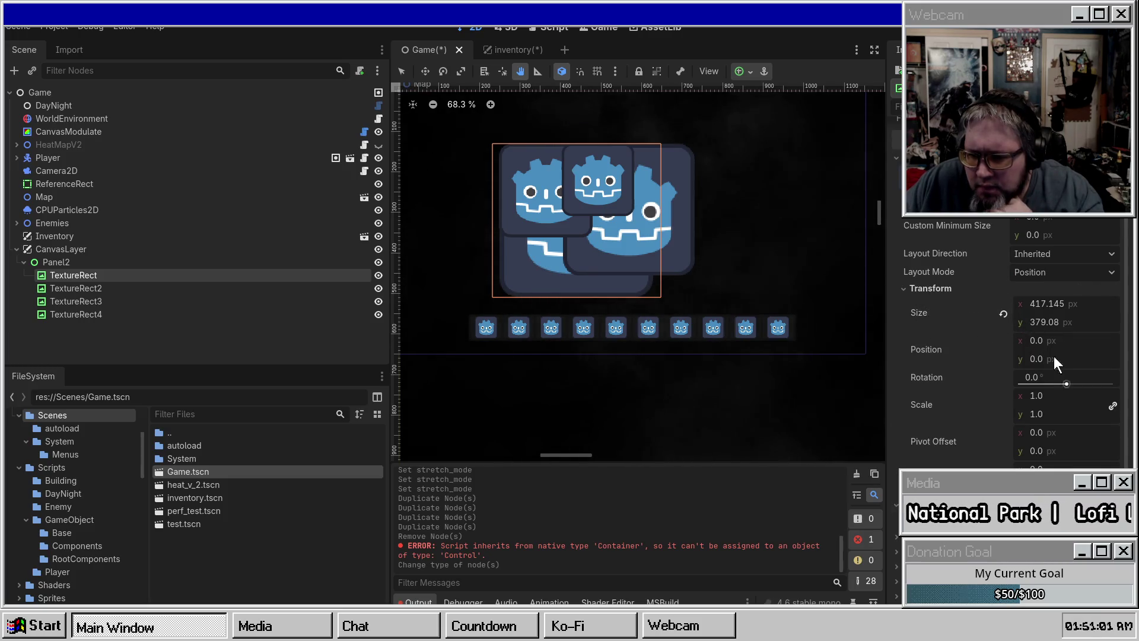
pyautogui.moveTo(1058, 342); pyautogui.dragTo(1066, 342)
pyautogui.hotkey('ctrl', 'z')
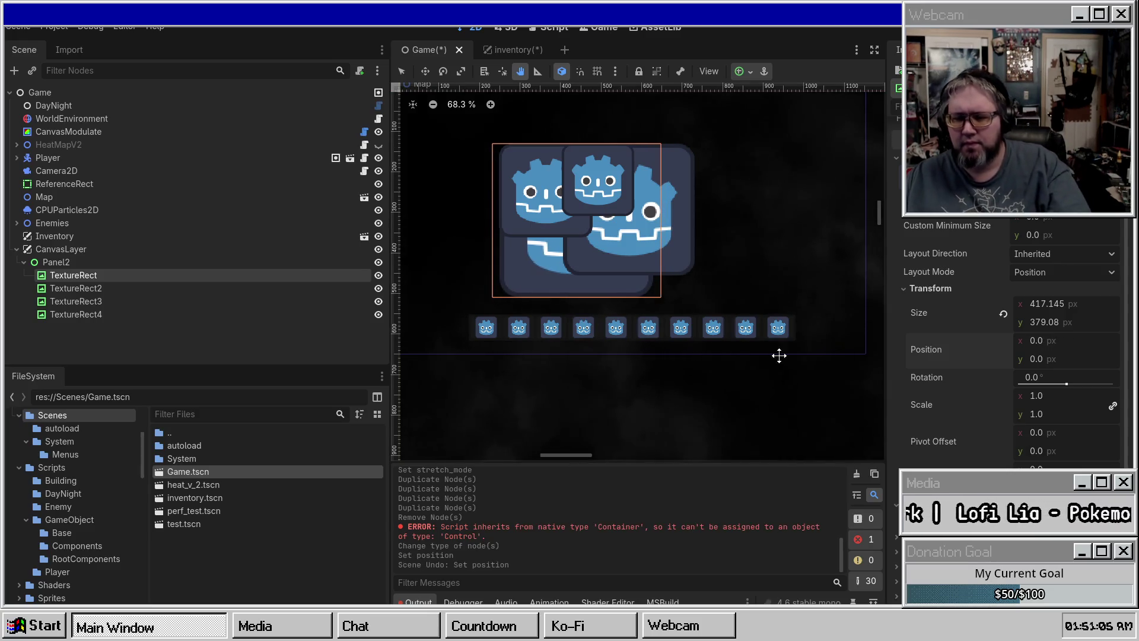
# Step: Review Panel2's anchors and the TextureRects' properties, ending with Panel2 selected
pyautogui.click(107, 264)
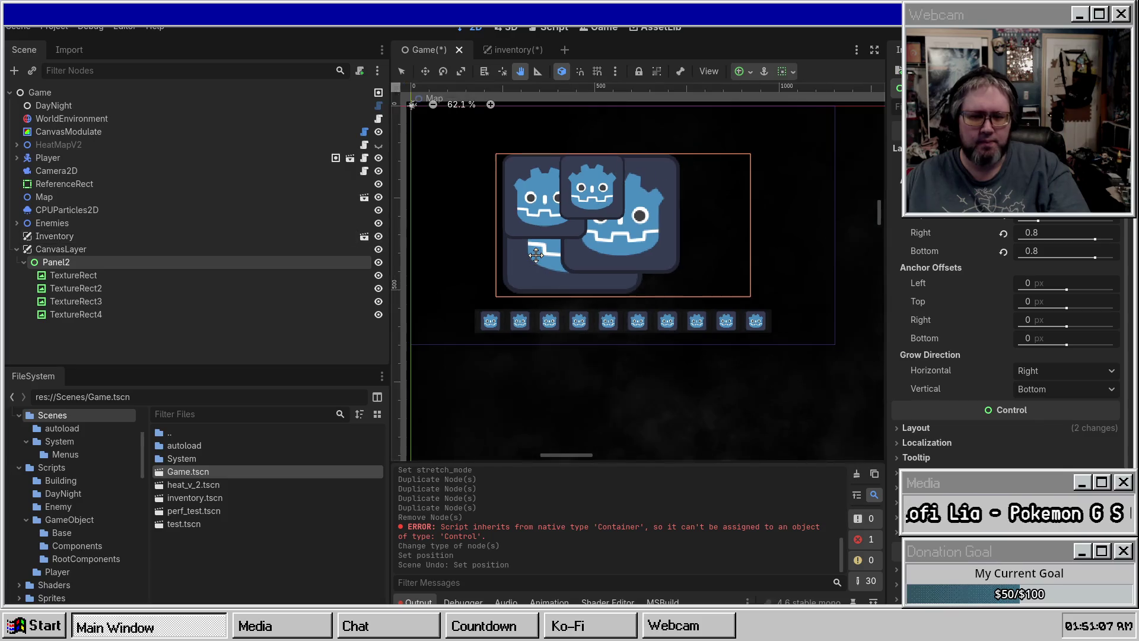
pyautogui.click(77, 276)
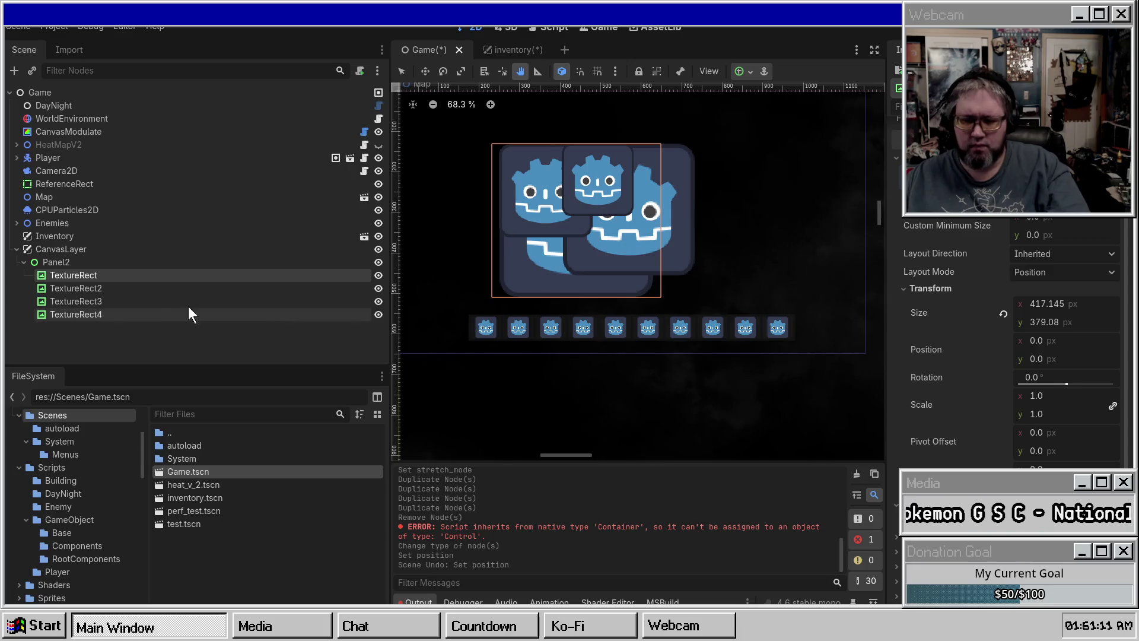
pyautogui.click(137, 289)
pyautogui.click(129, 279)
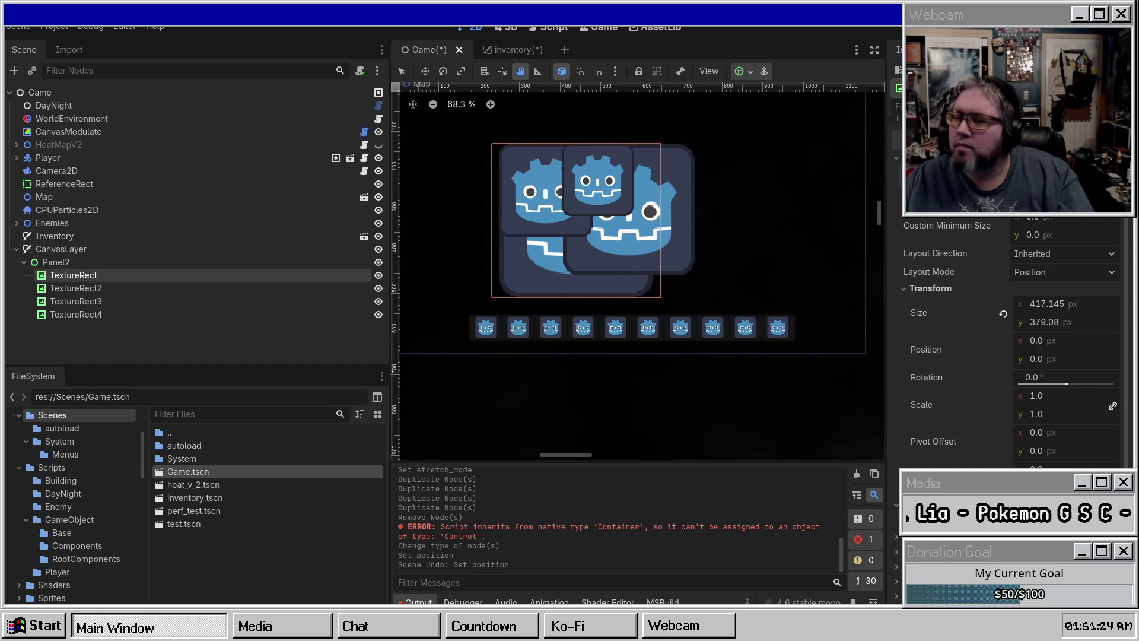
pyautogui.scroll(-5, 979, 285)
pyautogui.scroll(3, 978, 285)
pyautogui.scroll(-3, 1034, 287)
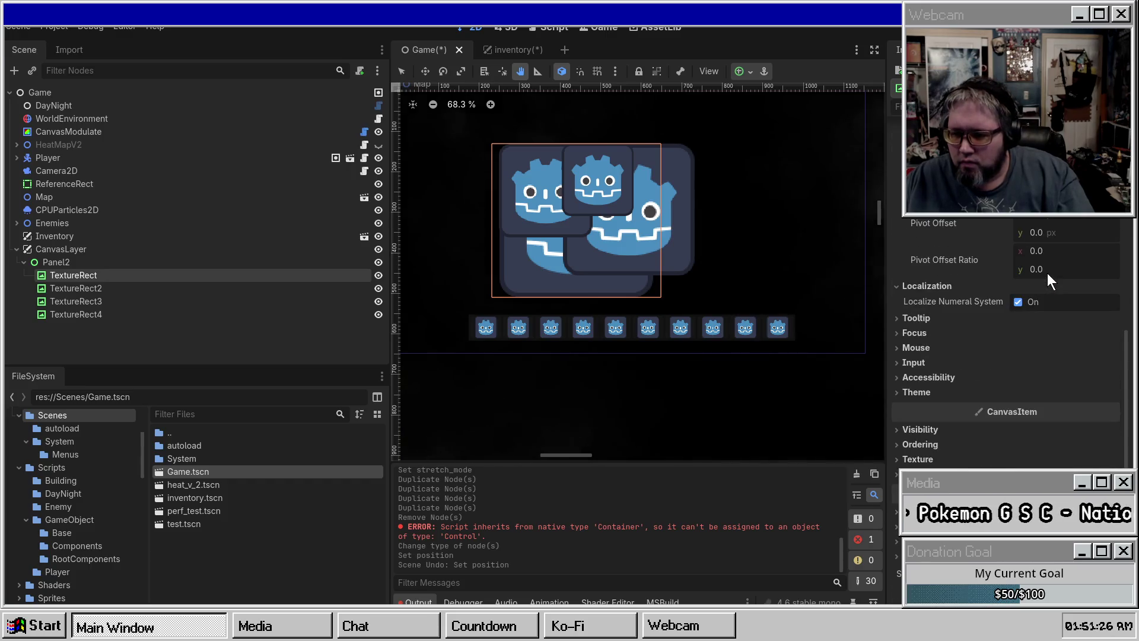
pyautogui.click(150, 261)
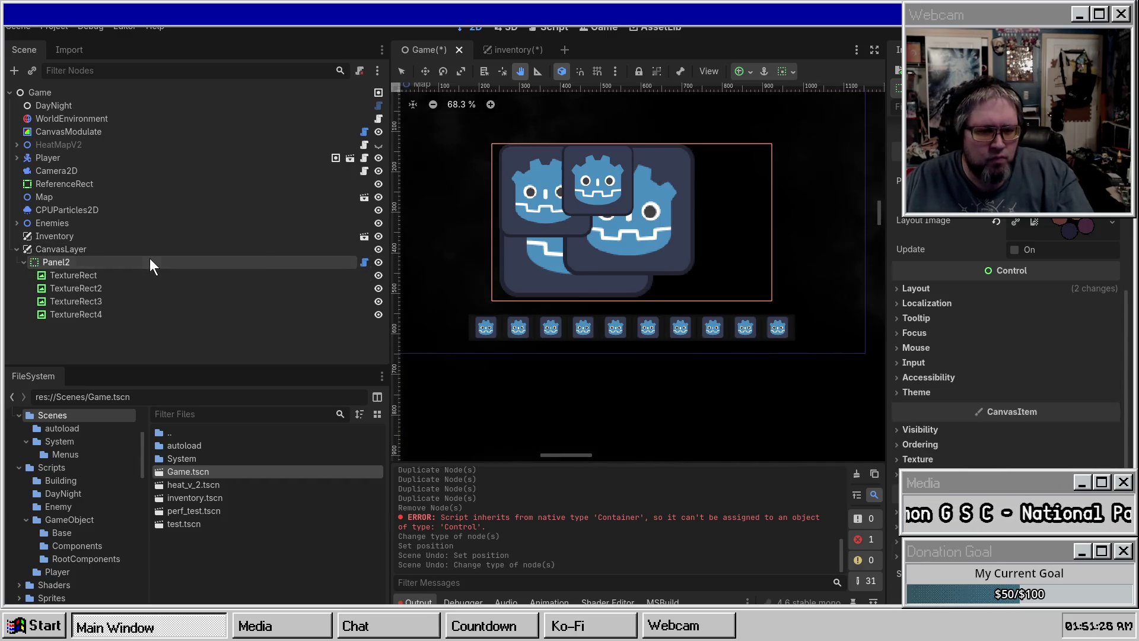
# Step: Undo the extra duplicates and set Panel2's Layout Image to RouterTest.png via Quick Load
pyautogui.hotkey('ctrl', 'z')
pyautogui.hotkey('ctrl', 'z')
pyautogui.hotkey('ctrl', 'z')
pyautogui.hotkey('ctrl', 'z')
pyautogui.hotkey('ctrl', 'z')
pyautogui.hotkey('ctrl', 'z')
pyautogui.hotkey('ctrl', 'z')
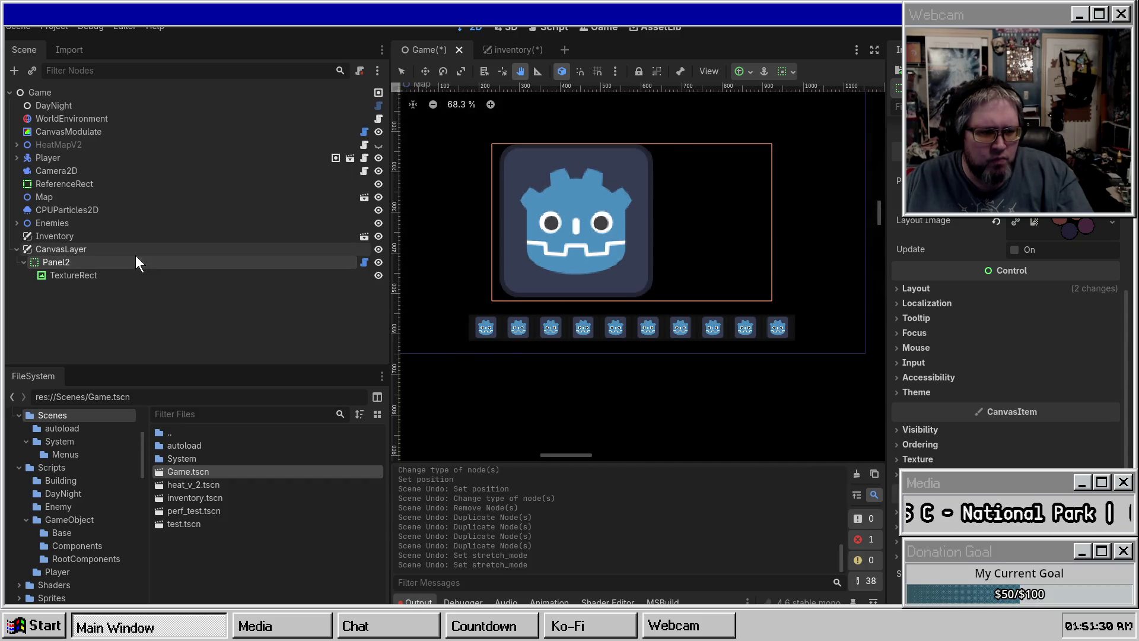
pyautogui.hotkey('ctrl', 'shift', 'z')
pyautogui.hotkey('ctrl', 'shift', 'z')
pyautogui.hotkey('ctrl', 'shift', 'z')
pyautogui.hotkey('ctrl', 'shift', 'z')
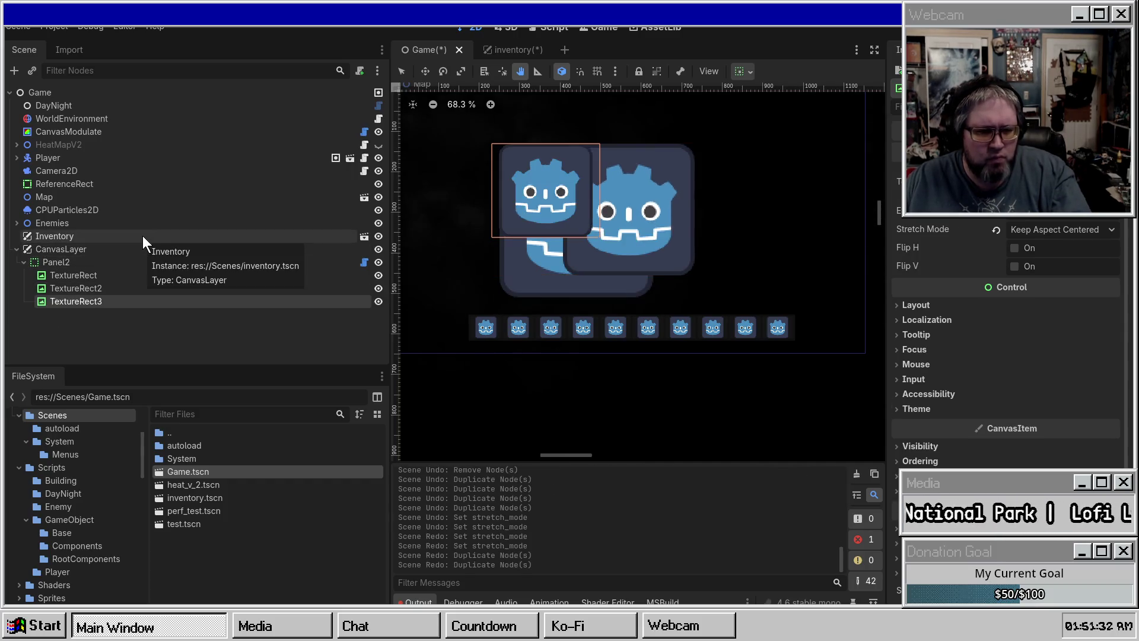
pyautogui.click(91, 262)
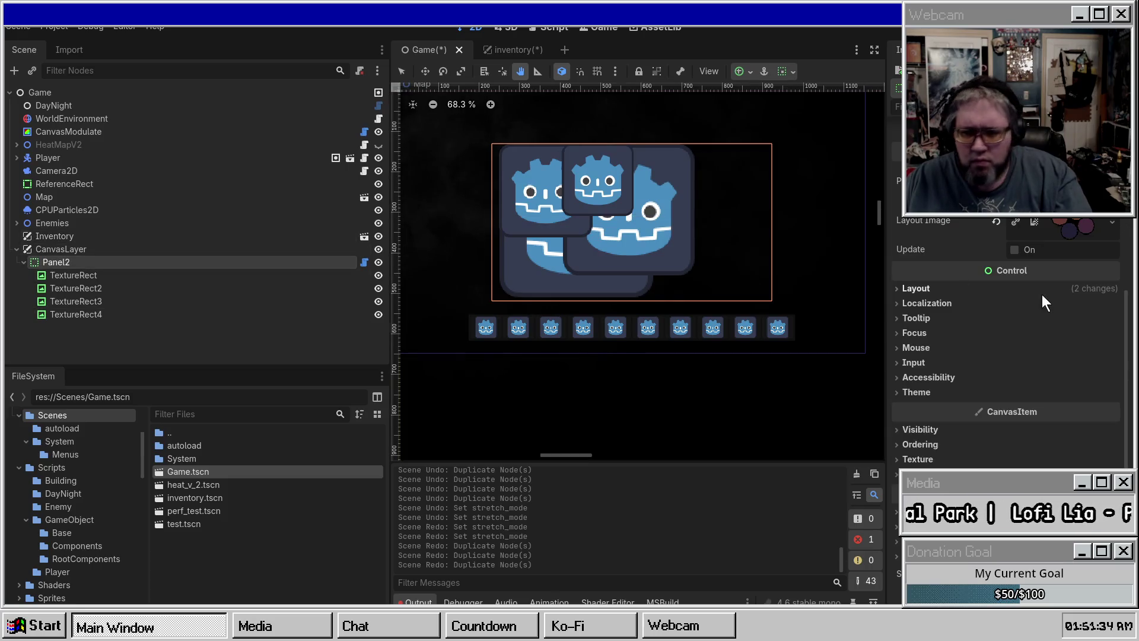
pyautogui.click(991, 219)
pyautogui.click(1065, 233)
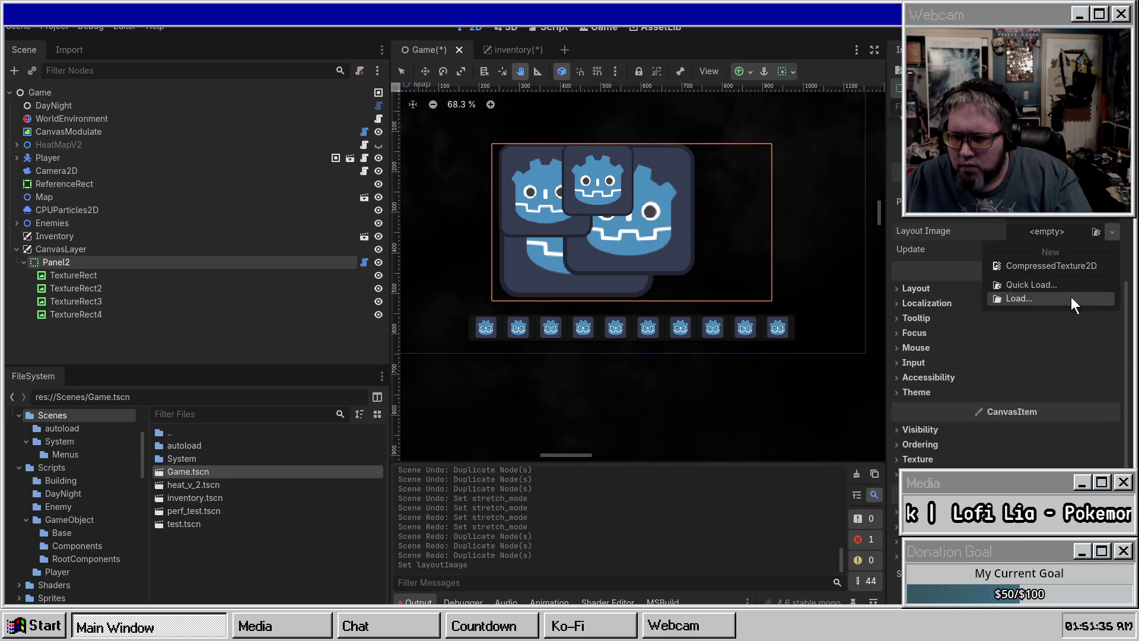
pyautogui.click(1052, 283)
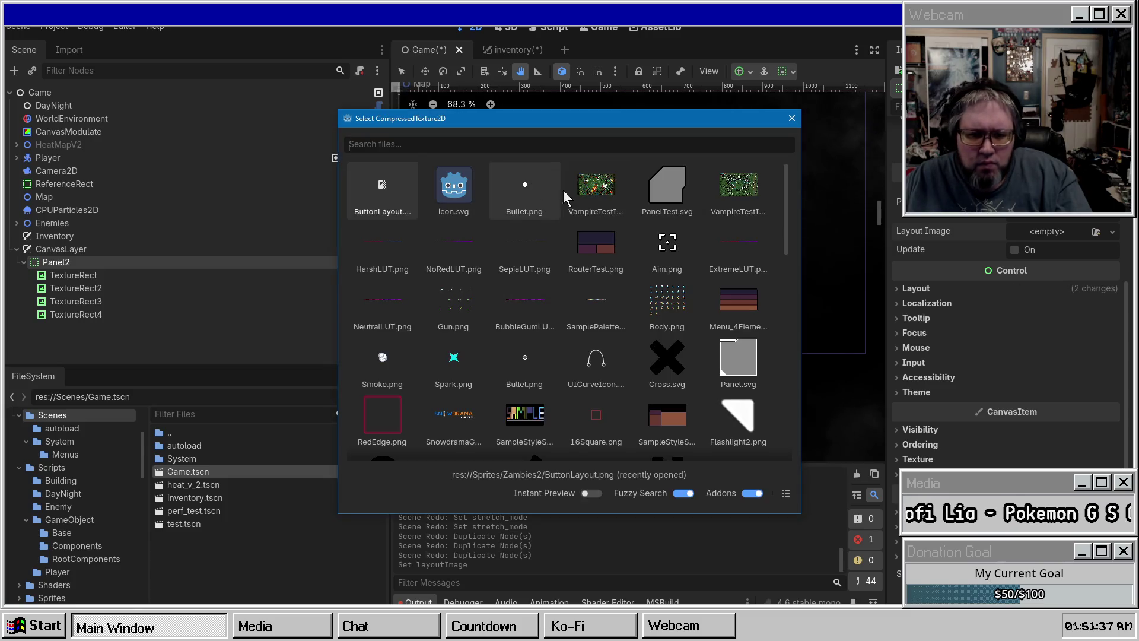
pyautogui.doubleClick(596, 243)
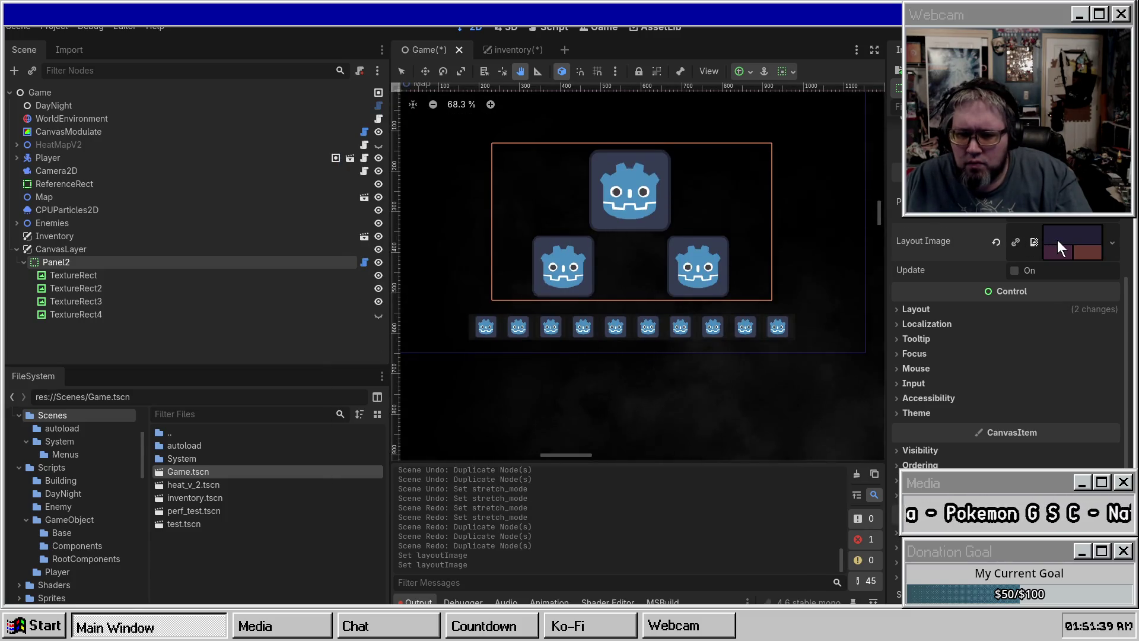
pyautogui.click(1057, 240)
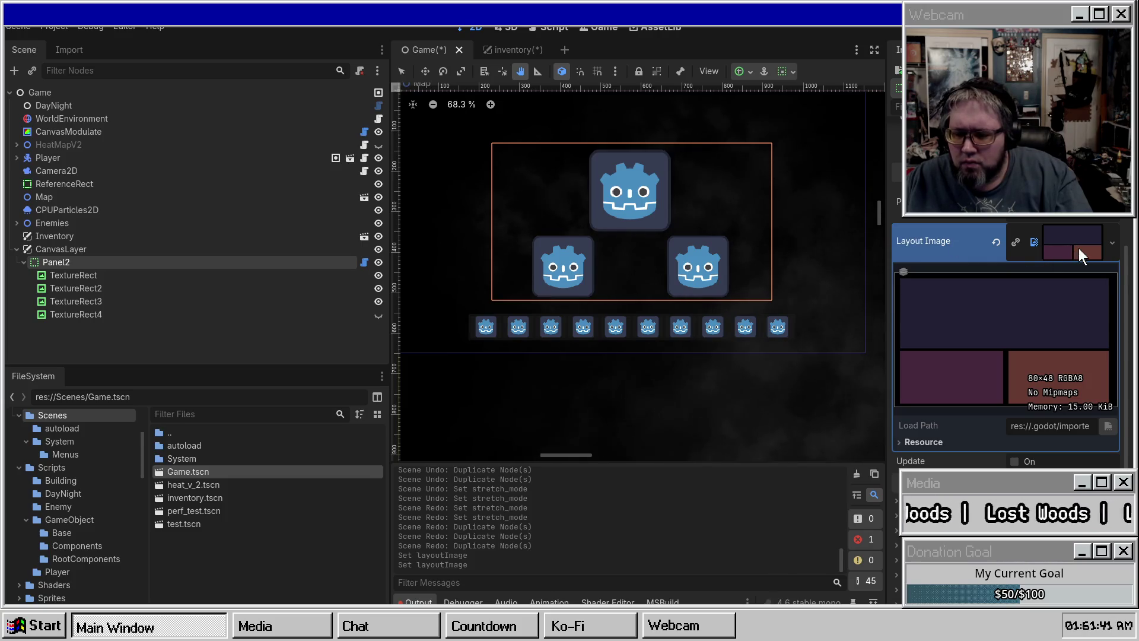
# Step: Preview the palette image and locate SamplePalette.png in the FileSystem
pyautogui.scroll(3, 1061, 237)
pyautogui.scroll(-2, 1067, 232)
pyautogui.click(1062, 261)
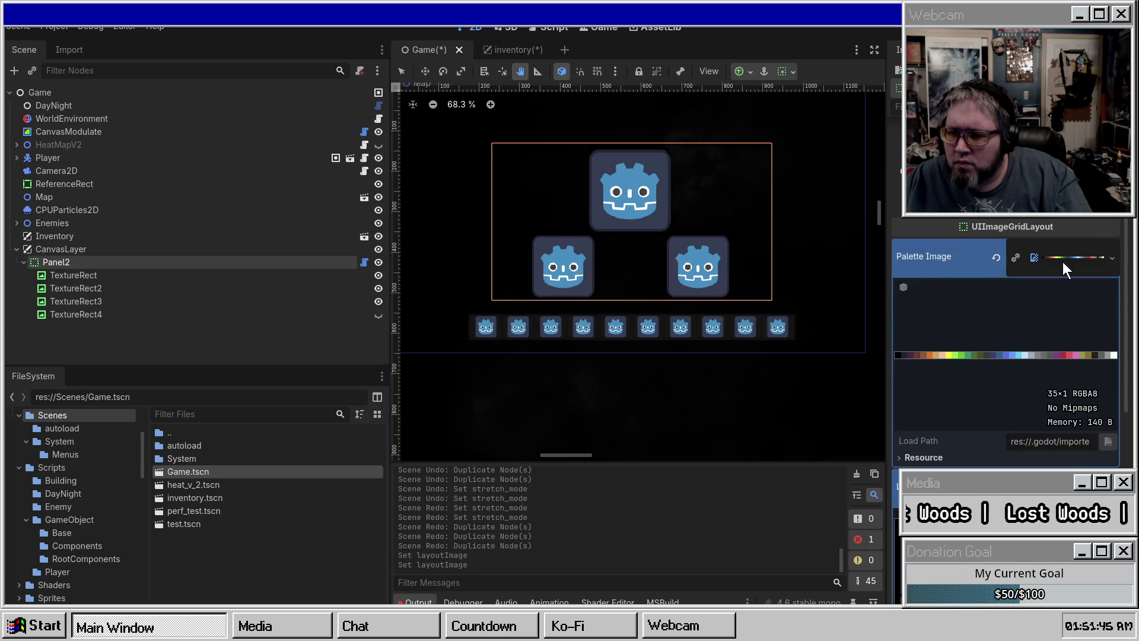
pyautogui.click(1063, 261)
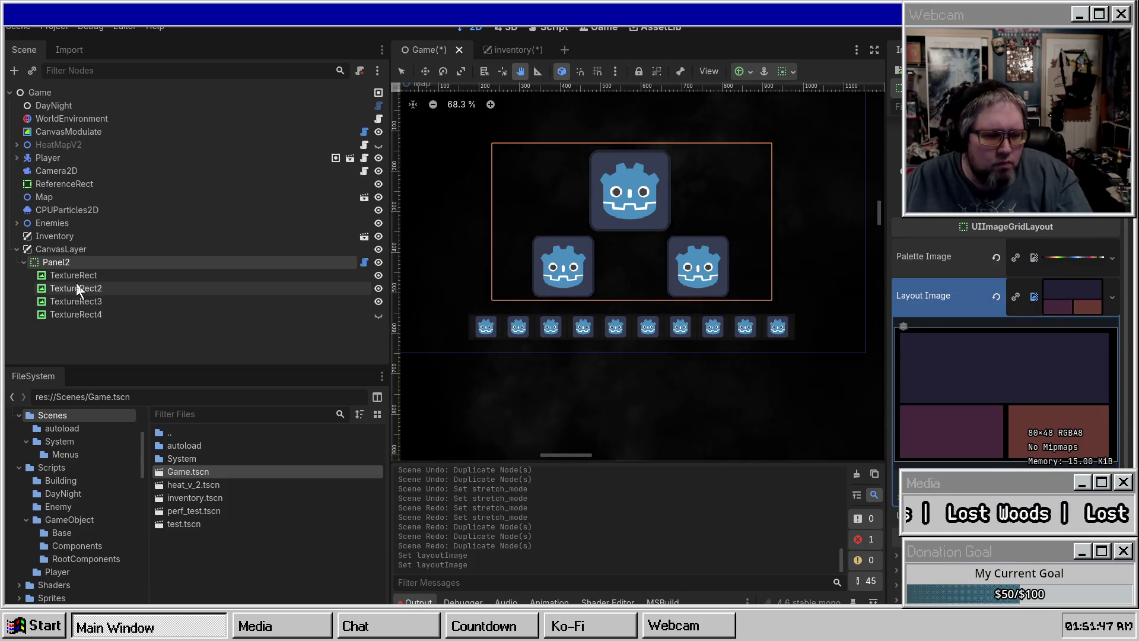
pyautogui.click(1112, 257)
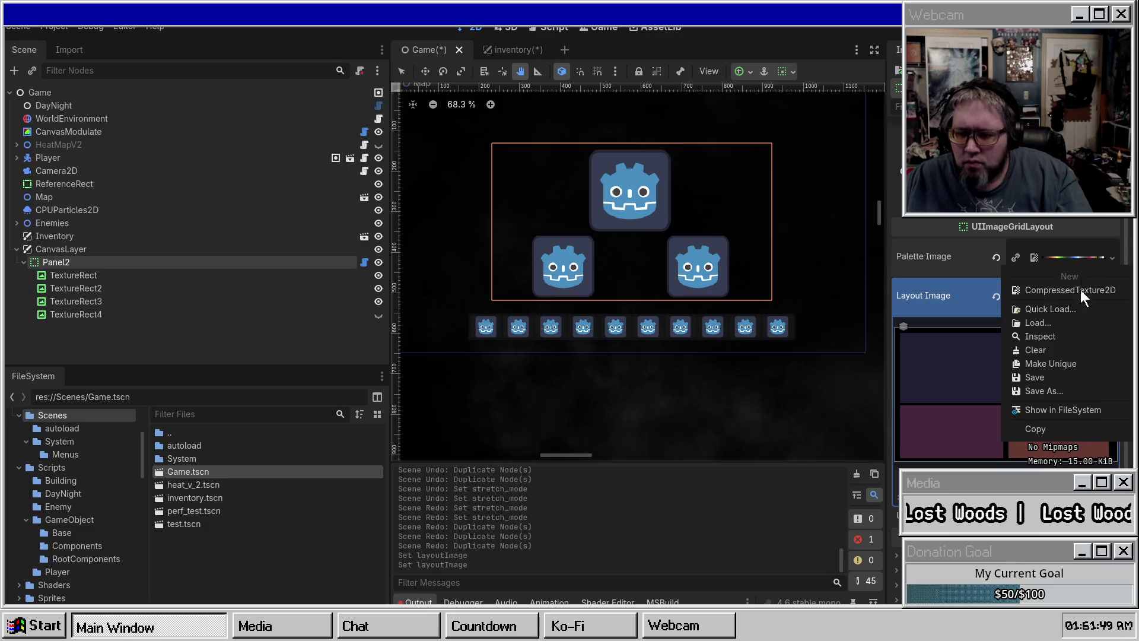
pyautogui.click(1062, 412)
pyautogui.rightClick(216, 550)
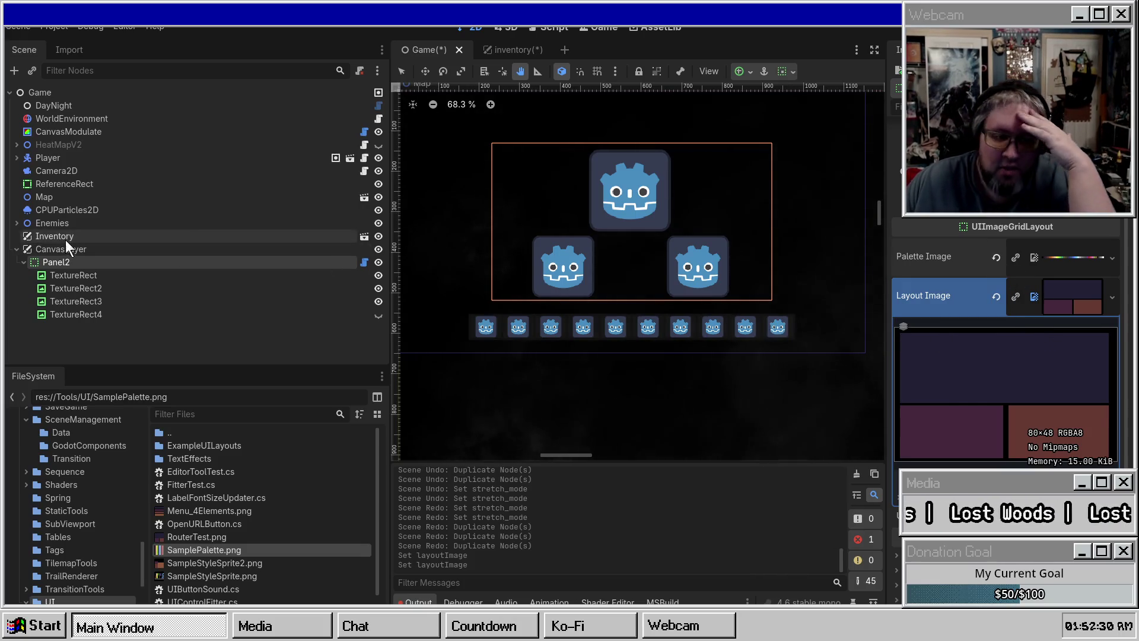
# Step: Clear Layout Image and Quick Load the four-circle texture found by searching 'Button'
pyautogui.click(996, 297)
pyautogui.click(1045, 286)
pyautogui.click(1024, 340)
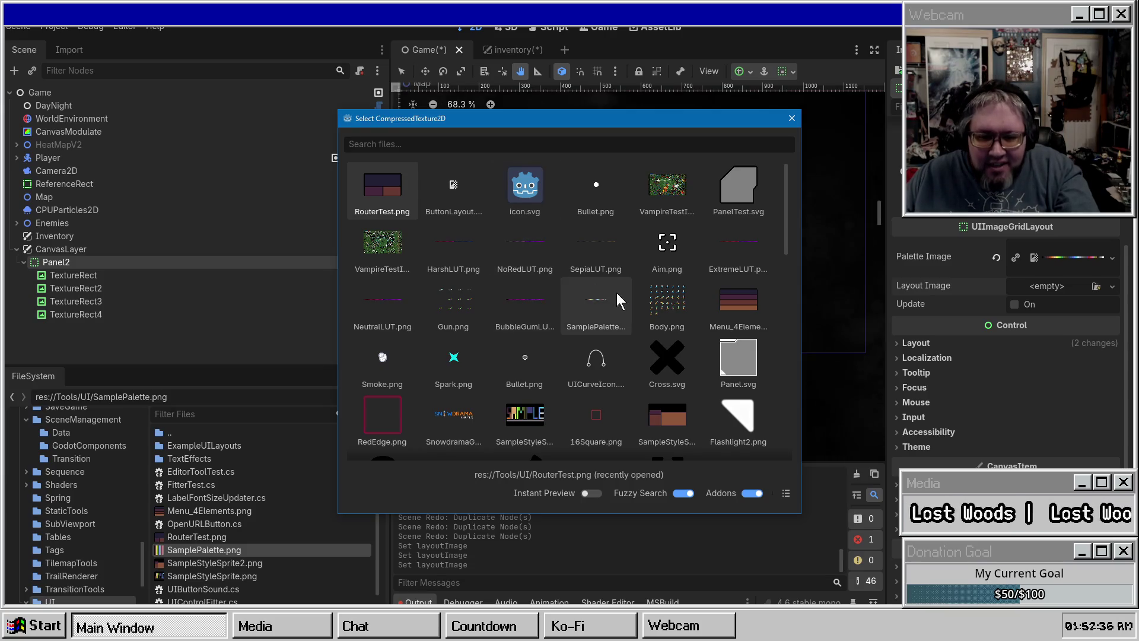
pyautogui.write('c')
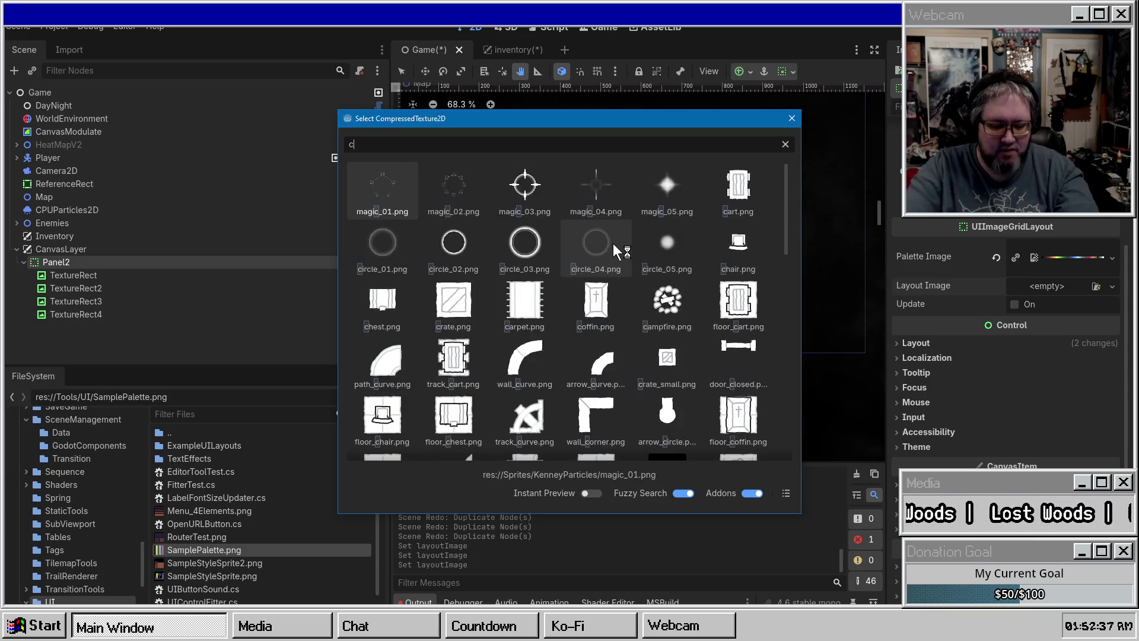
pyautogui.write('ontrolle')
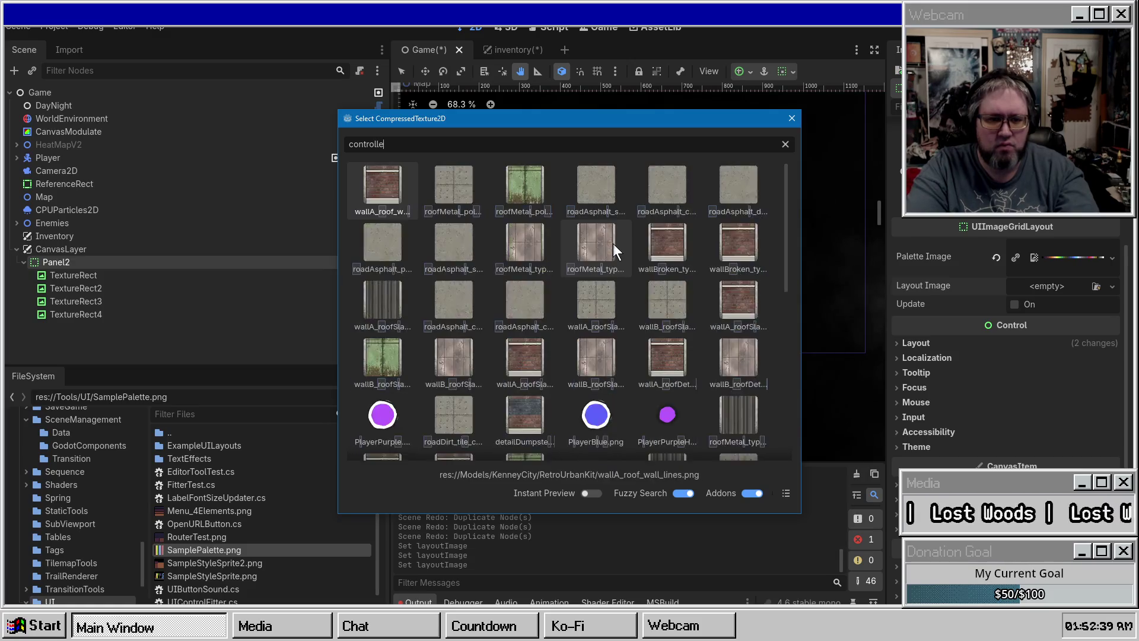
pyautogui.hotkey('ctrl', 'a')
pyautogui.write('game')
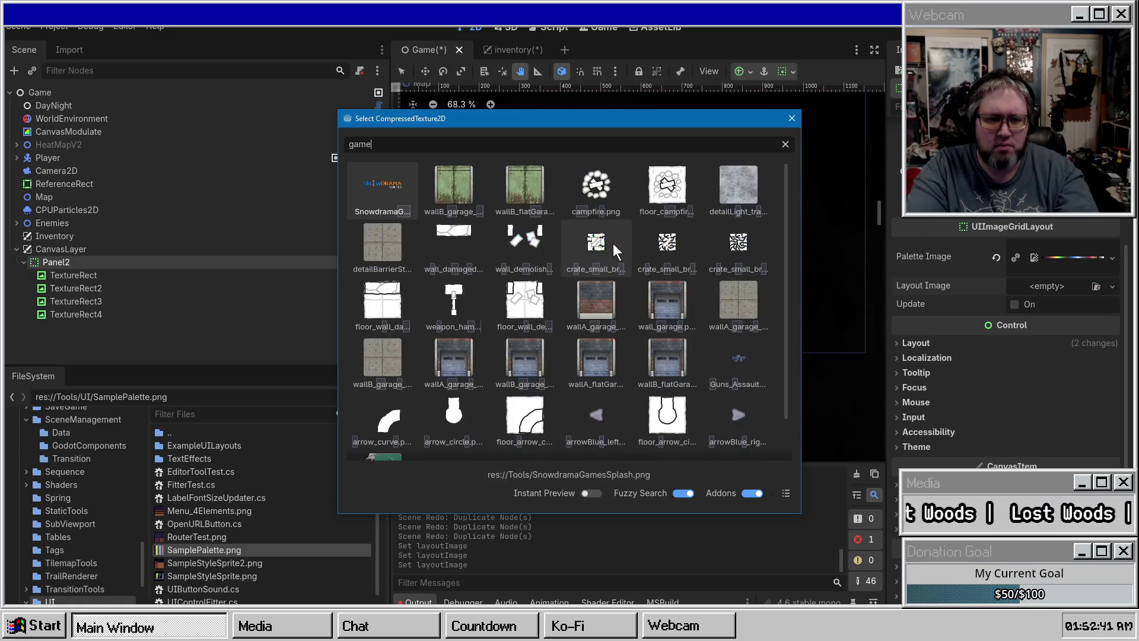
pyautogui.write('pad')
pyautogui.hotkey('ctrl', 'a')
pyautogui.write('B')
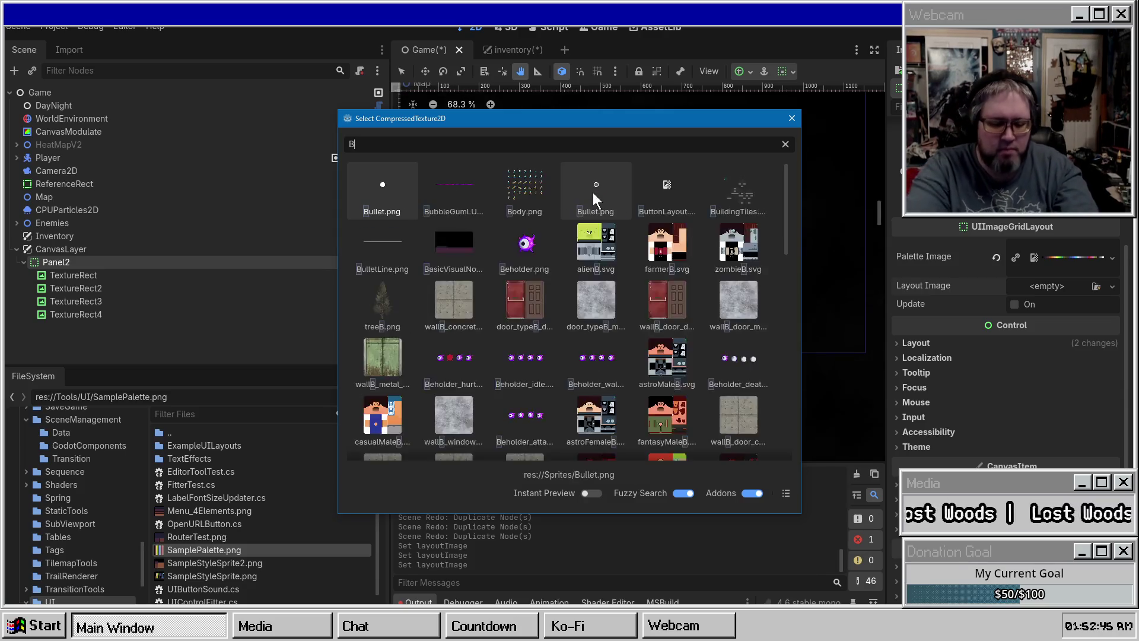
pyautogui.write('utton')
pyautogui.doubleClick(383, 197)
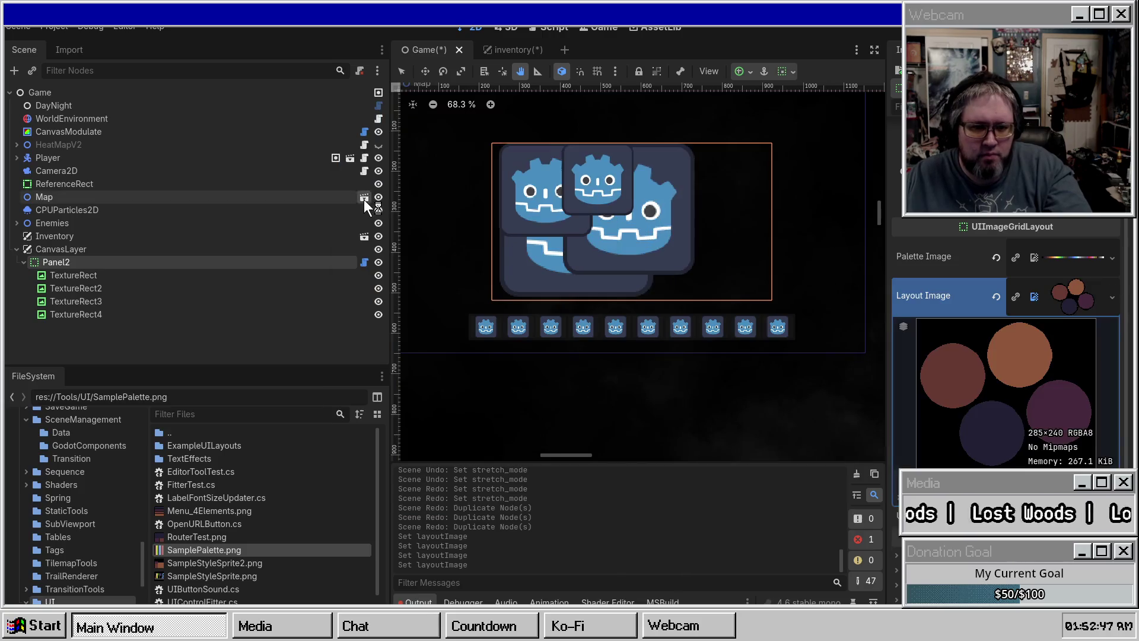
# Step: Close the Map and inventory scene tabs, leaving only the Game scene open
pyautogui.click(364, 199)
pyautogui.click(154, 157)
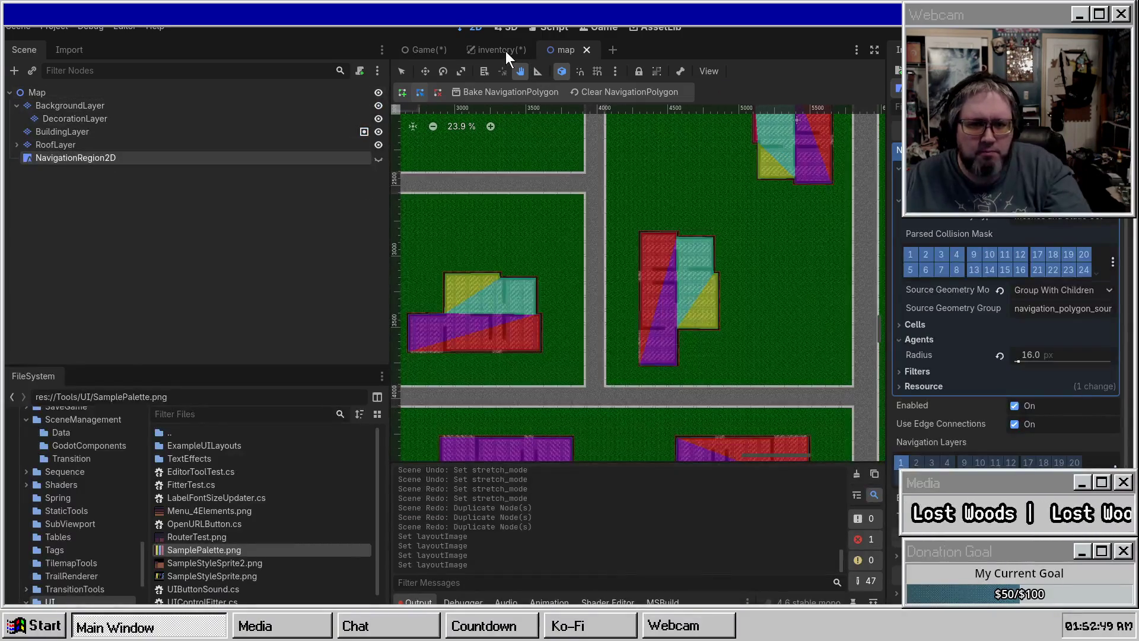
pyautogui.click(505, 51)
pyautogui.click(419, 49)
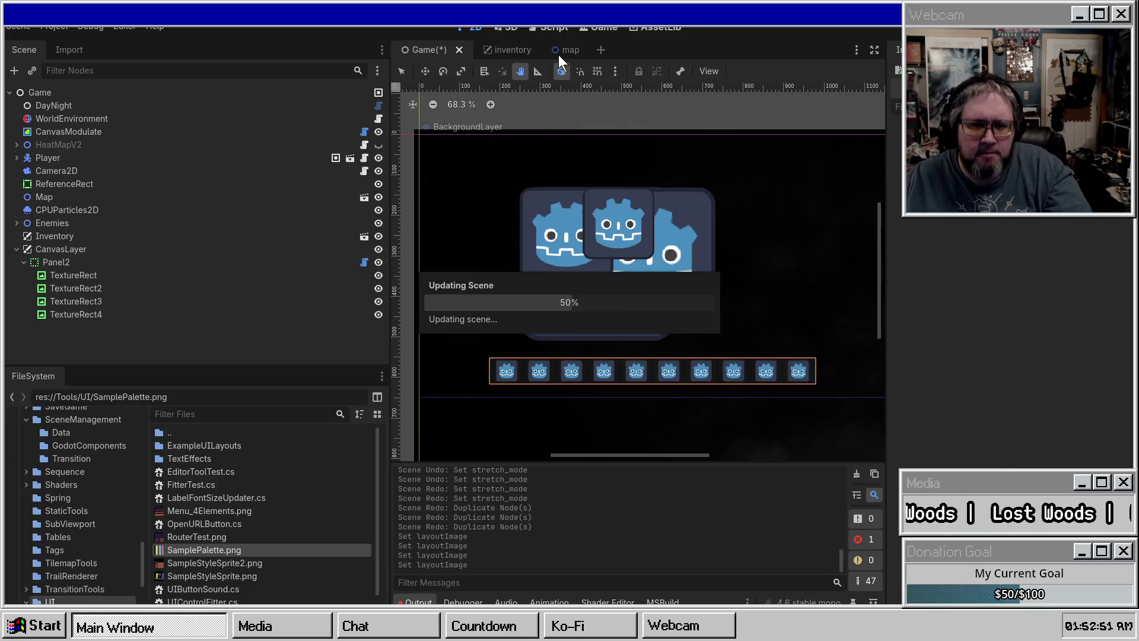
pyautogui.click(558, 54)
pyautogui.click(566, 51)
pyautogui.click(516, 55)
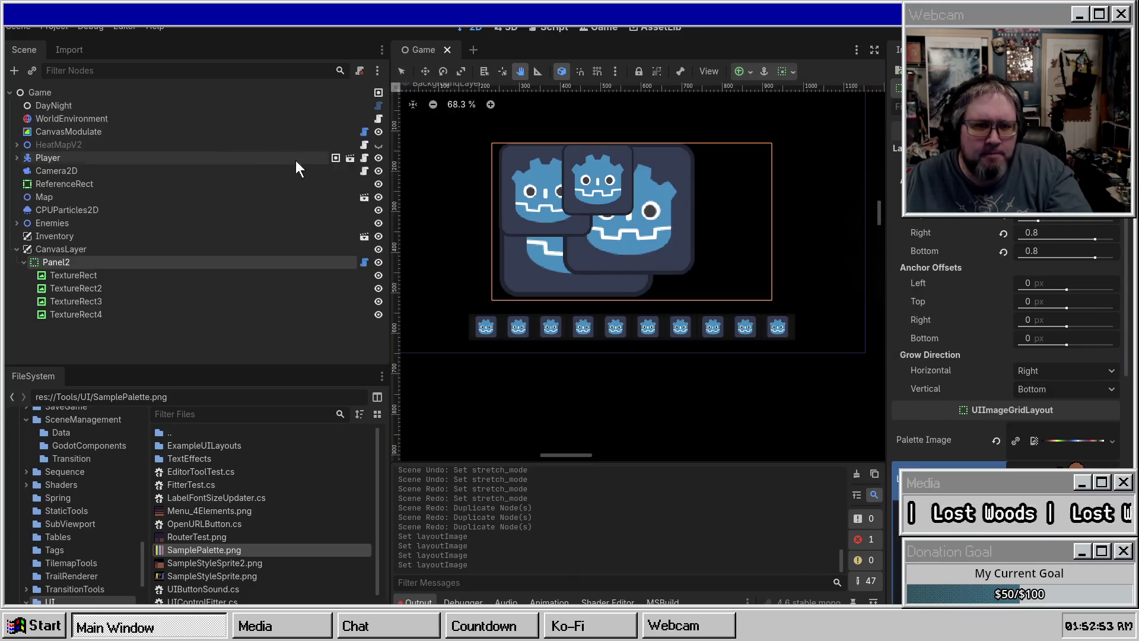
# Step: Tick Update on Panel2 to refresh the grid, then open UIImageGridLayout.cs in Visual Studio
pyautogui.click(124, 274)
pyautogui.click(124, 262)
pyautogui.scroll(-1, 979, 273)
pyautogui.scroll(-4, 985, 362)
pyautogui.click(1013, 332)
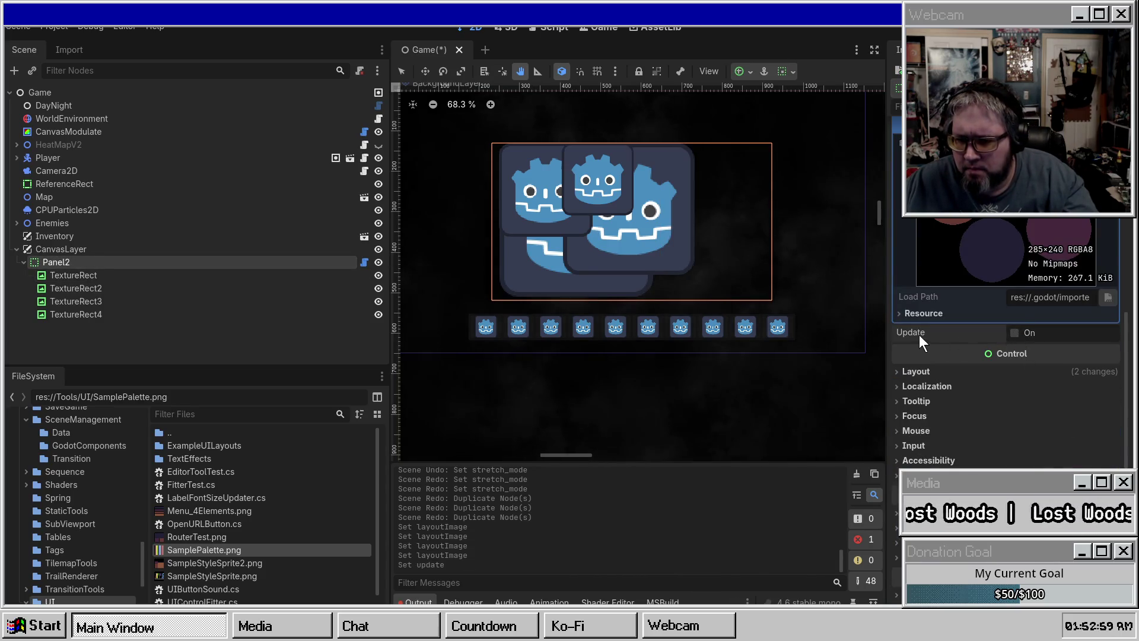
pyautogui.scroll(3, 920, 334)
pyautogui.click(1062, 296)
pyautogui.scroll(3, 1053, 267)
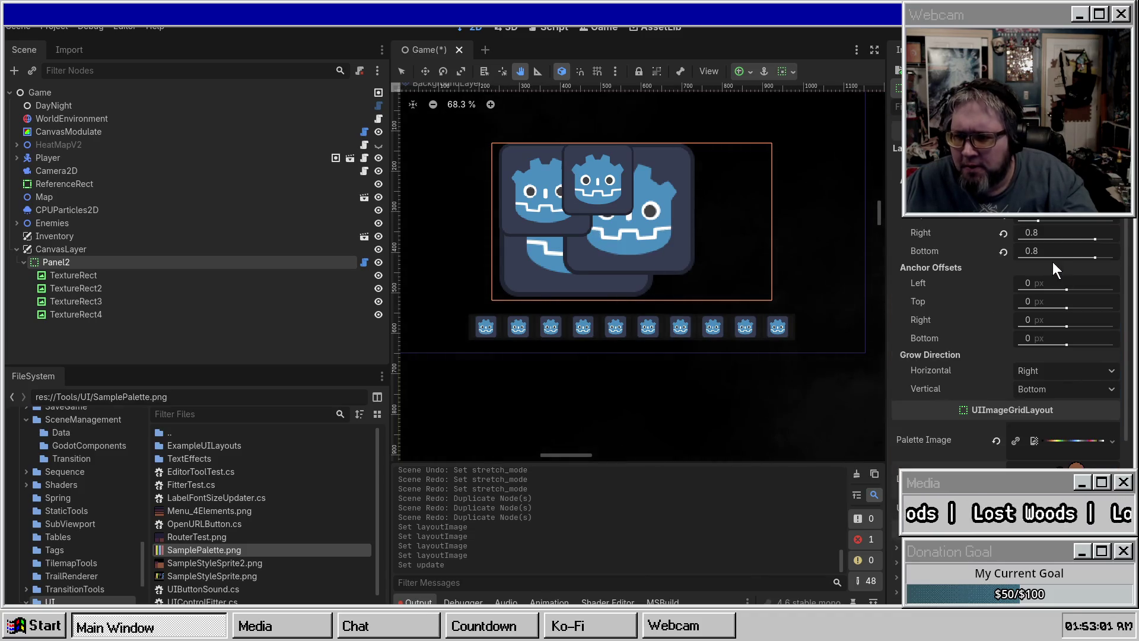
pyautogui.scroll(-4, 1020, 262)
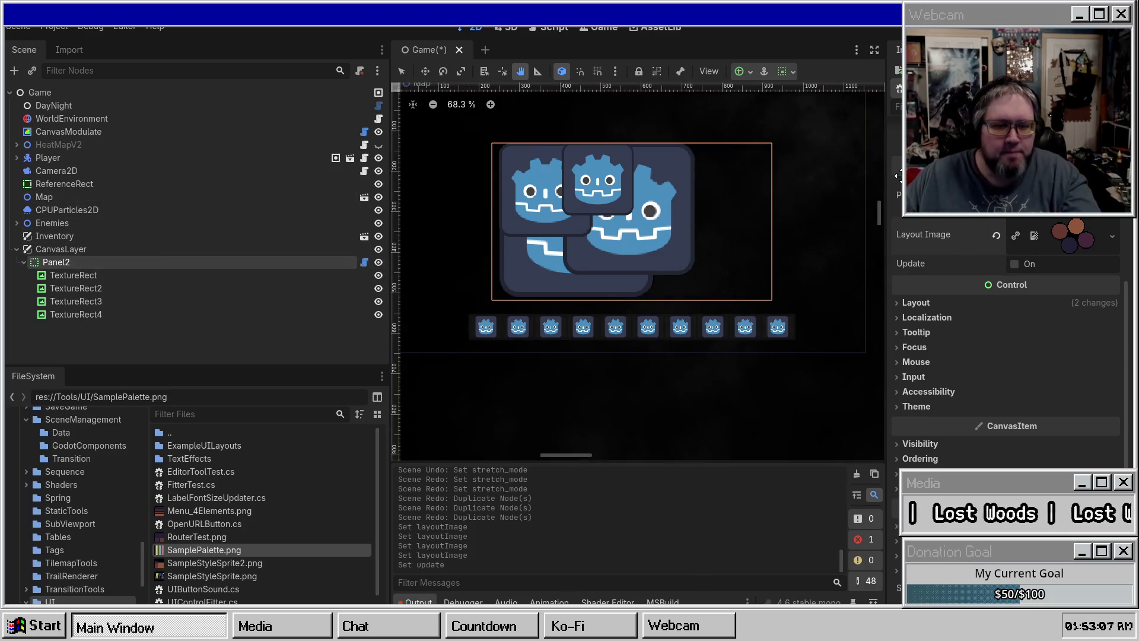
pyautogui.click(364, 262)
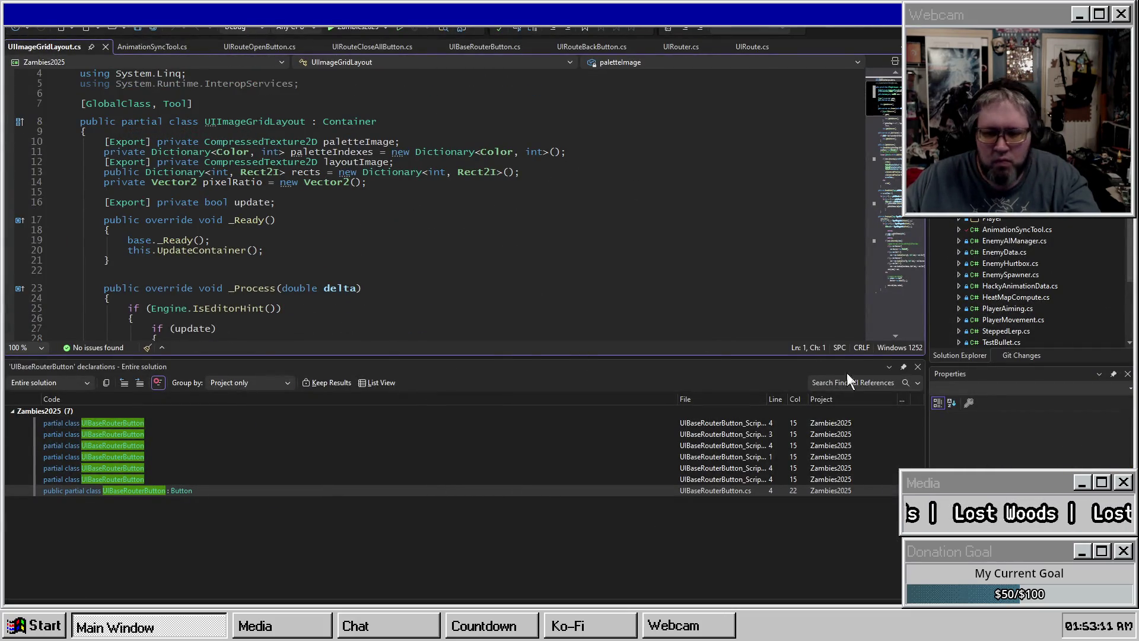
# Step: Retype paletteImage and layoutImage from CompressedTexture2D to Texture2D, save the script, and return to Godot
pyautogui.click(918, 366)
pyautogui.scroll(1, 312, 274)
pyautogui.click(311, 232)
pyautogui.click(241, 192)
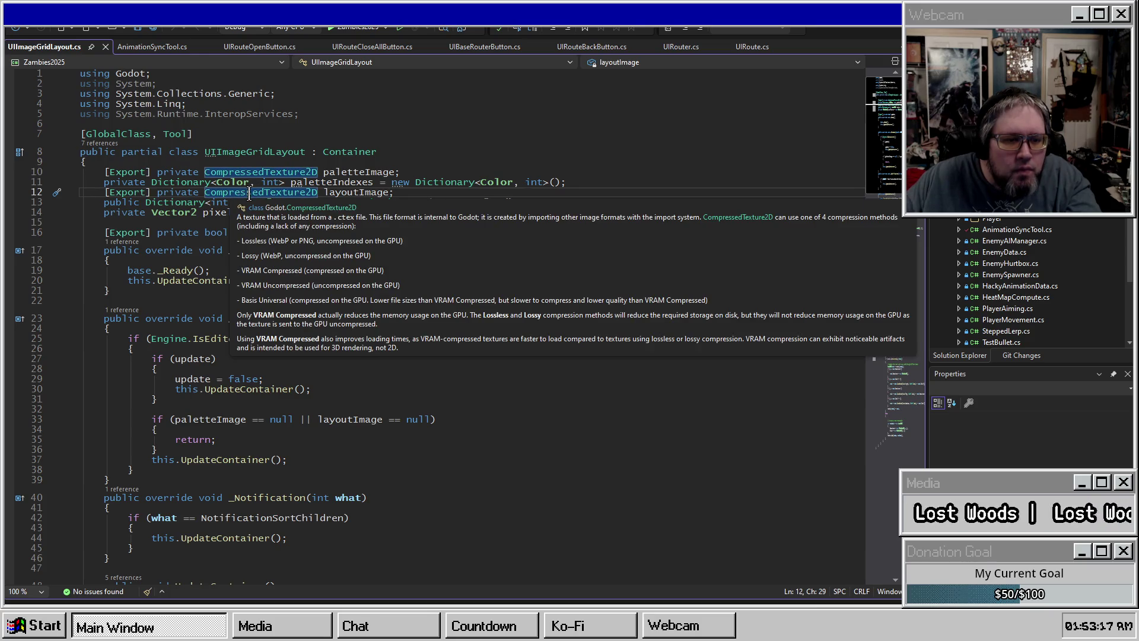
pyautogui.hotkey('alt', 'shift', ';')
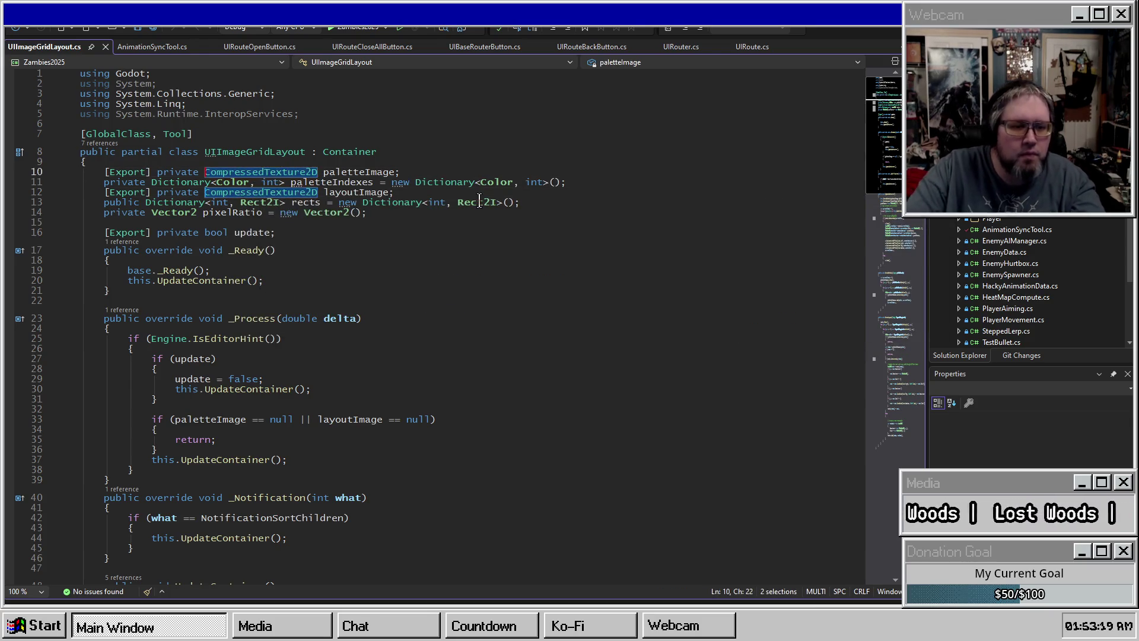
pyautogui.press('Left')
pyautogui.press('Delete')
pyautogui.press('Delete')
pyautogui.press('Delete')
pyautogui.hotkey('ctrl', 's')
pyautogui.click(480, 193)
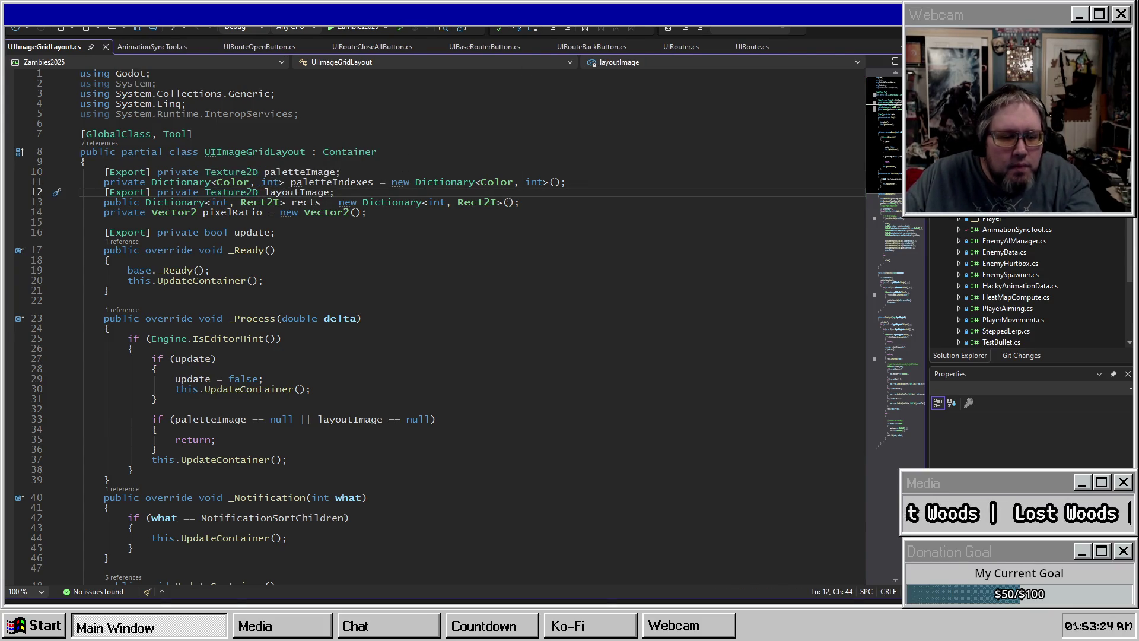
pyautogui.hotkey('alt', 'Tab')
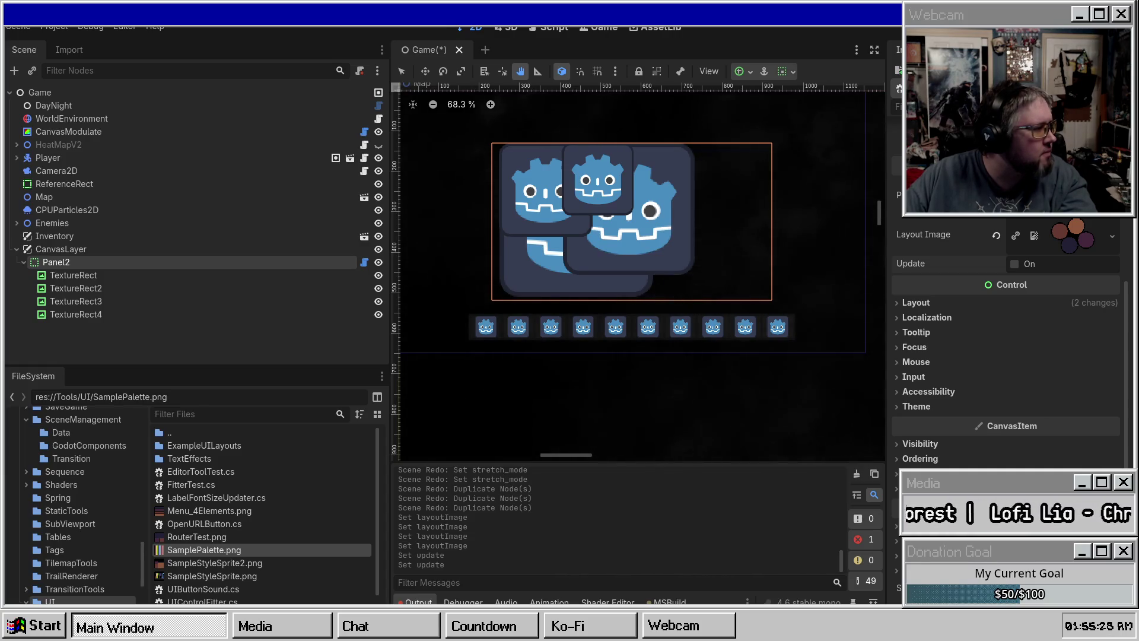
# Step: Rebuild the project, expand Debug, re-run Update, and expand Panel2's Rects dictionary
pyautogui.press('F5')
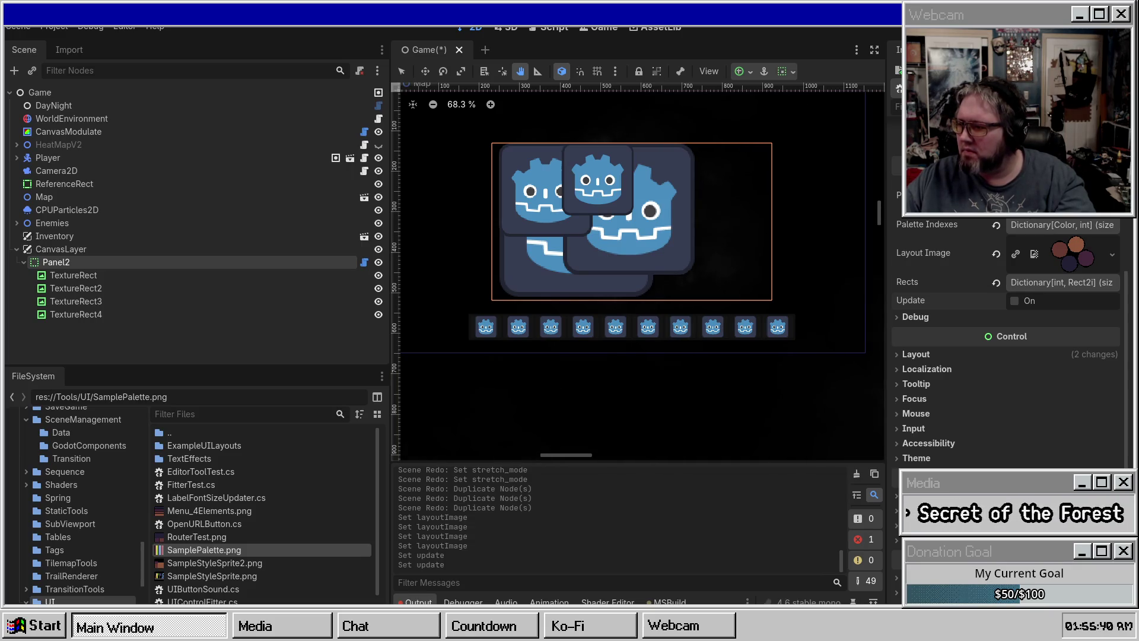
pyautogui.click(906, 317)
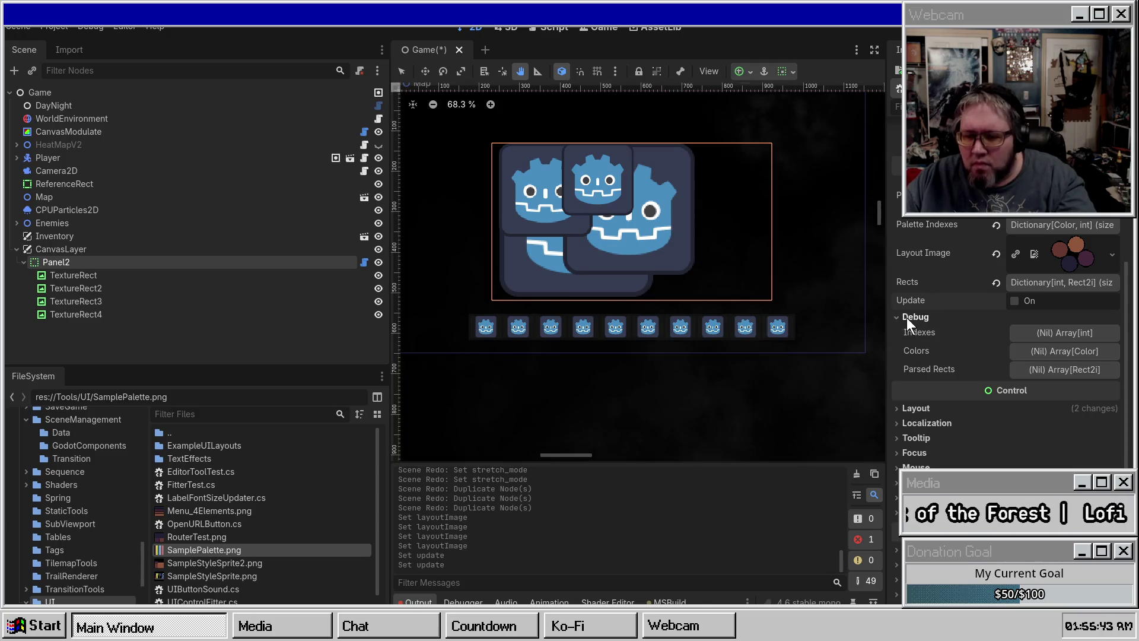
pyautogui.click(1021, 301)
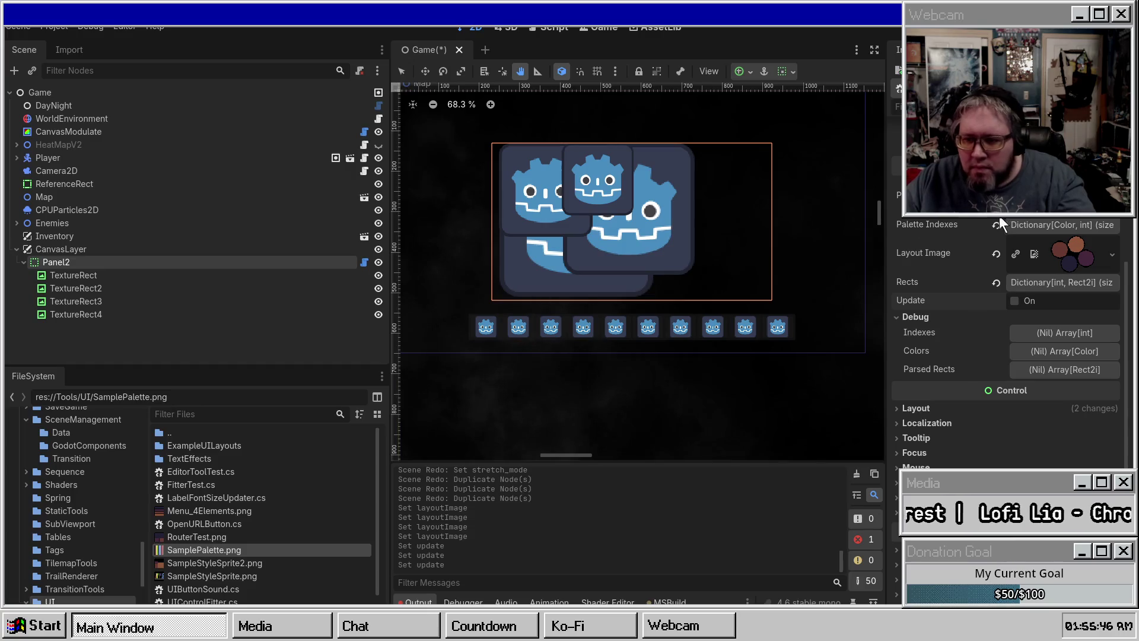
pyautogui.click(1039, 224)
pyautogui.scroll(-5, 1013, 267)
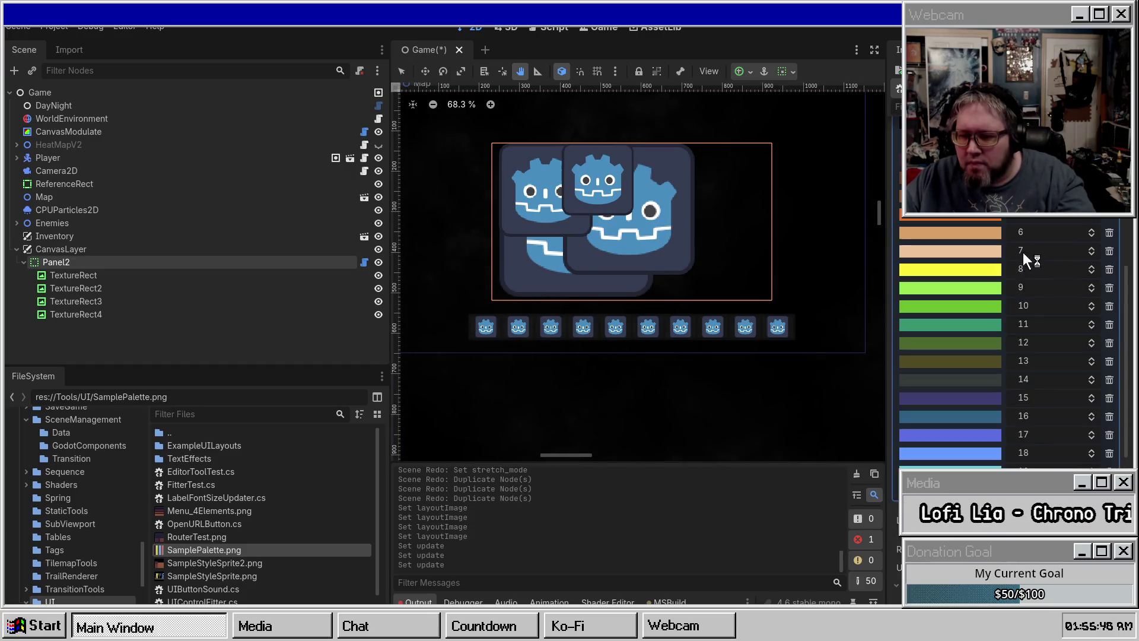
pyautogui.scroll(5, 1020, 253)
pyautogui.click(1051, 226)
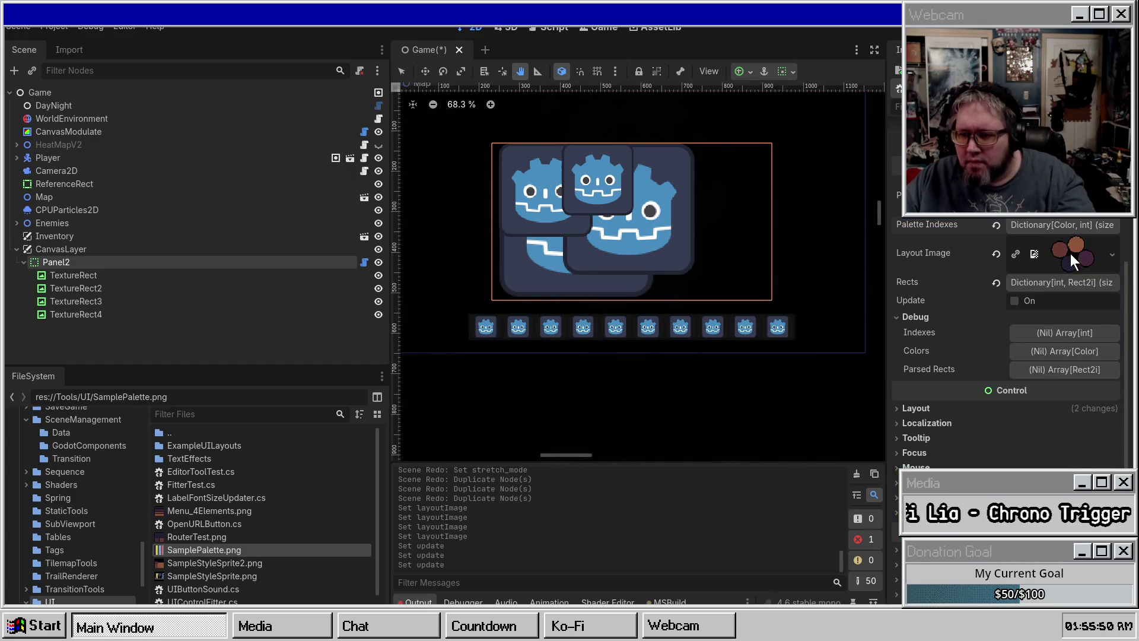
pyautogui.click(1057, 282)
pyautogui.scroll(-3, 1019, 256)
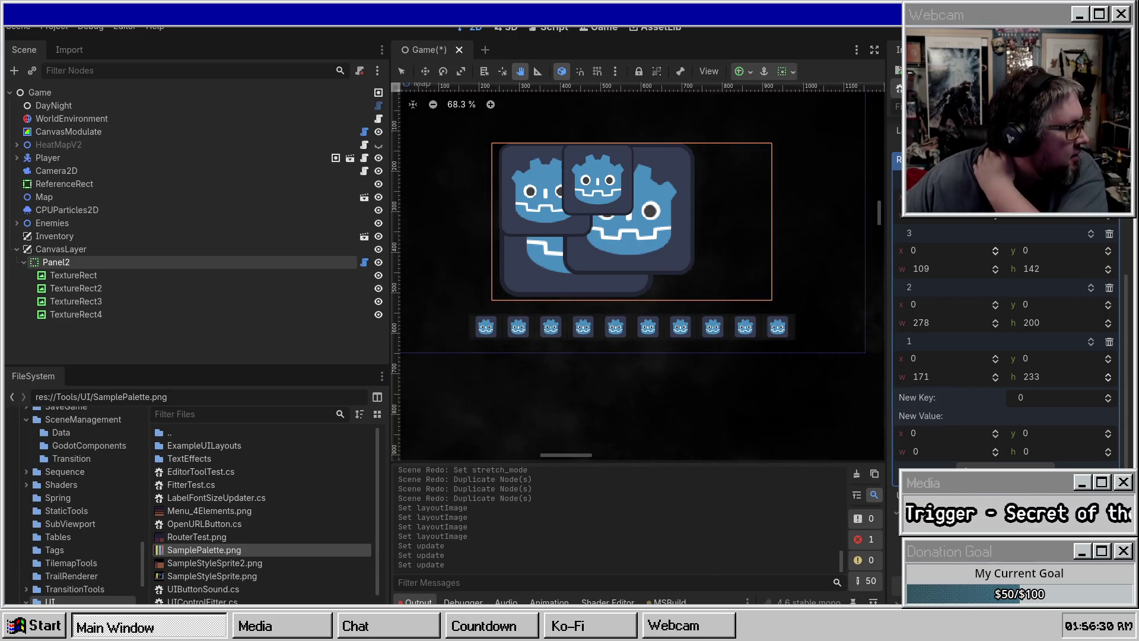
# Step: Switch to Visual Studio to view the ParseLayout code in UIImageGridLayout.cs
pyautogui.hotkey('alt', 'Tab')
pyautogui.hotkey('alt', 'Tab')
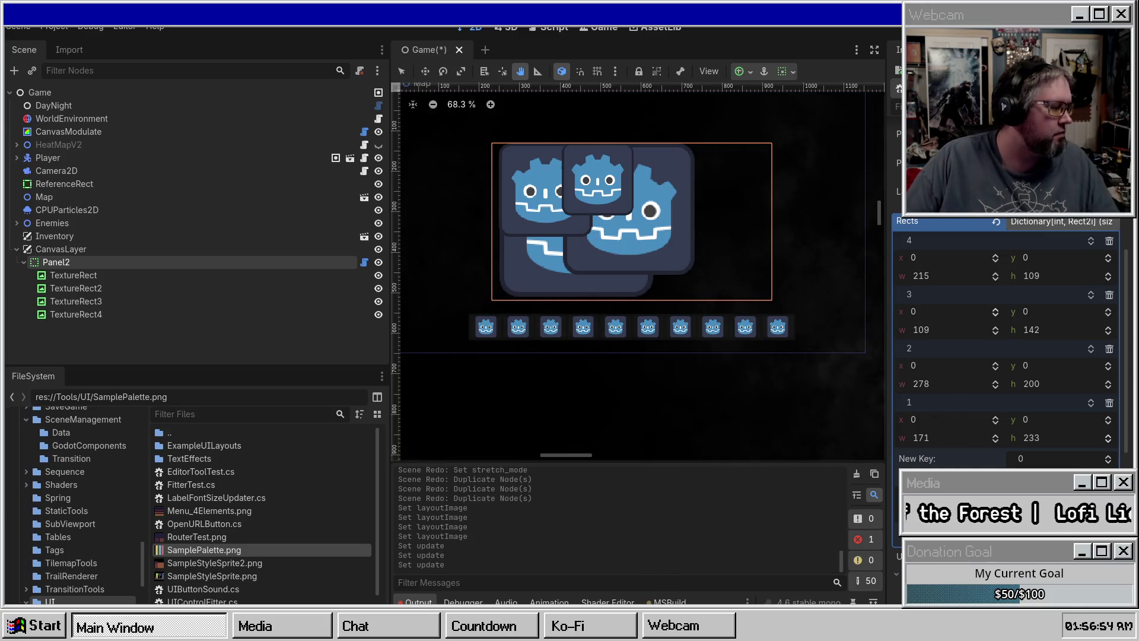
pyautogui.press('super')
pyautogui.press('Escape')
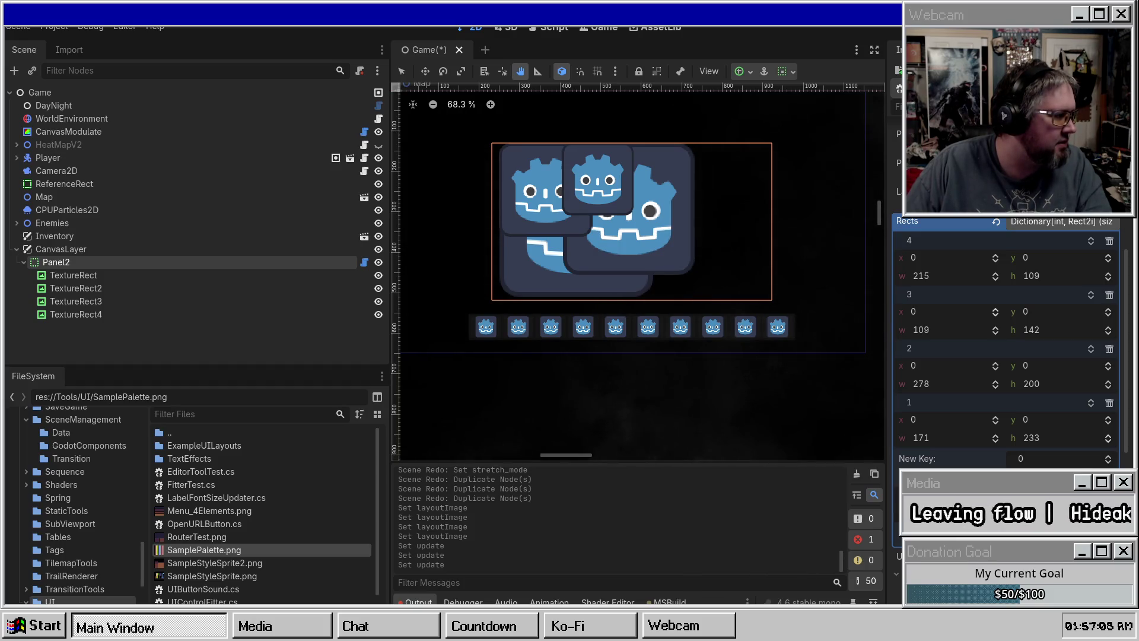
pyautogui.hotkey('alt', 'Tab')
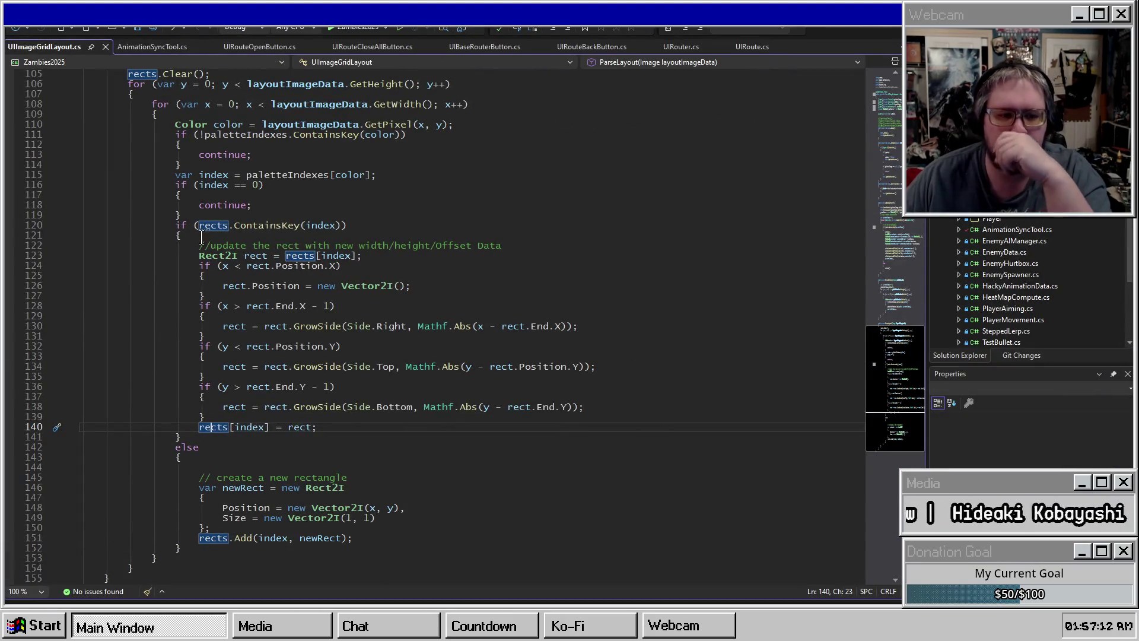
# Step: Check the rect Position reset on line 126, then return to Godot
pyautogui.click(282, 286)
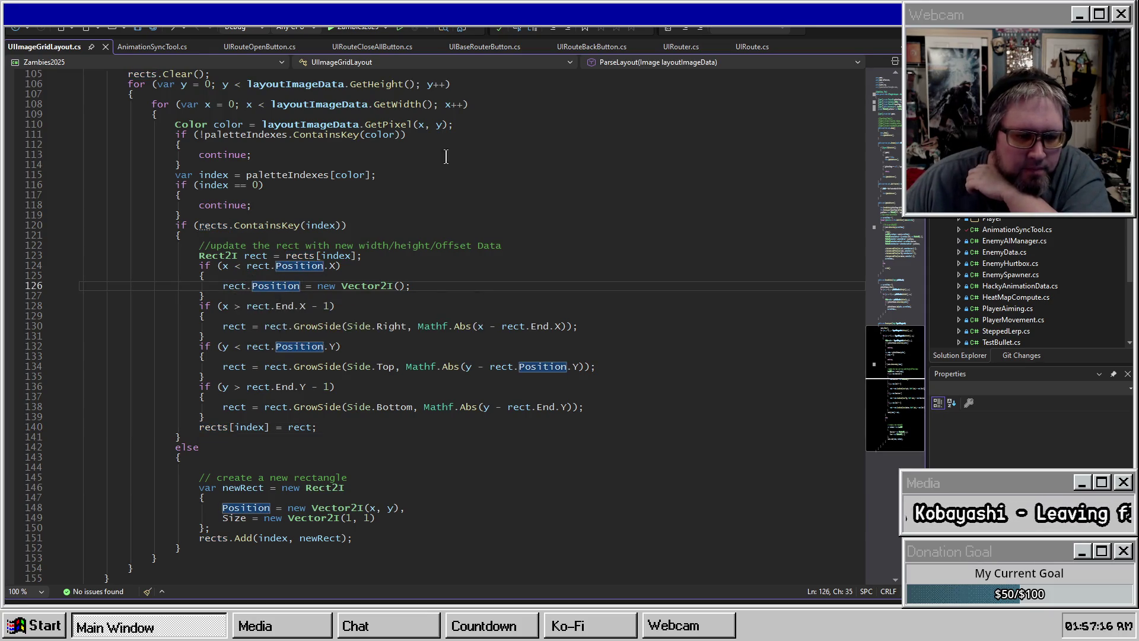
pyautogui.hotkey('alt', 'Tab')
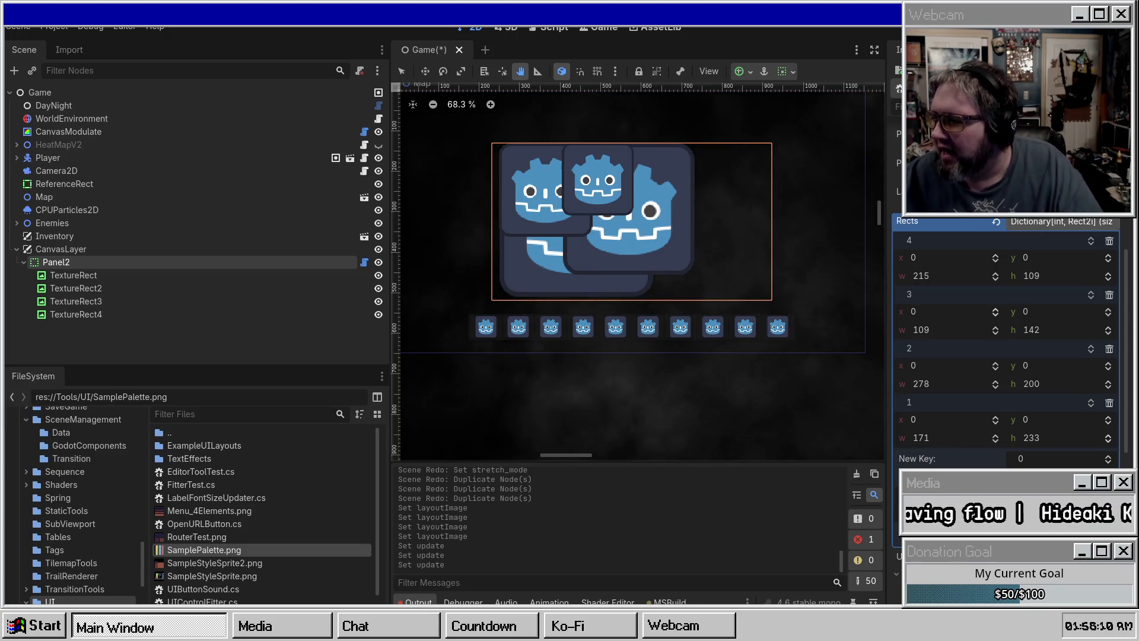
# Step: Rebuild the .NET project, collapse Rects, re-run Update and clear the Output log
pyautogui.press('F5')
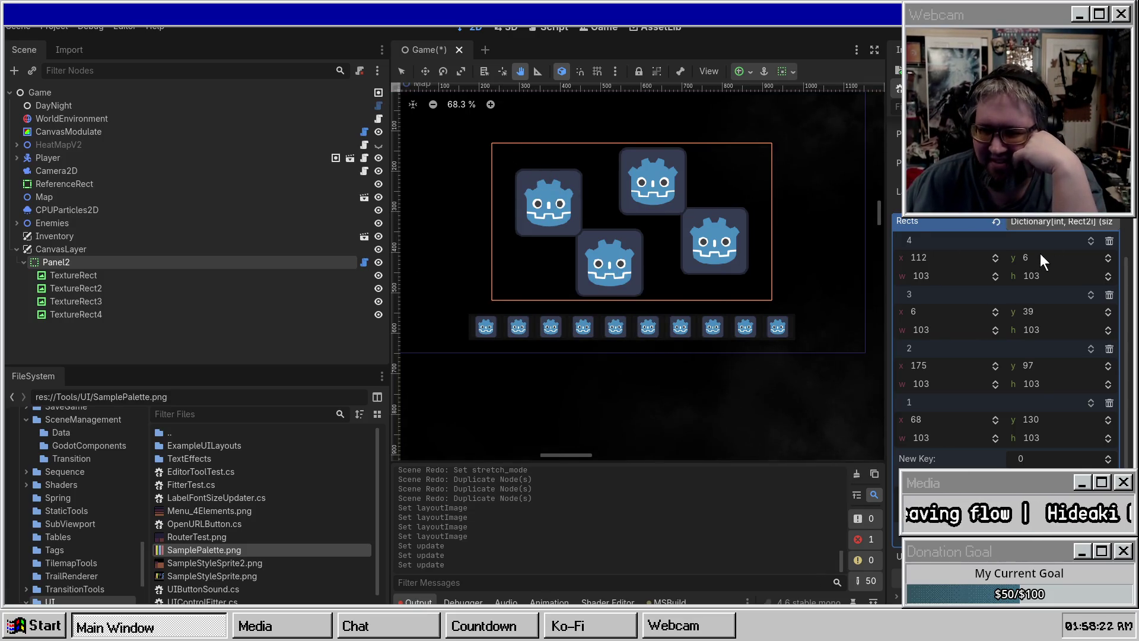
pyautogui.scroll(5, 1038, 255)
pyautogui.scroll(-5, 995, 255)
pyautogui.click(1056, 226)
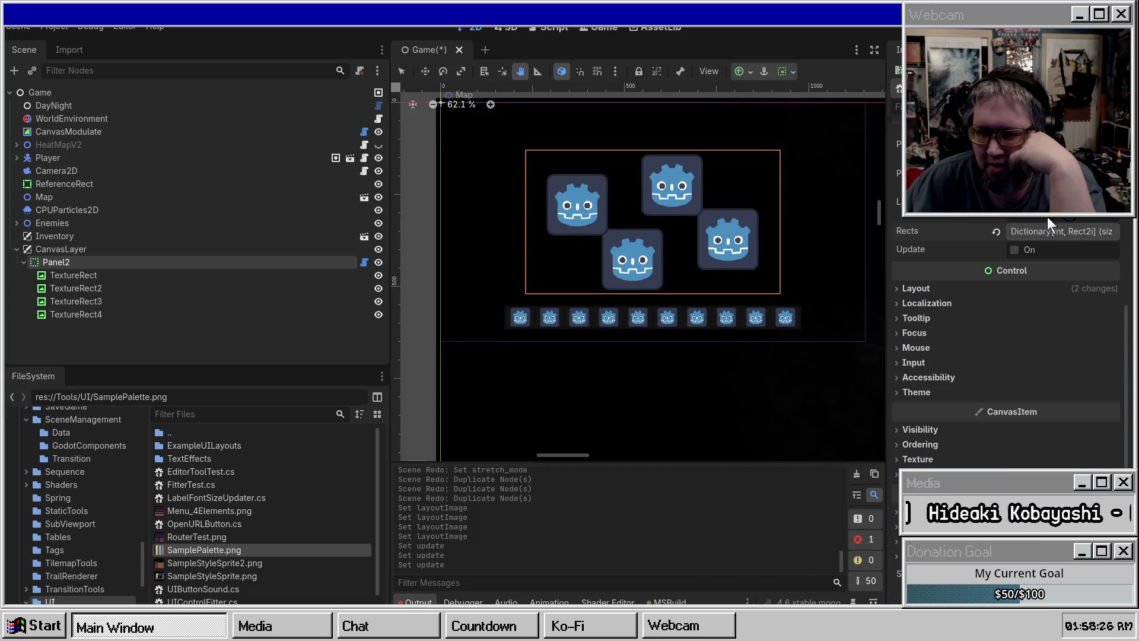
pyautogui.scroll(3, 1002, 233)
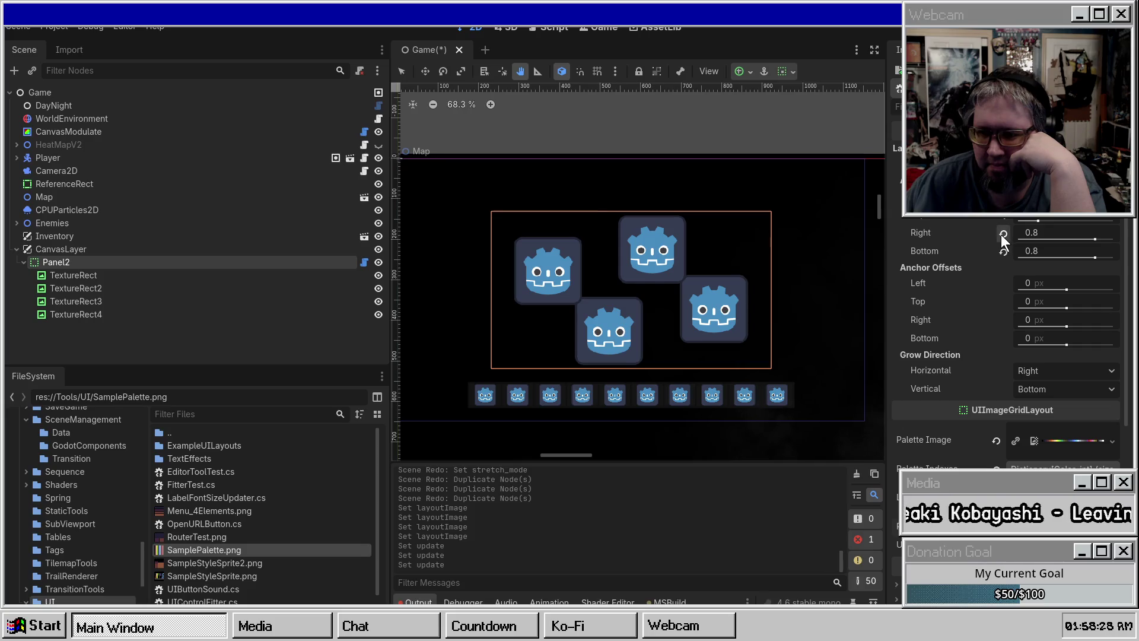
pyautogui.click(1029, 426)
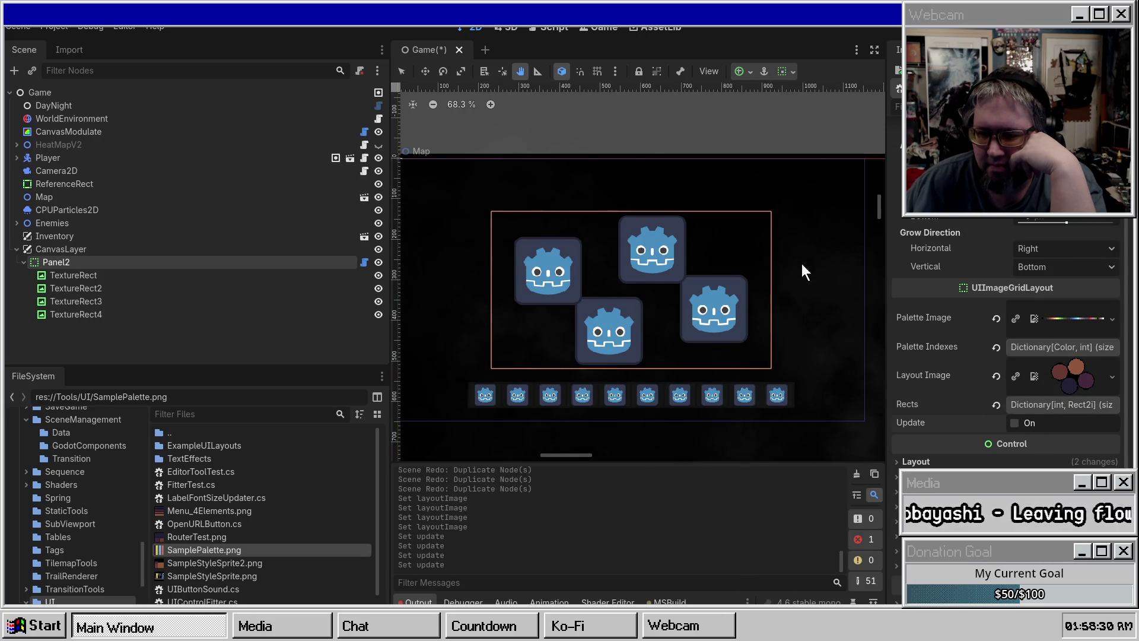
pyautogui.scroll(2, 573, 254)
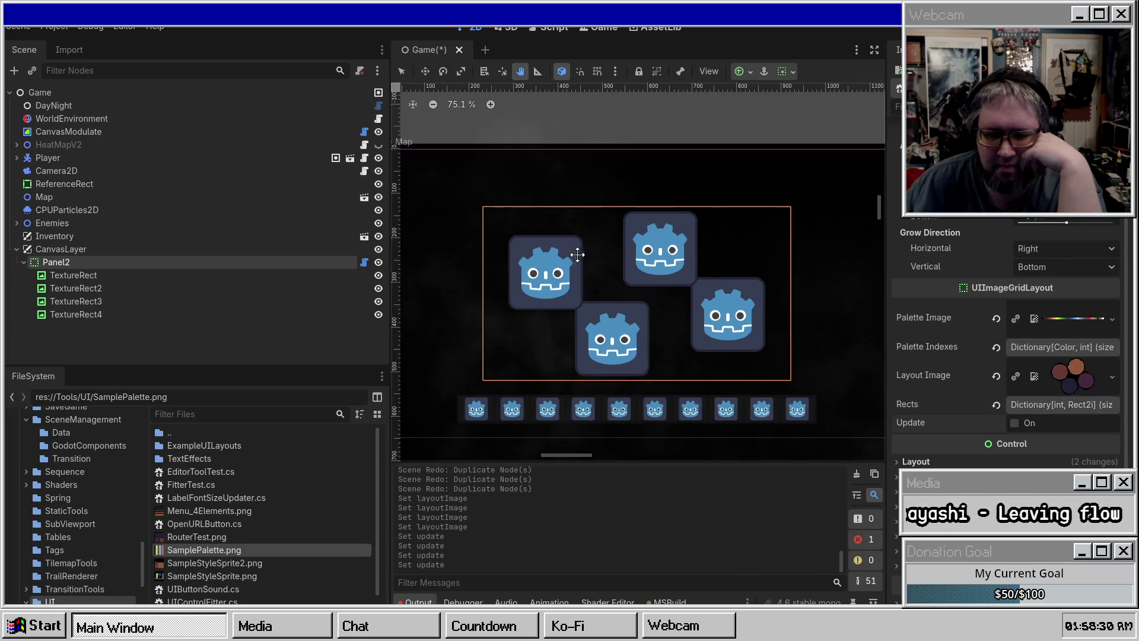
pyautogui.click(856, 474)
# Step: Select TextureRect through TextureRect4 together in Panel2
pyautogui.moveTo(676, 251)
pyautogui.mouseDown()
pyautogui.moveTo(666, 224)
pyautogui.moveTo(707, 307)
pyautogui.moveTo(683, 306)
pyautogui.mouseUp()
pyautogui.click(86, 288)
pyautogui.click(52, 263)
pyautogui.click(23, 262)
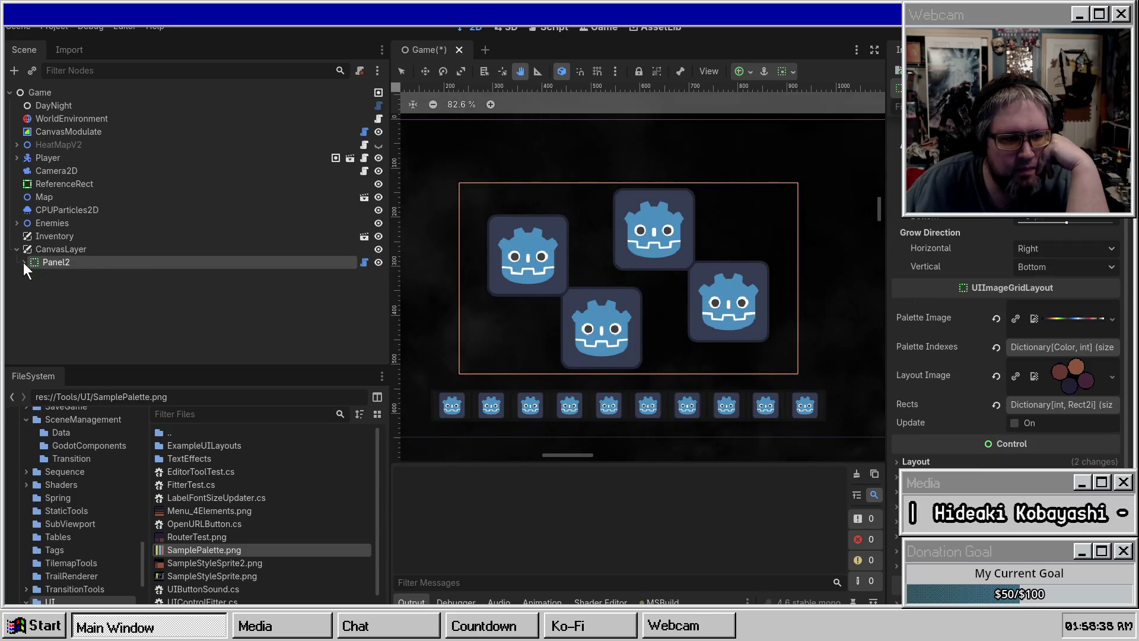
pyautogui.click(23, 262)
pyautogui.click(202, 276)
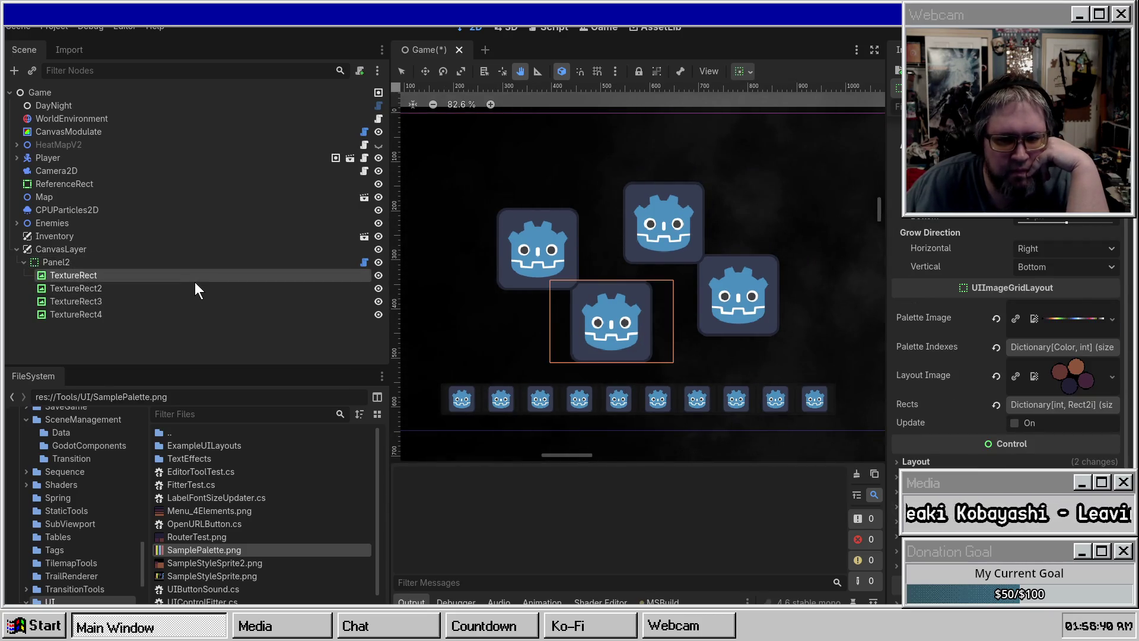
pyautogui.keyDown('shift'); pyautogui.click(116, 315); pyautogui.keyUp('shift')
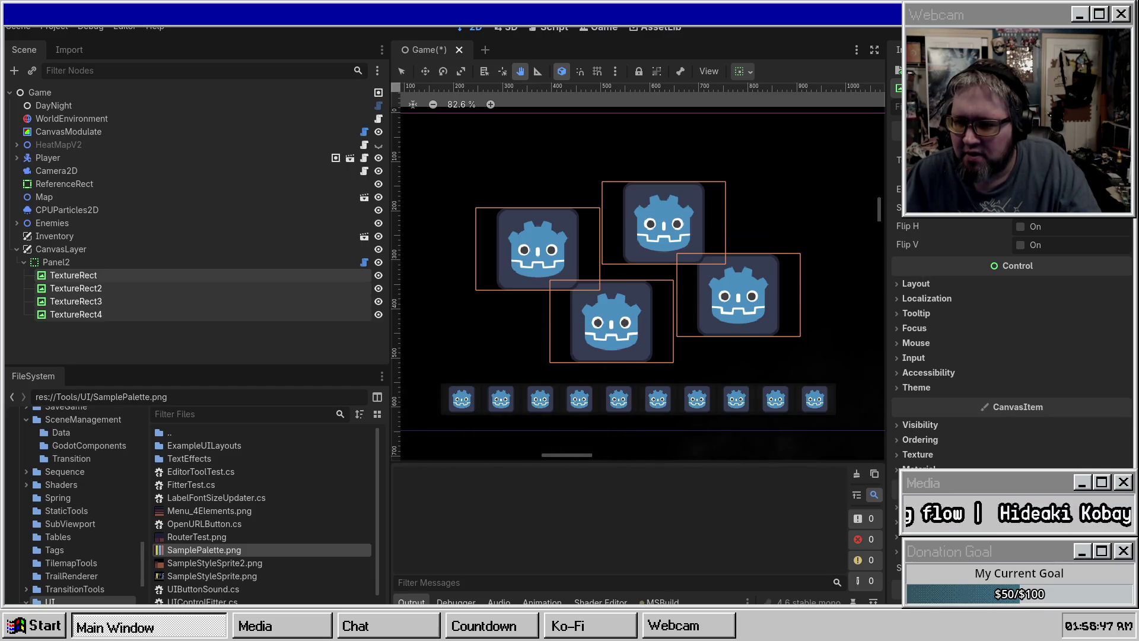
# Step: Replace the Godot icon on all four TextureRects with the ring orb image, then reselect Panel2
pyautogui.click(1003, 169)
pyautogui.click(1002, 169)
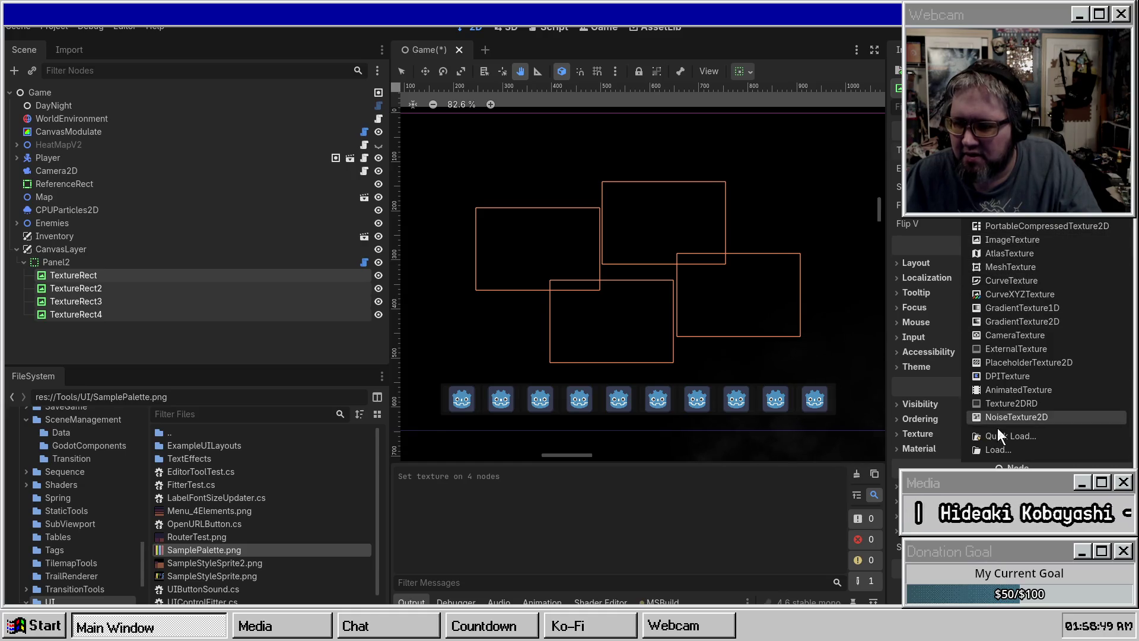
pyautogui.click(1002, 436)
pyautogui.scroll(-10, 588, 249)
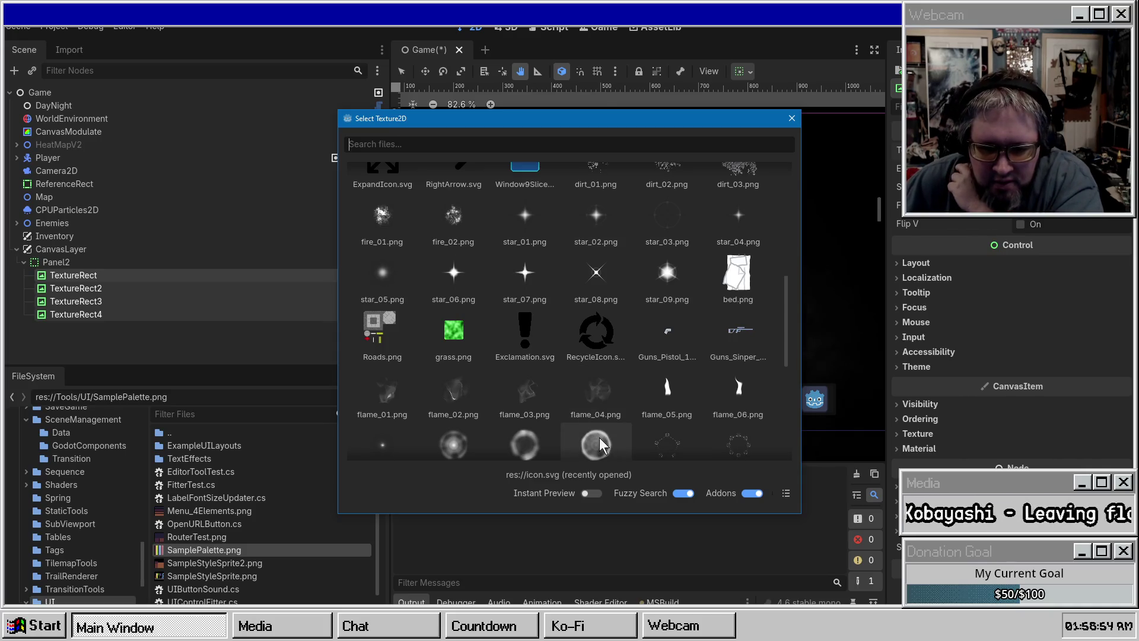
pyautogui.doubleClick(596, 444)
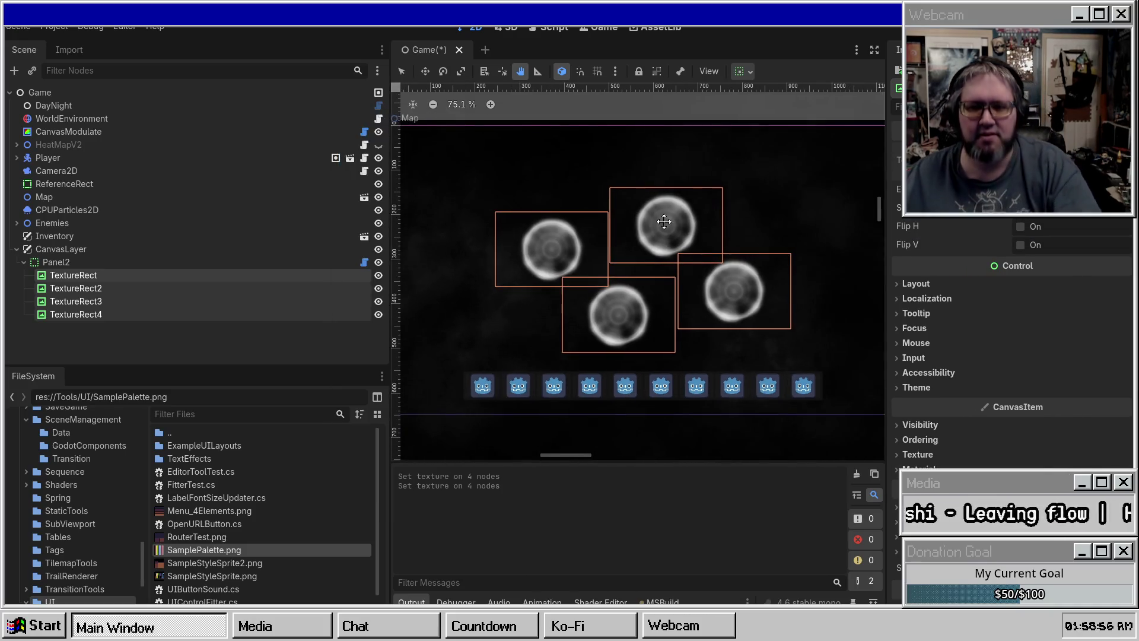
pyautogui.scroll(-1, 664, 223)
pyautogui.click(89, 262)
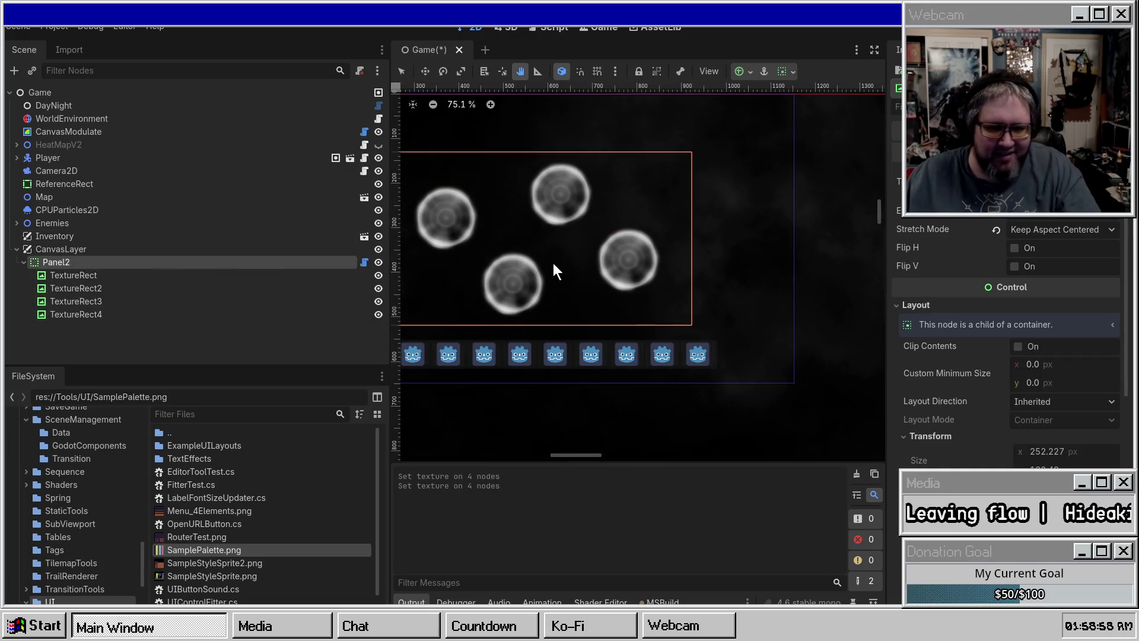
# Step: Apply the bottom-right anchors preset to Panel2 and pan to find the moved panel
pyautogui.moveTo(593, 247); pyautogui.dragTo(697, 245)
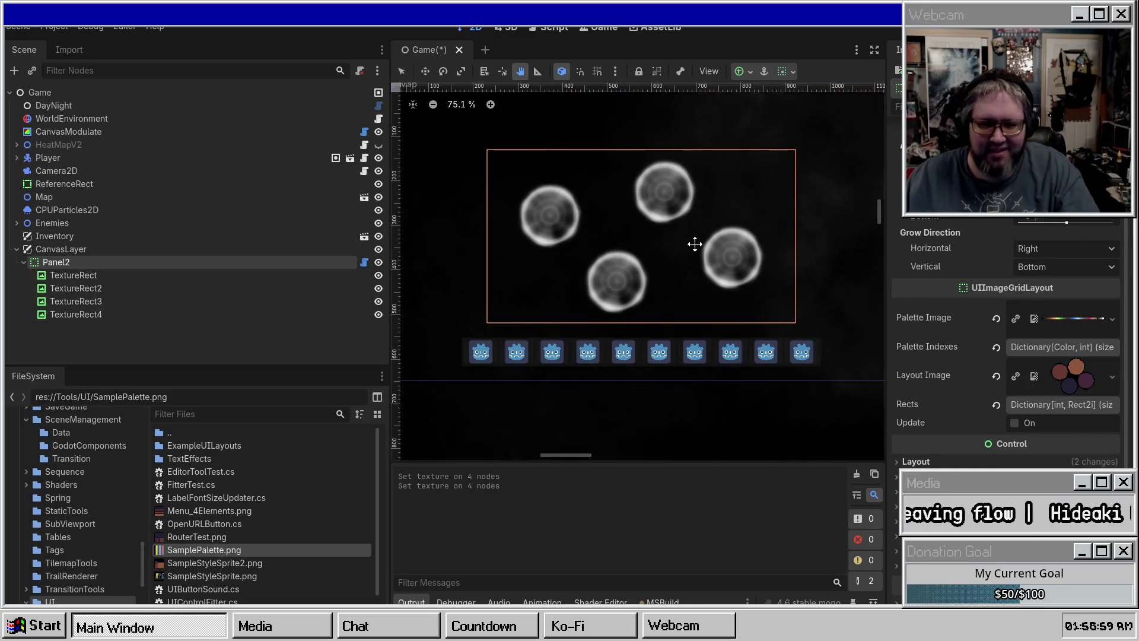
pyautogui.click(751, 73)
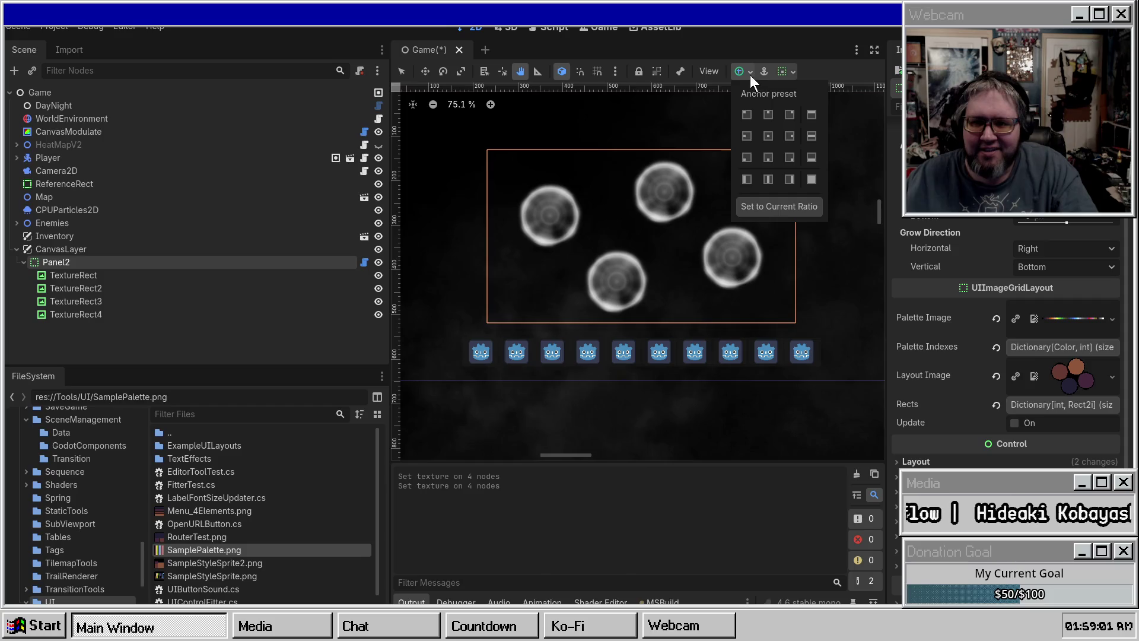
pyautogui.click(789, 179)
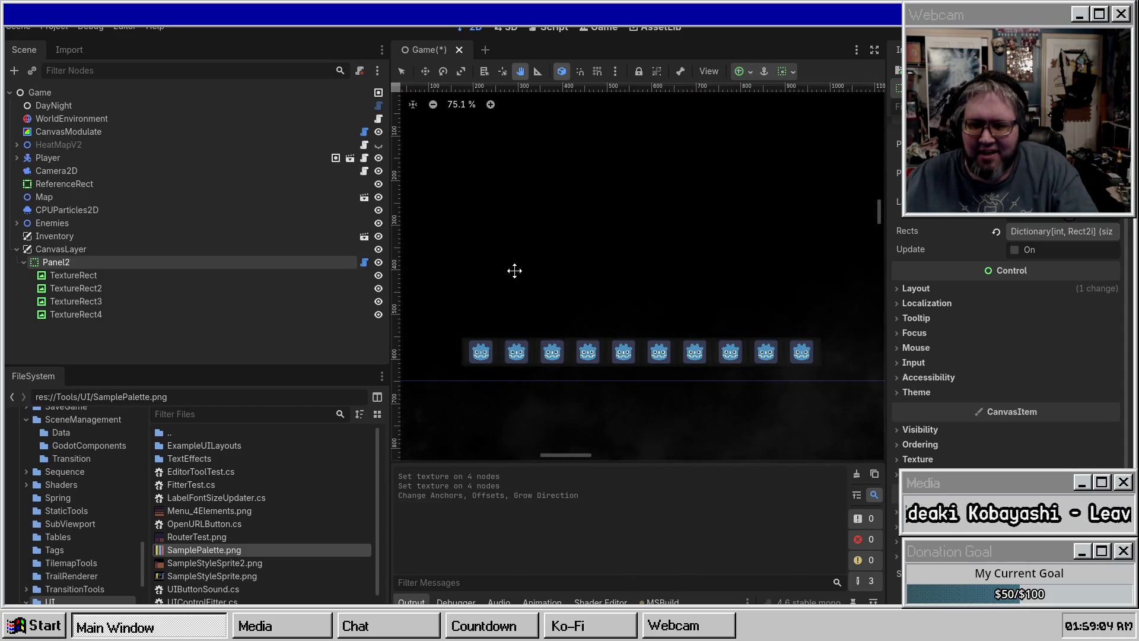
pyautogui.scroll(-1, 712, 305)
pyautogui.moveTo(767, 310)
pyautogui.mouseDown()
pyautogui.moveTo(611, 252)
pyautogui.moveTo(724, 329)
pyautogui.moveTo(697, 311)
pyautogui.mouseUp()
pyautogui.scroll(-1, 652, 272)
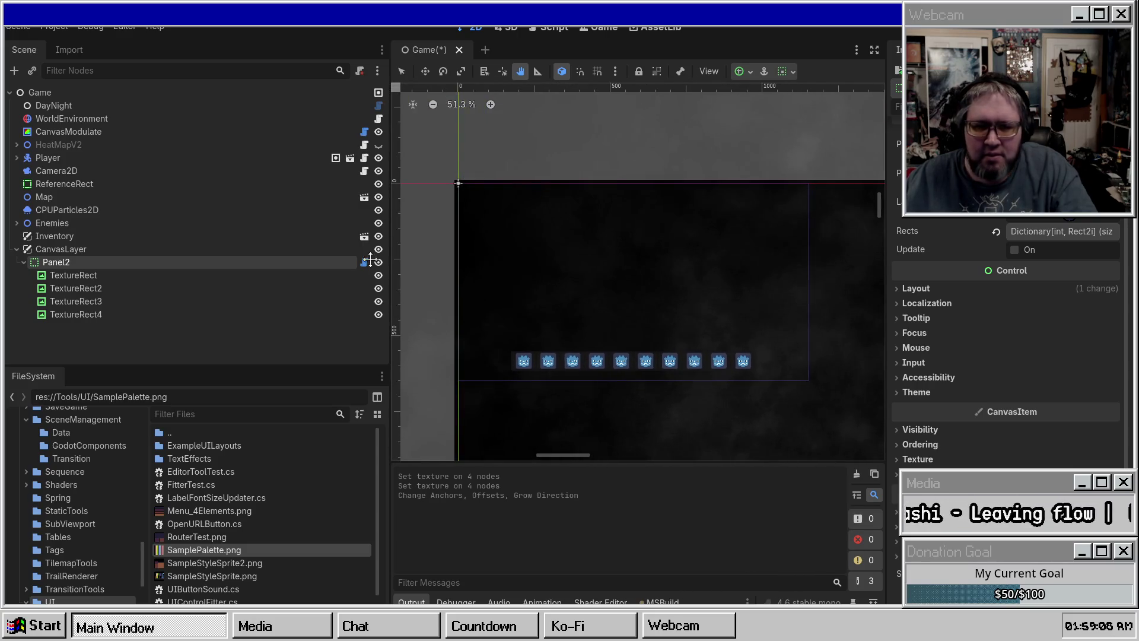
# Step: Reselect Panel2 and apply another anchors preset, leaving its anchor offsets at 0 px
pyautogui.click(191, 249)
pyautogui.click(176, 262)
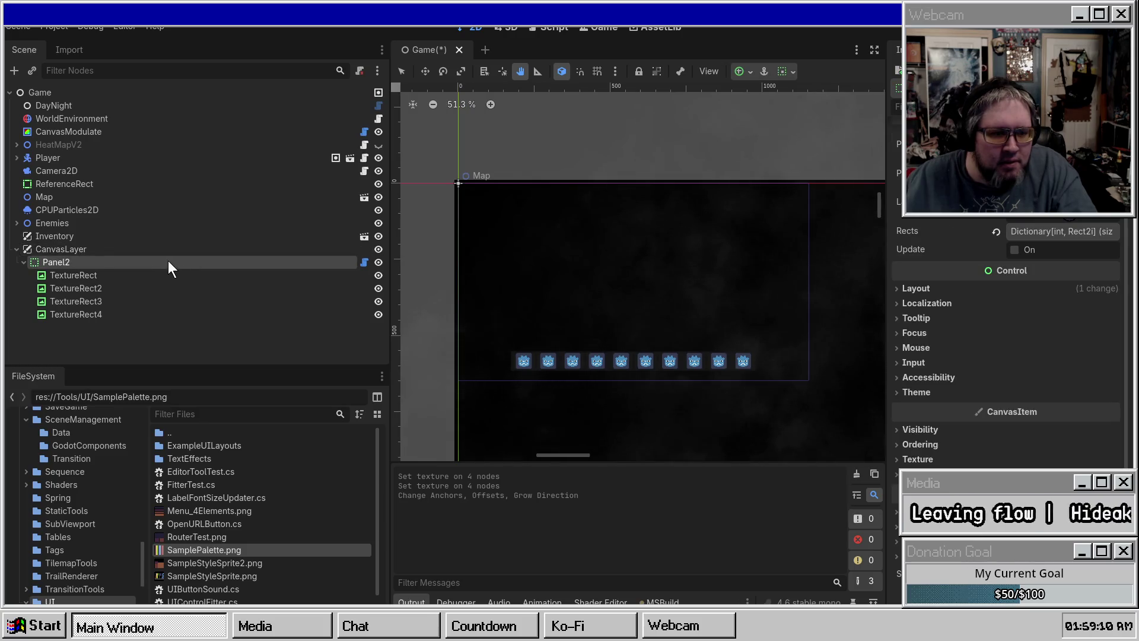
pyautogui.scroll(3, 1008, 178)
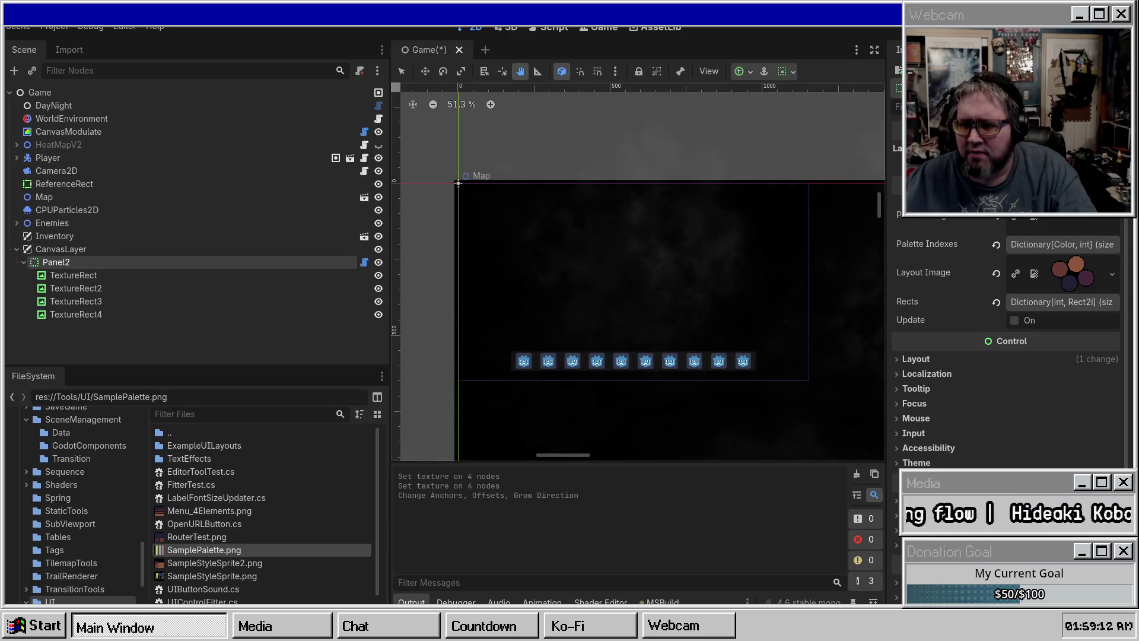
pyautogui.click(1062, 212)
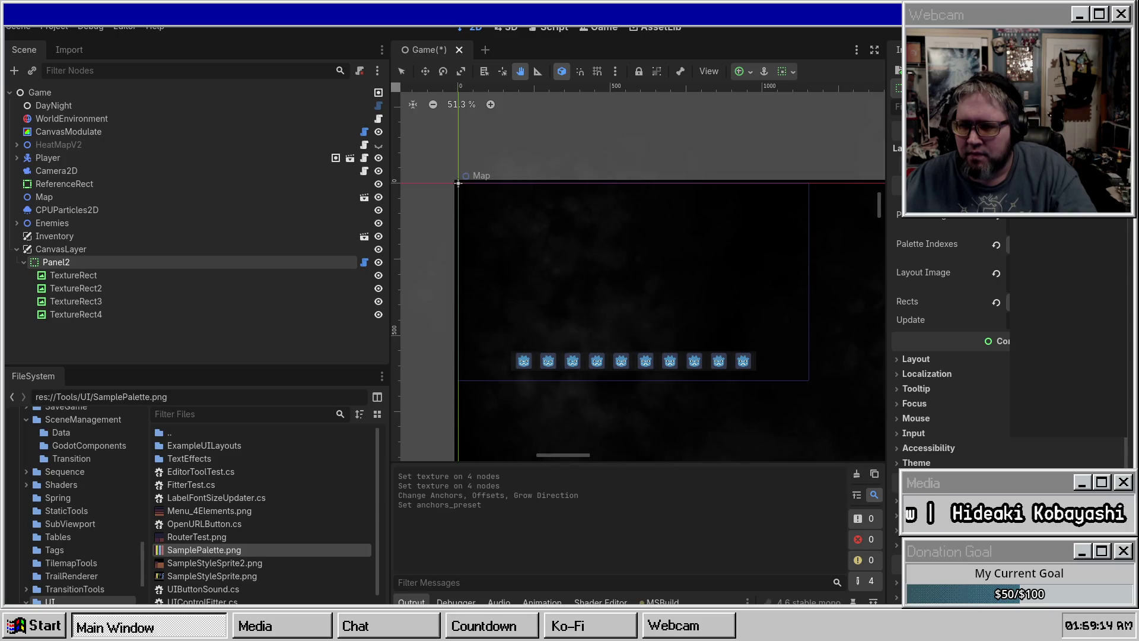
pyautogui.click(1062, 223)
pyautogui.moveTo(741, 215); pyautogui.dragTo(675, 181)
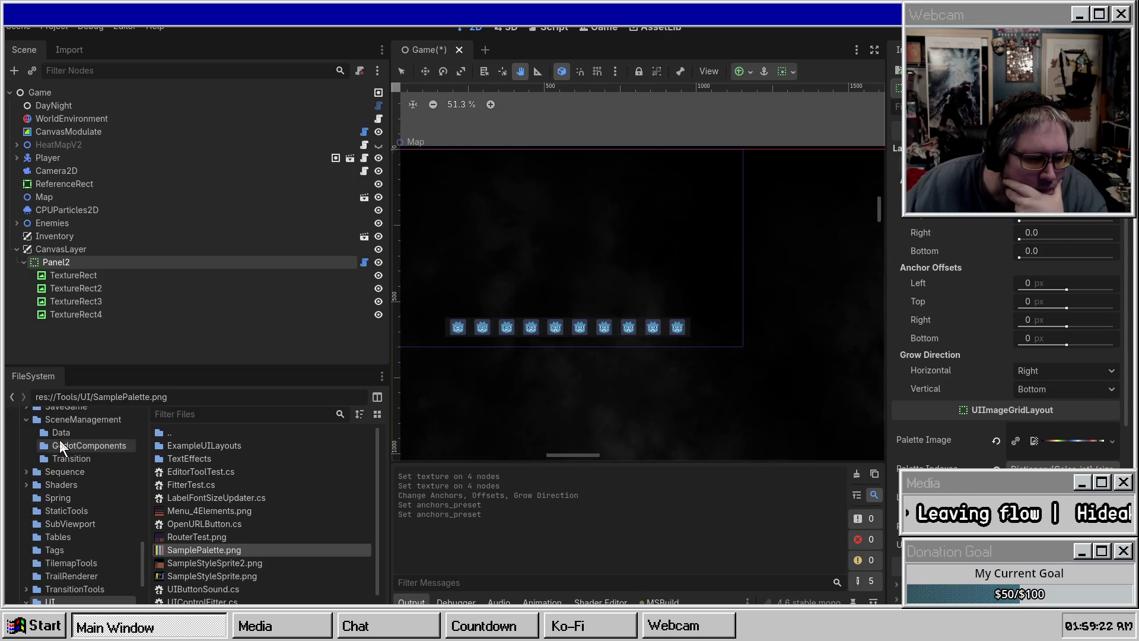
pyautogui.scroll(4, 60, 440)
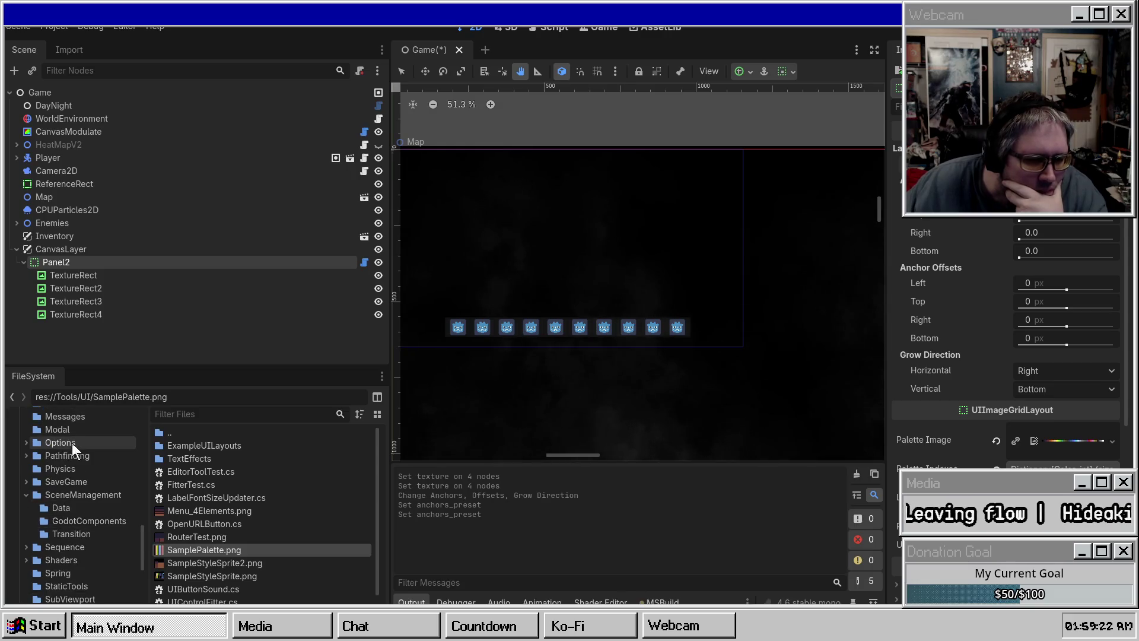
# Step: Locate the Inventory scene file, then rename the CanvasLayer node to UI
pyautogui.rightClick(74, 240)
pyautogui.click(137, 569)
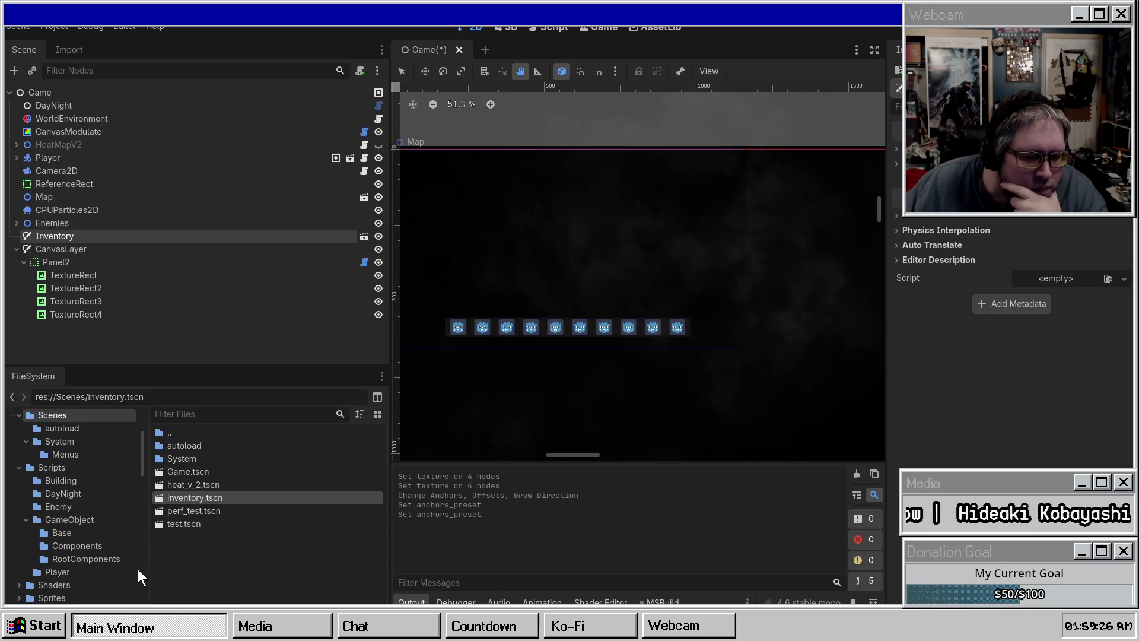
pyautogui.moveTo(53, 248)
pyautogui.mouseDown()
pyautogui.moveTo(212, 540)
pyautogui.moveTo(88, 253)
pyautogui.mouseUp()
pyautogui.press('F2')
pyautogui.write('UI')
pyautogui.press('Return')
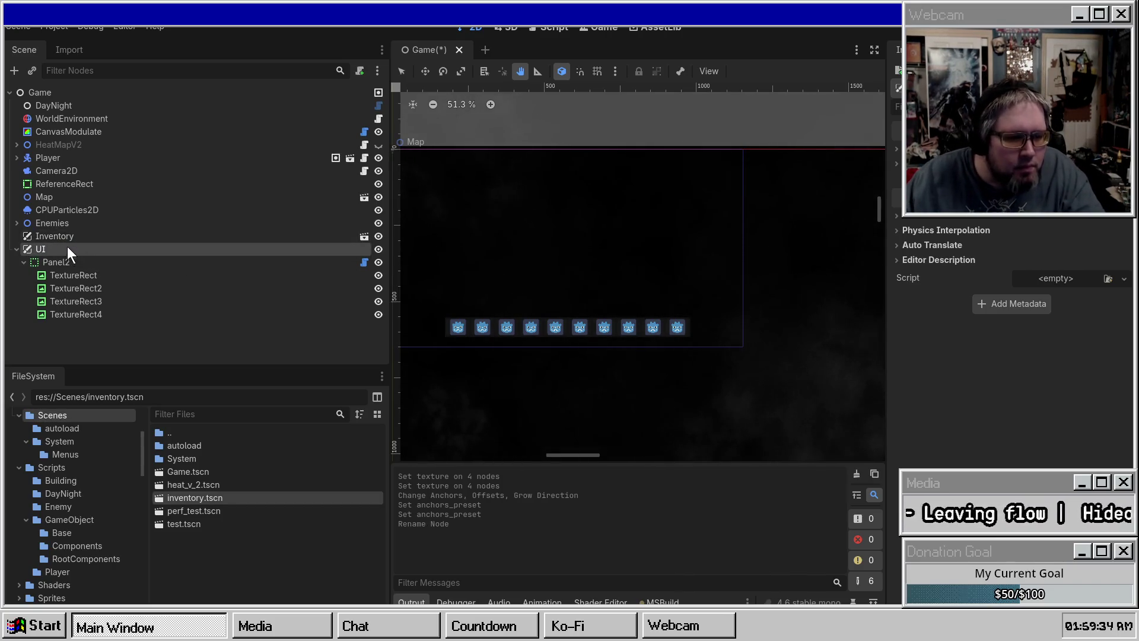
# Step: Save the UI branch as ui.tscn, open it, and close the Game scene tab
pyautogui.moveTo(240, 511); pyautogui.dragTo(232, 561)
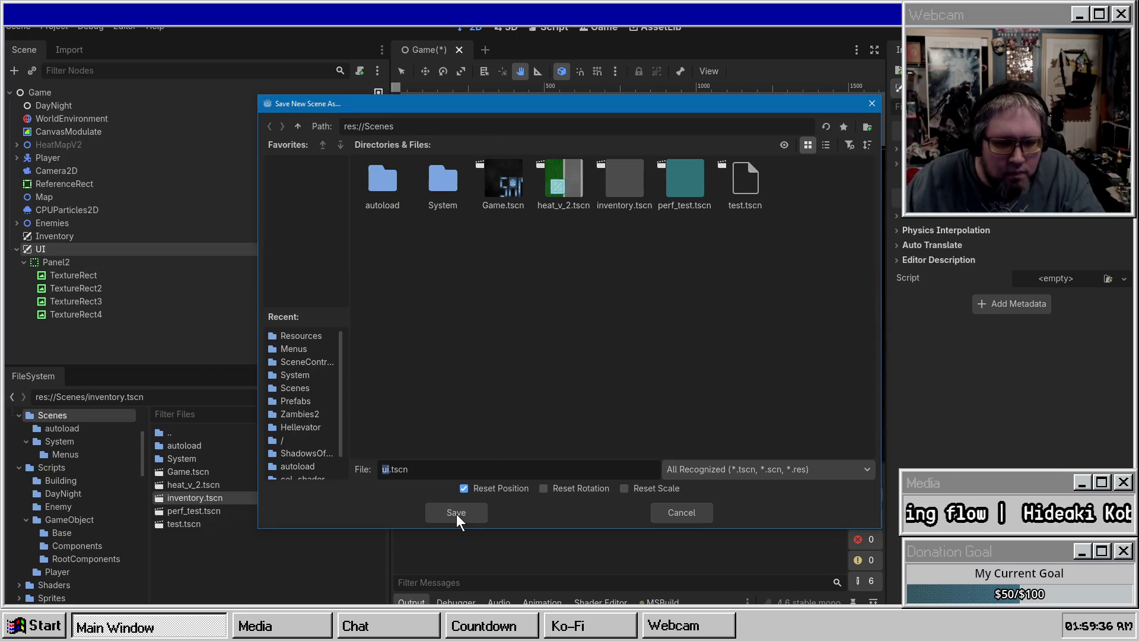
pyautogui.click(457, 514)
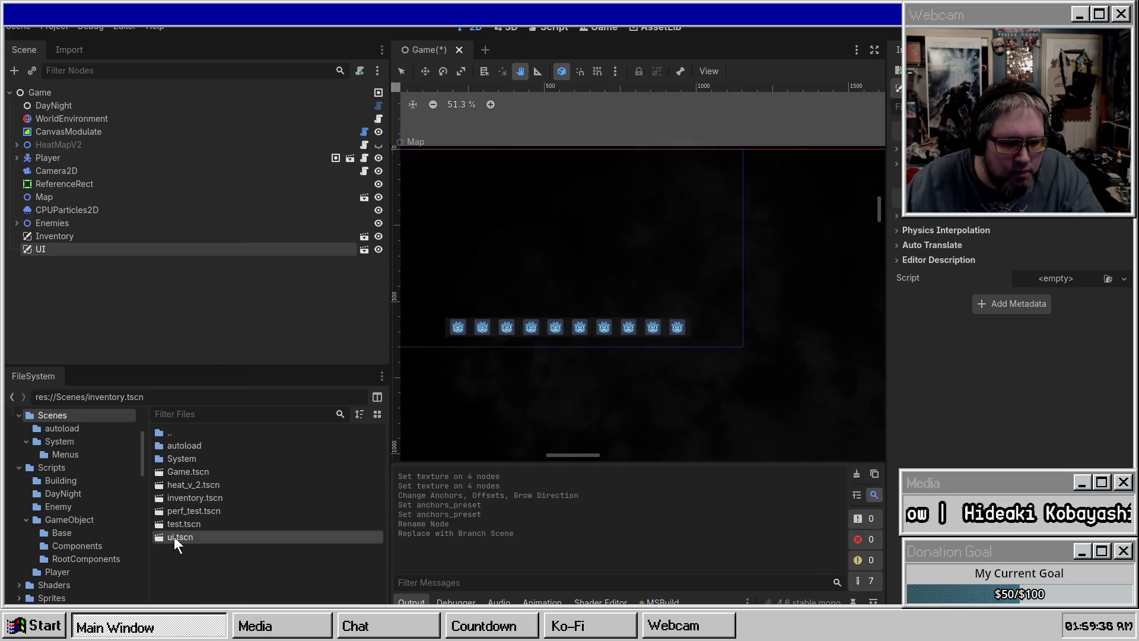
pyautogui.doubleClick(173, 536)
pyautogui.middleClick(417, 53)
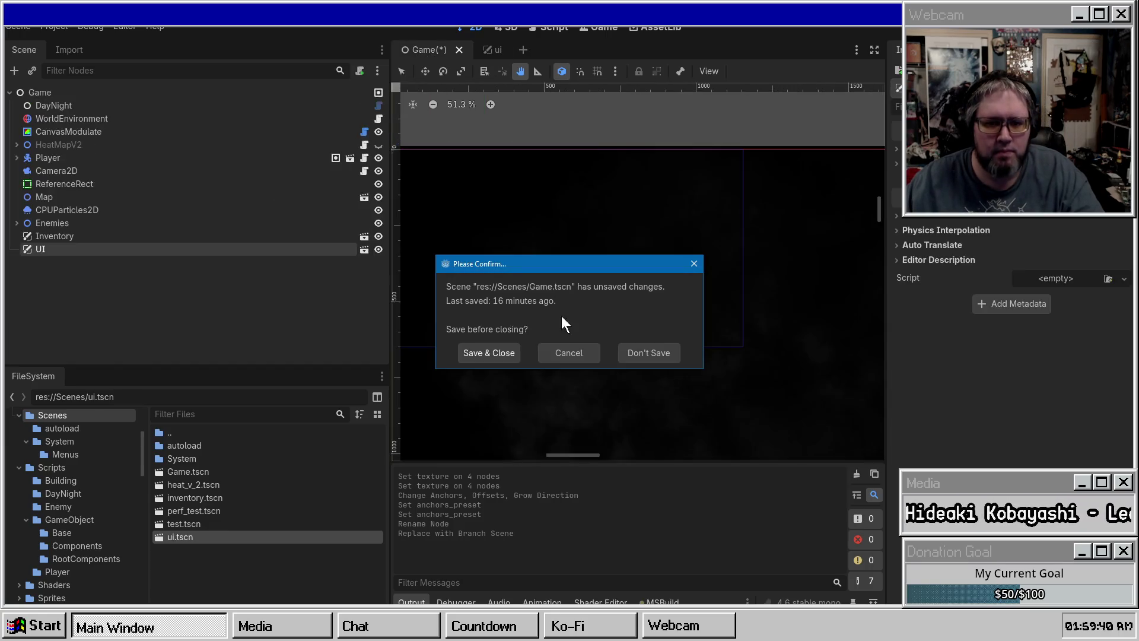
# Step: Save and close the Game scene, then select Panel2 in the ui scene
pyautogui.click(486, 353)
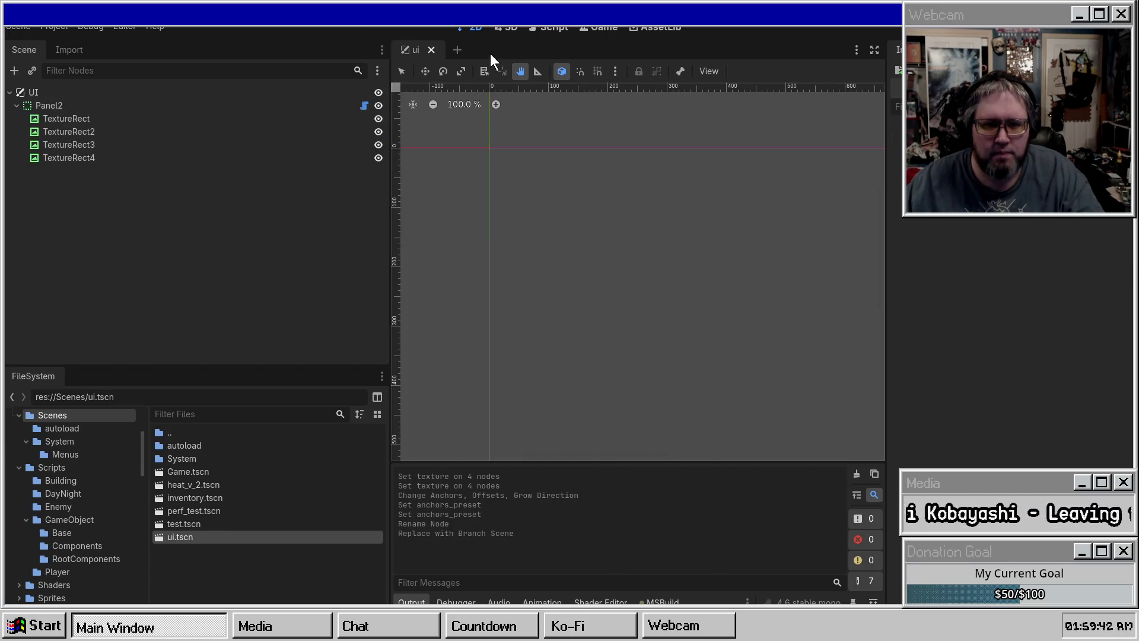
pyautogui.click(66, 103)
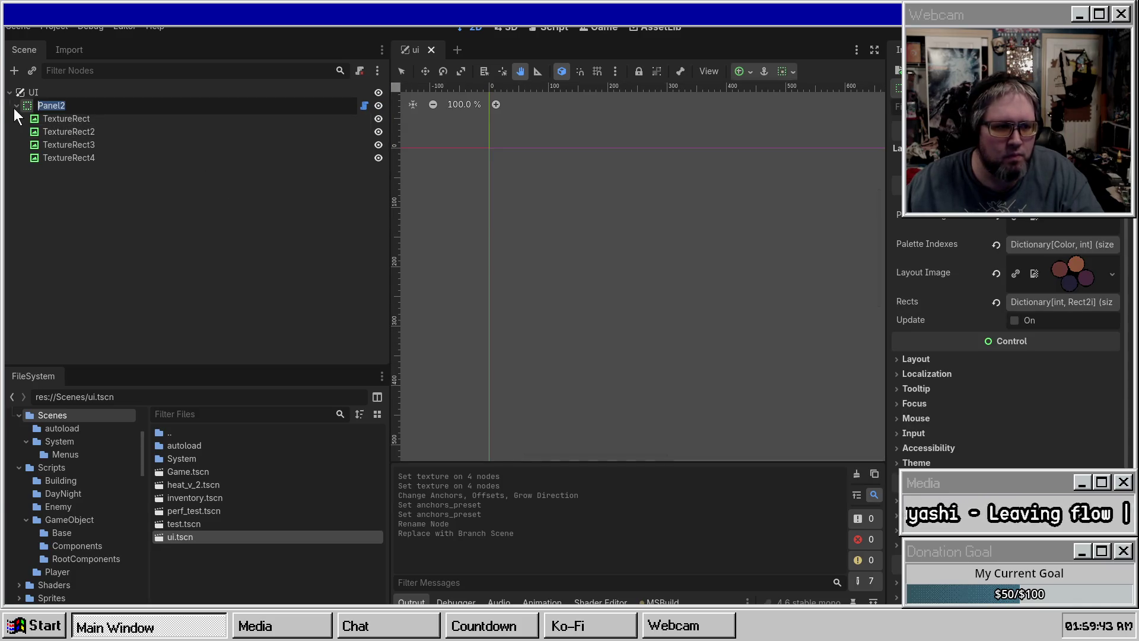
pyautogui.hscroll(-5, 508, 275)
pyautogui.scroll(5, 668, 303)
pyautogui.scroll(-1, 669, 303)
# Step: With the Select tool, drag Panel2's anchors, giving offsets Left 305 px and Top 314 px
pyautogui.click(402, 72)
pyautogui.scroll(1, 706, 290)
pyautogui.hscroll(-3, 742, 297)
pyautogui.scroll(1, 741, 297)
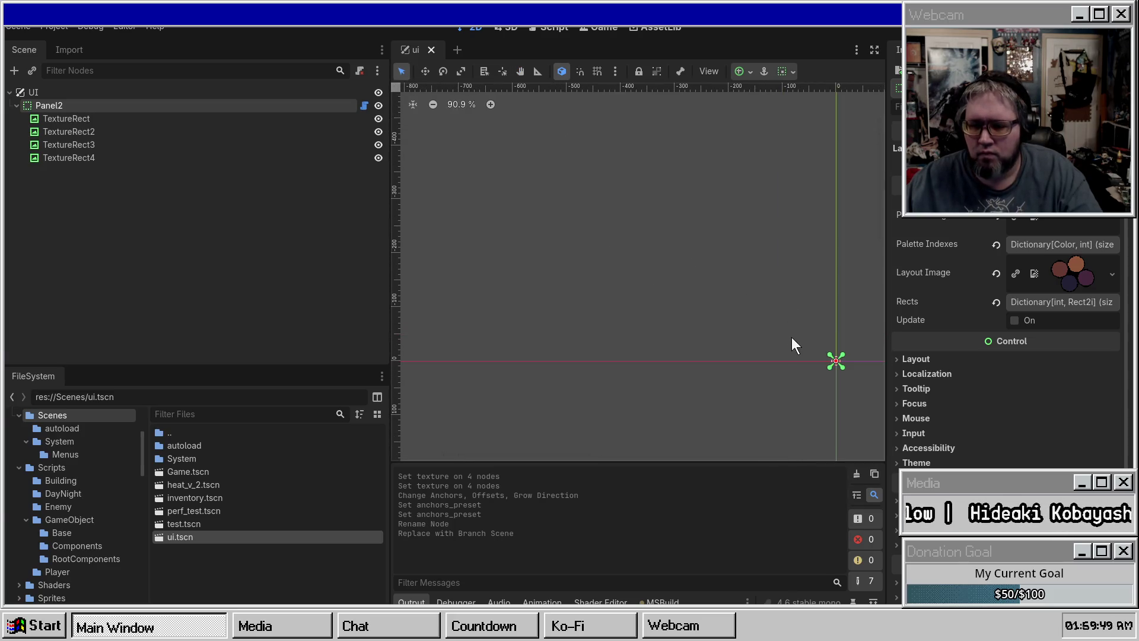
pyautogui.scroll(-1, 757, 188)
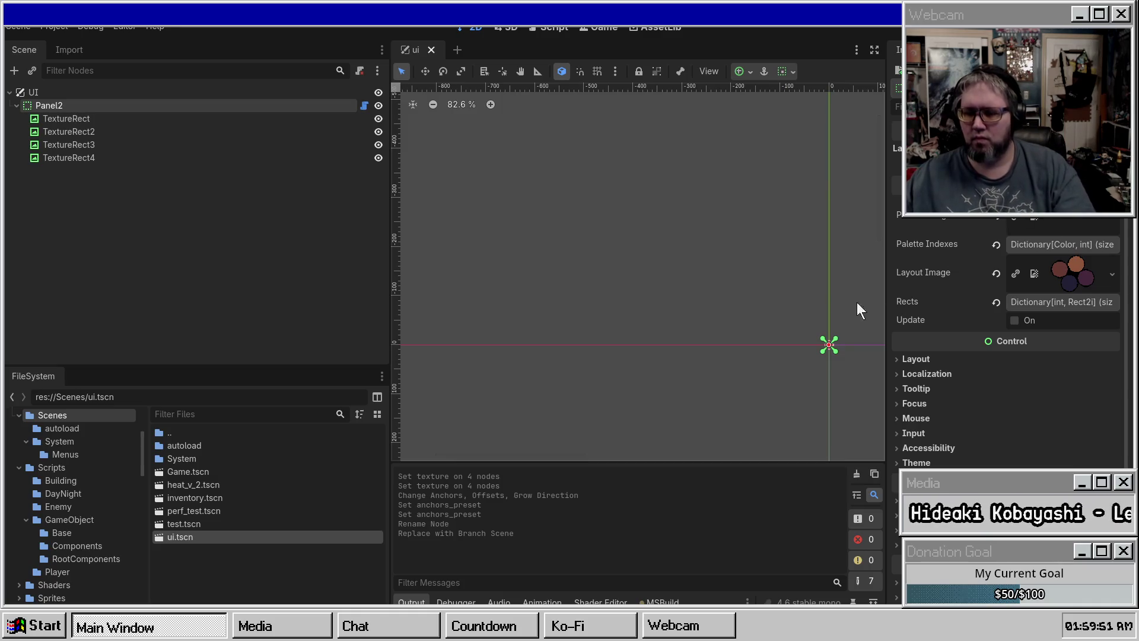
pyautogui.moveTo(817, 321); pyautogui.dragTo(675, 183)
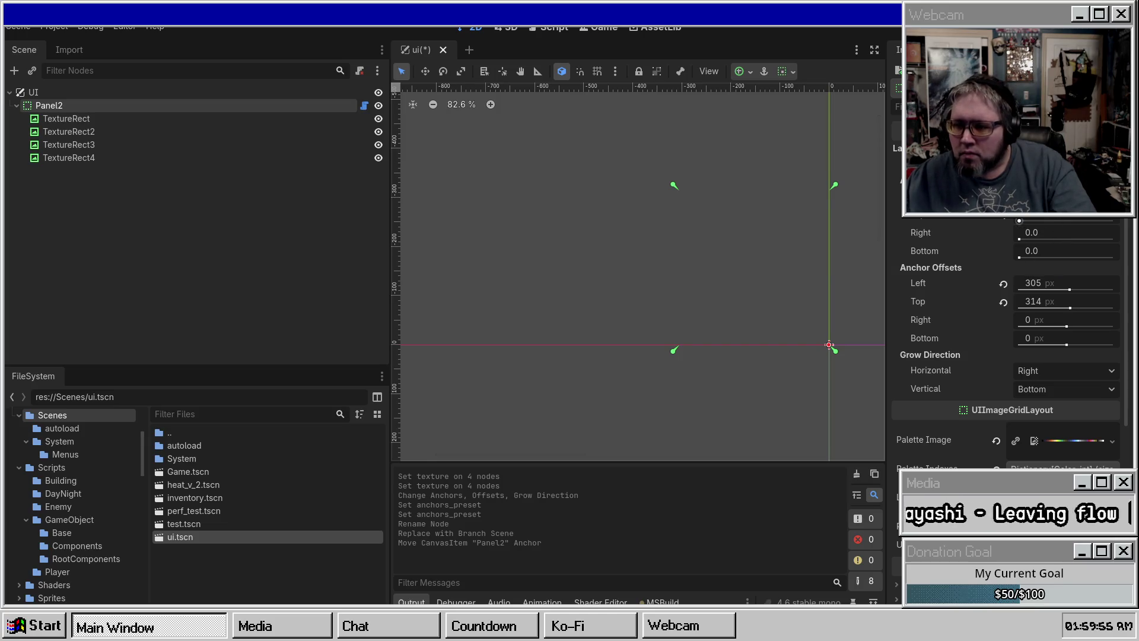
# Step: Shift Panel2's anchors right and reset its Left and Top anchor offsets to 0
pyautogui.scroll(-4, 709, 238)
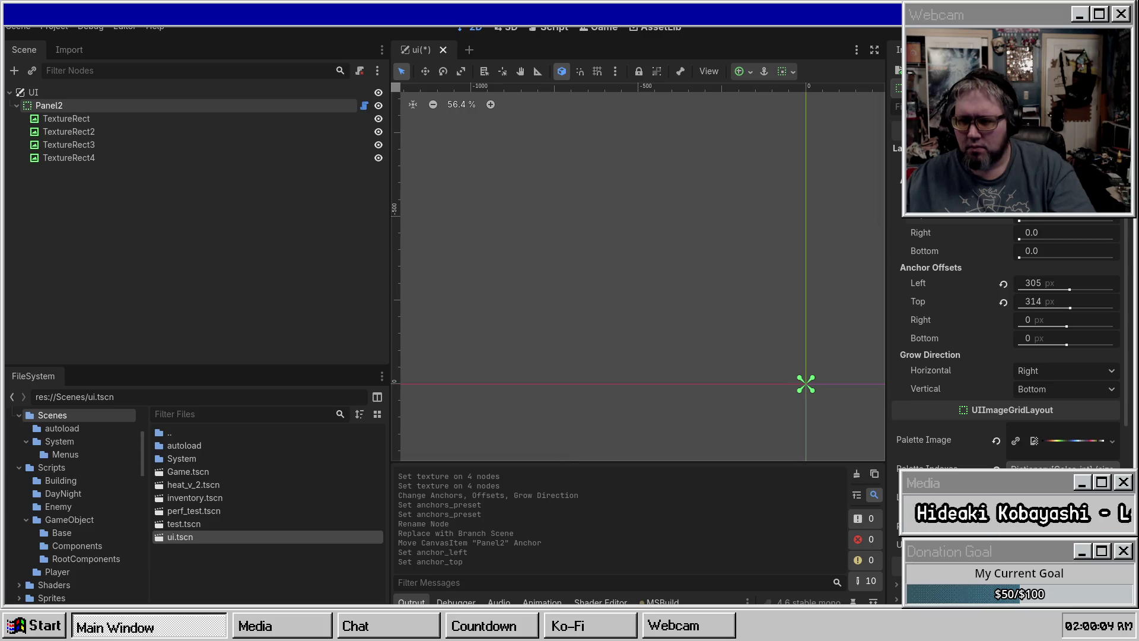
pyautogui.moveTo(805, 383); pyautogui.dragTo(880, 384)
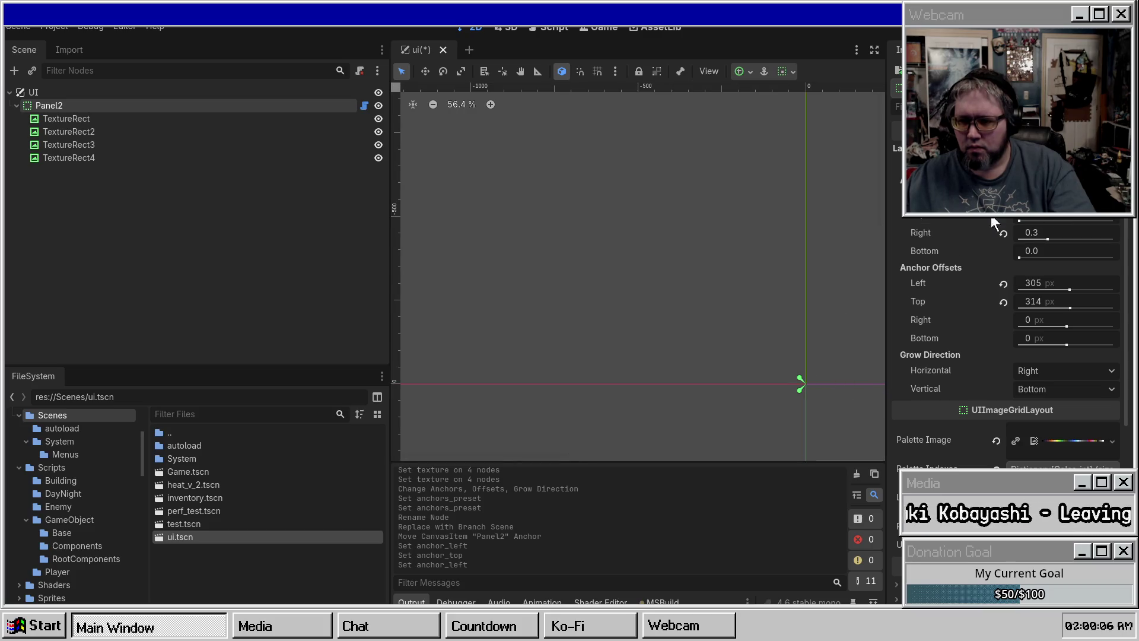
pyautogui.click(1003, 284)
pyautogui.click(1003, 301)
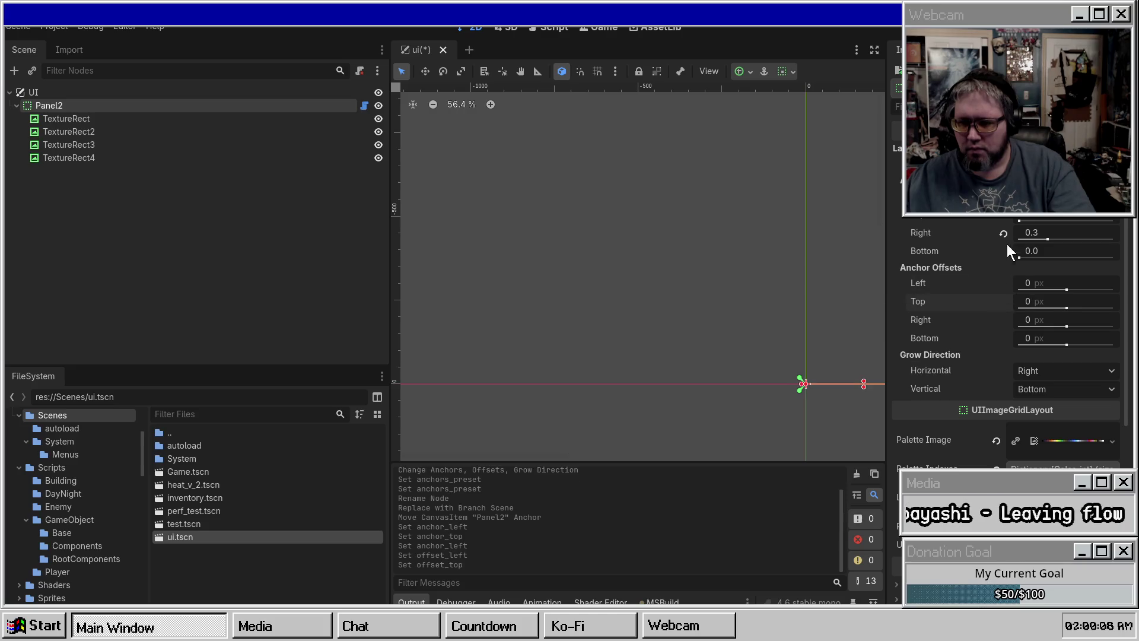
pyautogui.click(1003, 233)
pyautogui.moveTo(804, 384); pyautogui.dragTo(847, 384)
# Step: Set Panel2's Right and Bottom anchors to 1.0 with zero offsets, and save the ui scene
pyautogui.scroll(-3, 808, 244)
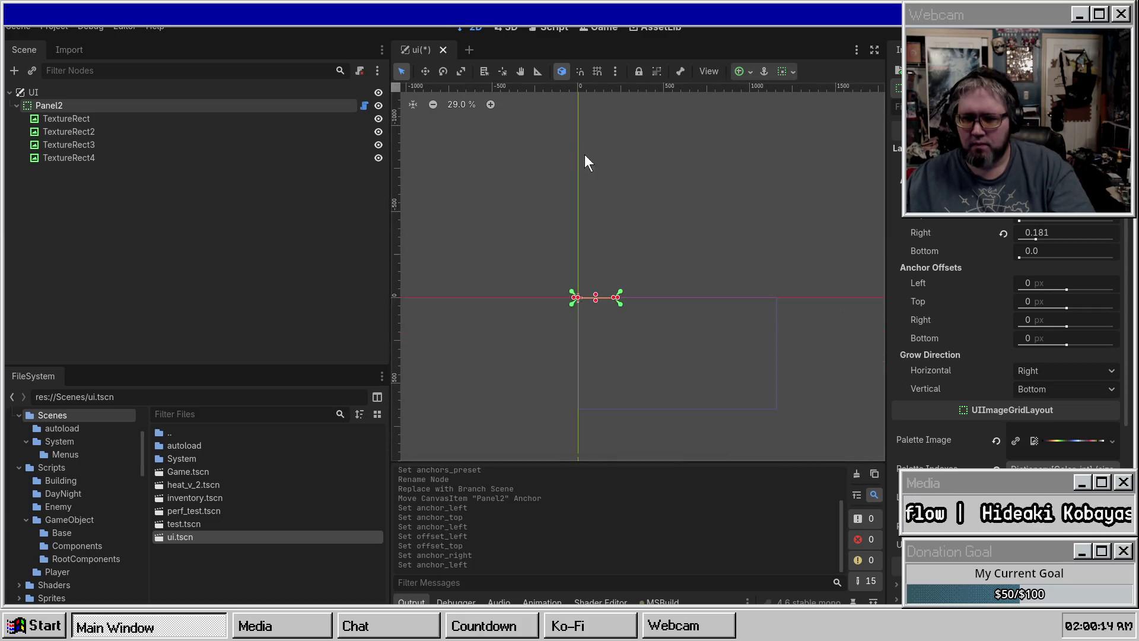
pyautogui.moveTo(557, 252); pyautogui.dragTo(567, 251)
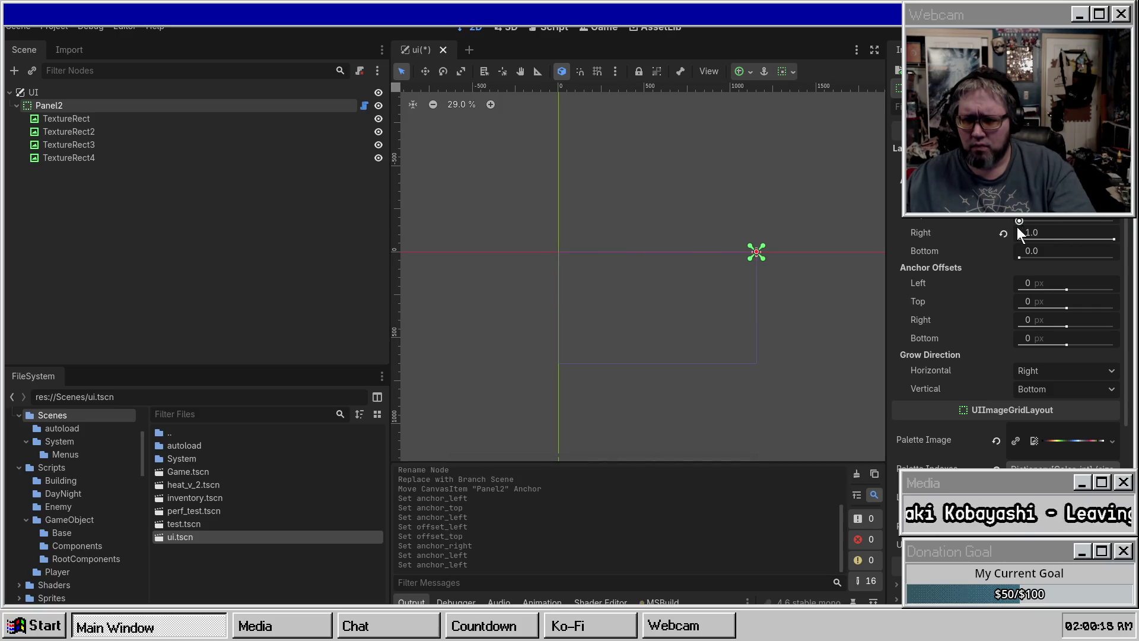
pyautogui.moveTo(1019, 220); pyautogui.dragTo(1114, 221)
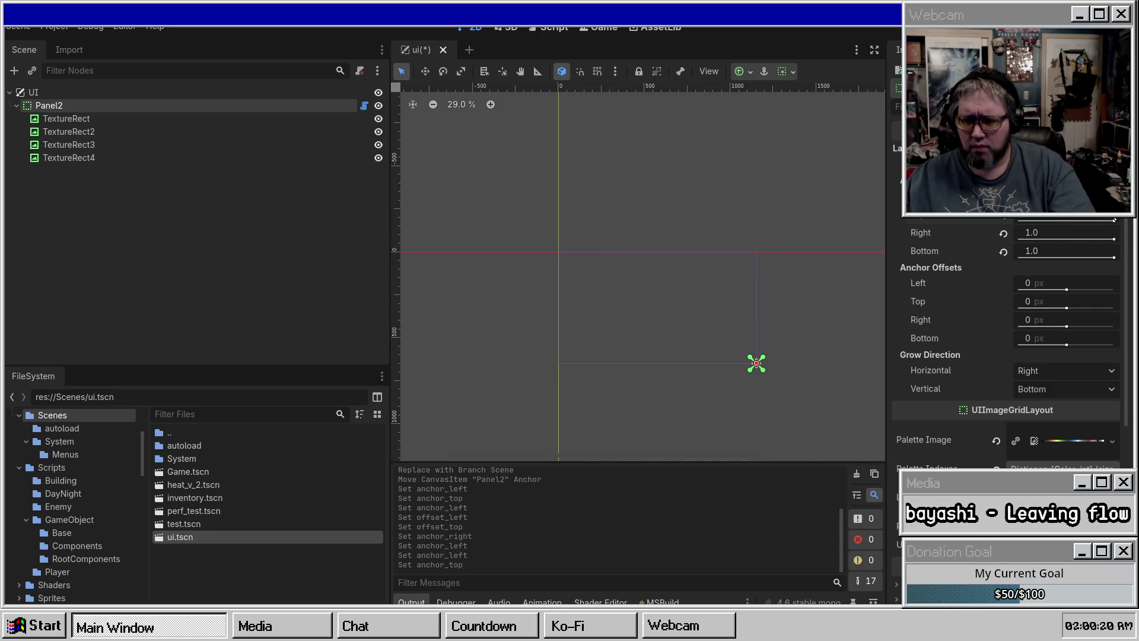
pyautogui.moveTo(752, 363); pyautogui.dragTo(739, 363)
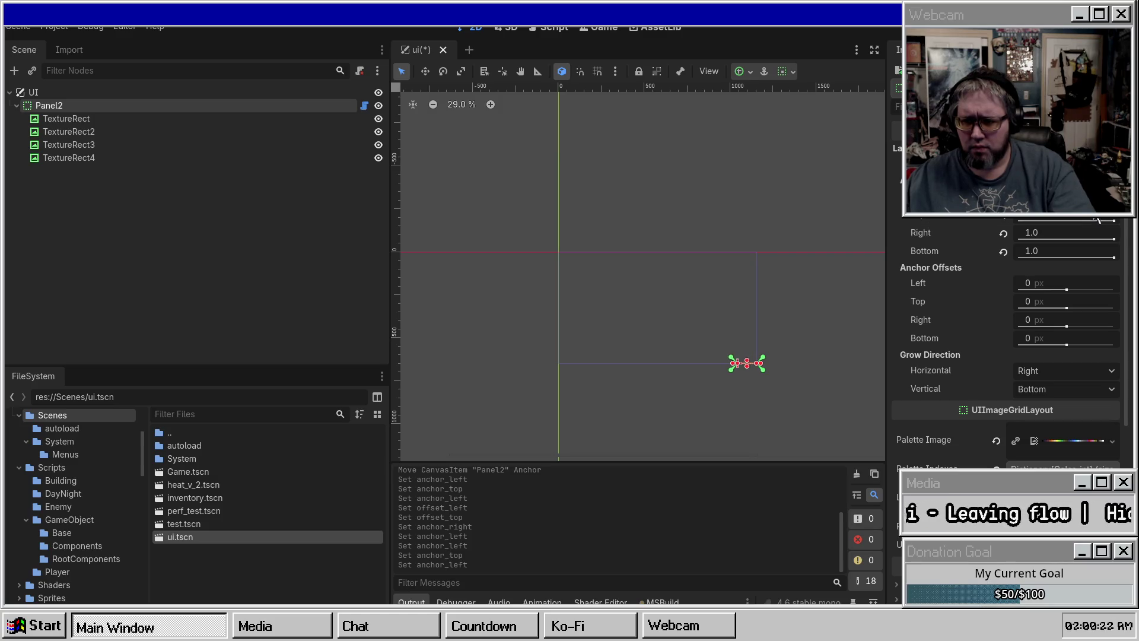
pyautogui.moveTo(1115, 223); pyautogui.dragTo(1097, 221)
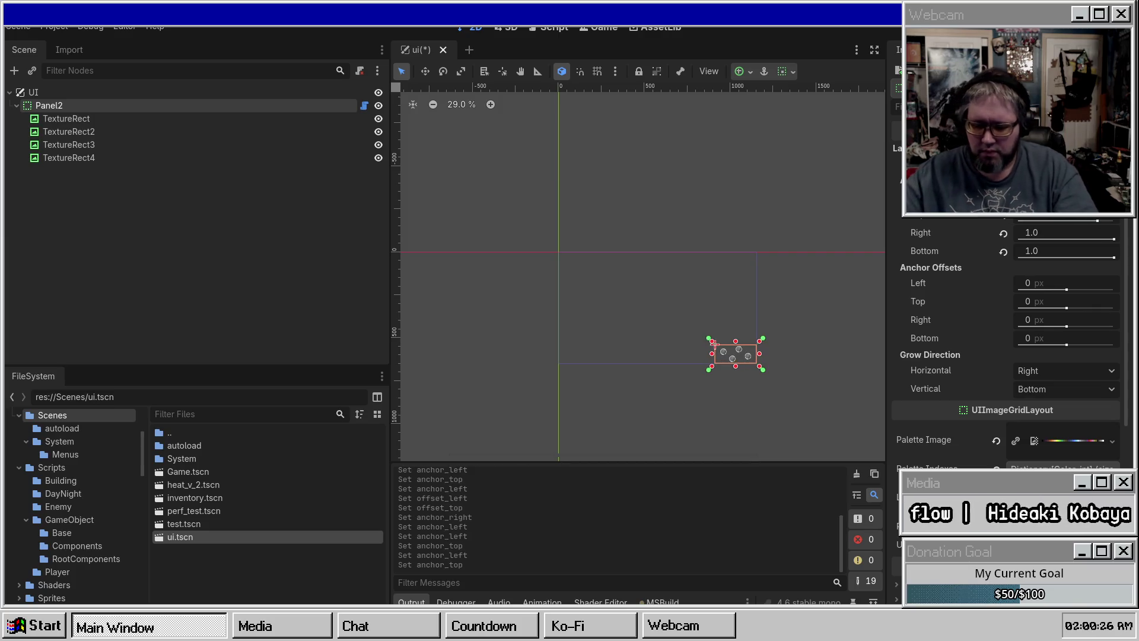
pyautogui.moveTo(713, 342)
pyautogui.mouseDown()
pyautogui.moveTo(697, 343)
pyautogui.moveTo(696, 329)
pyautogui.mouseUp()
pyautogui.hotkey('ctrl', 's')
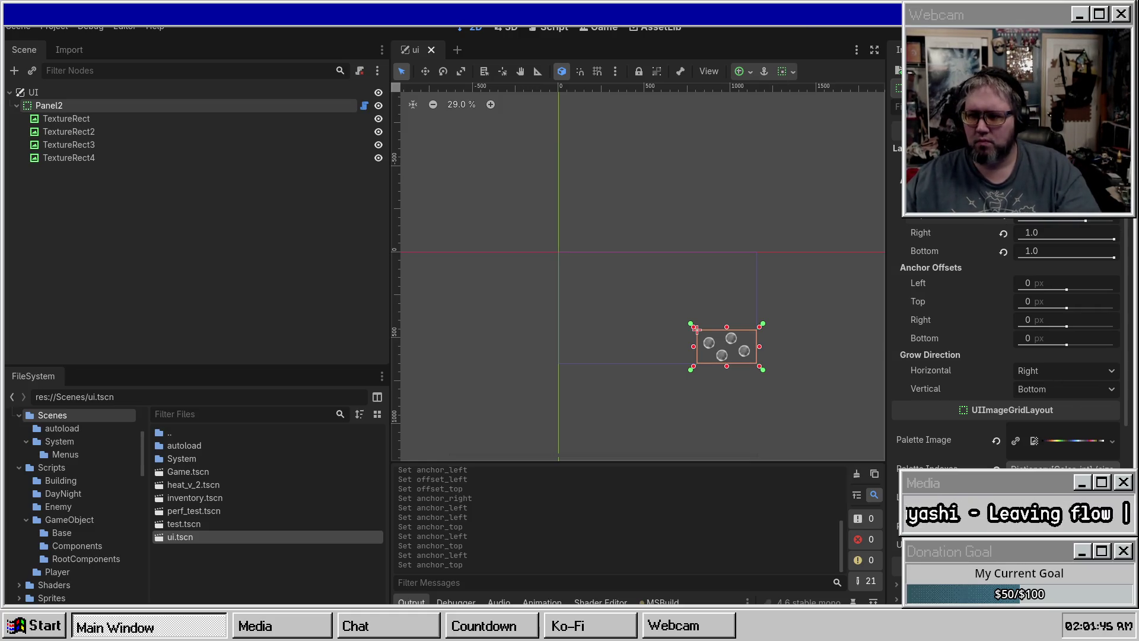
# Step: Build the .NET project with F5
pyautogui.press('F5')
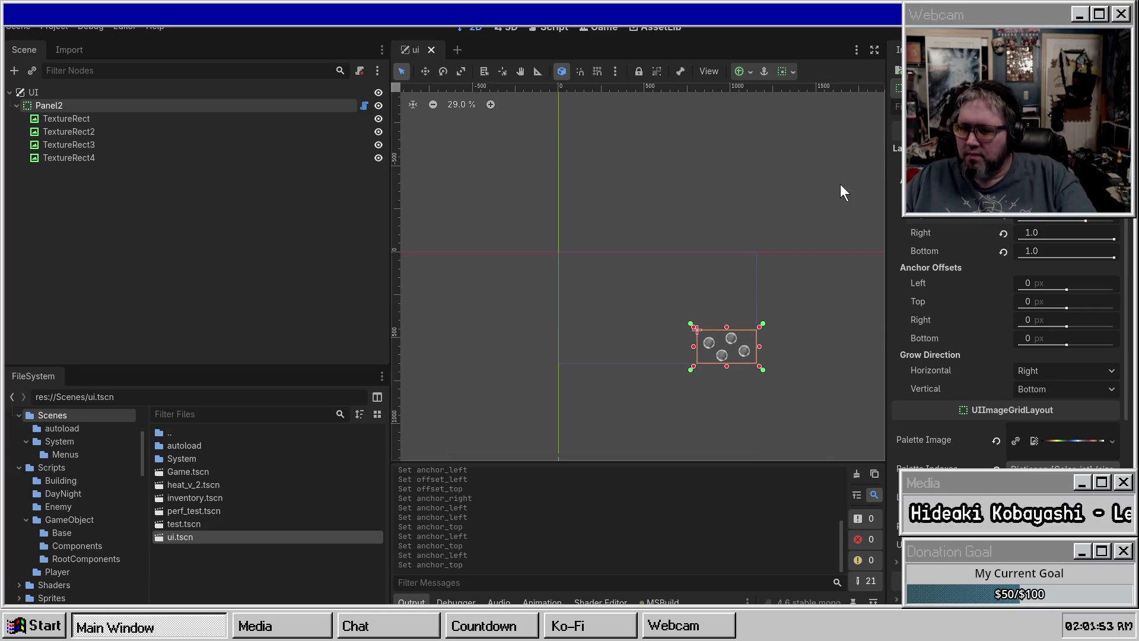
# Step: Resize Panel2 to about 207×198 around the orbs, zero its Left/Top offsets, and save
pyautogui.scroll(5, 742, 282)
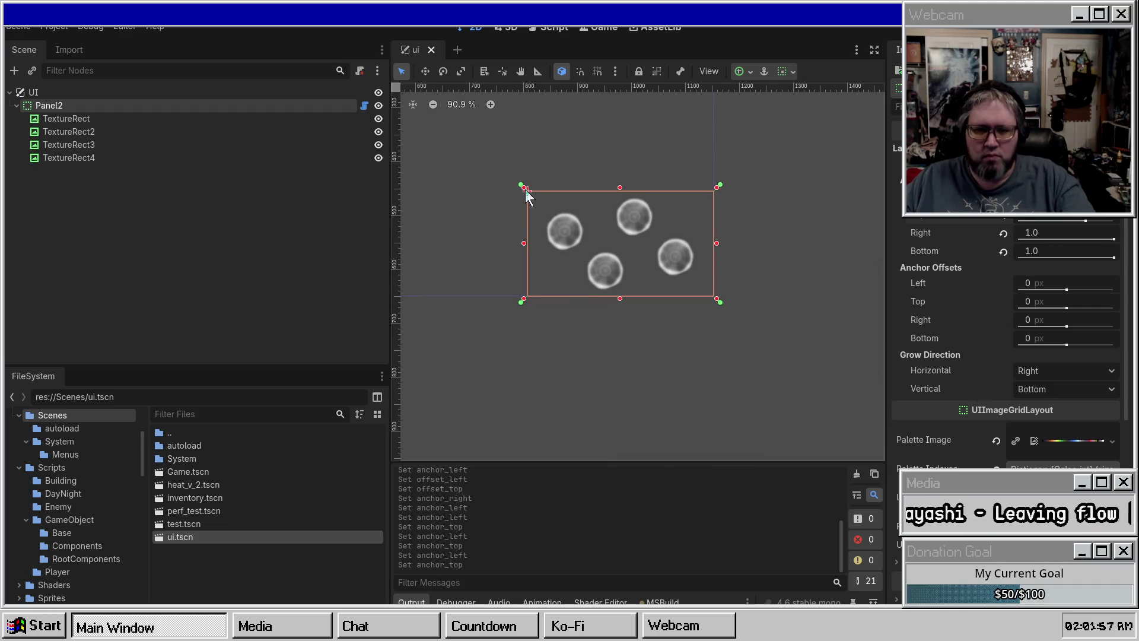
pyautogui.moveTo(525, 190)
pyautogui.mouseDown()
pyautogui.moveTo(611, 191)
pyautogui.moveTo(598, 185)
pyautogui.mouseUp()
pyautogui.moveTo(525, 188)
pyautogui.mouseDown()
pyautogui.moveTo(597, 184)
pyautogui.moveTo(588, 259)
pyautogui.mouseUp()
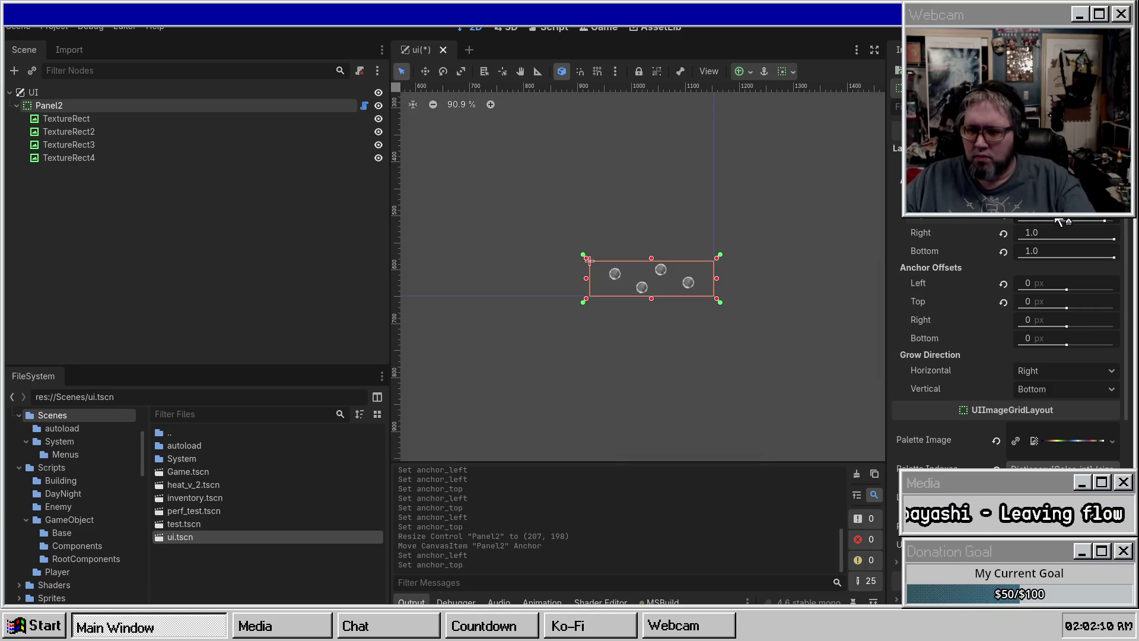
pyautogui.moveTo(588, 259); pyautogui.dragTo(588, 190)
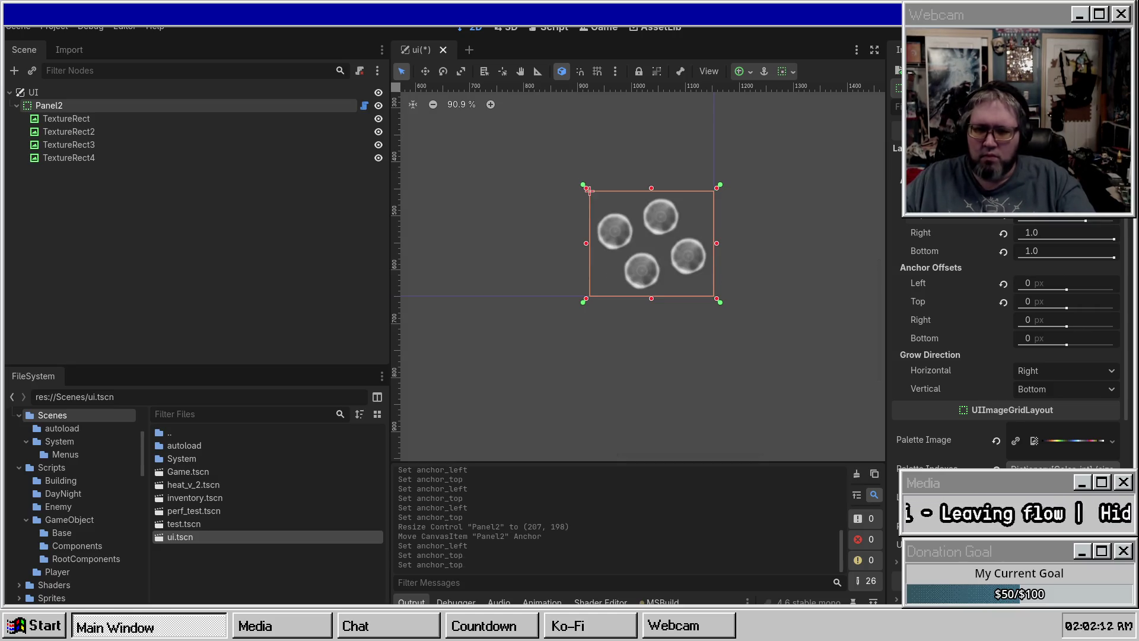
pyautogui.click(1004, 283)
pyautogui.click(1002, 302)
pyautogui.hotkey('ctrl', 's')
pyautogui.moveTo(579, 133)
pyautogui.mouseDown()
pyautogui.moveTo(588, 172)
pyautogui.moveTo(507, 143)
pyautogui.moveTo(531, 154)
pyautogui.mouseUp()
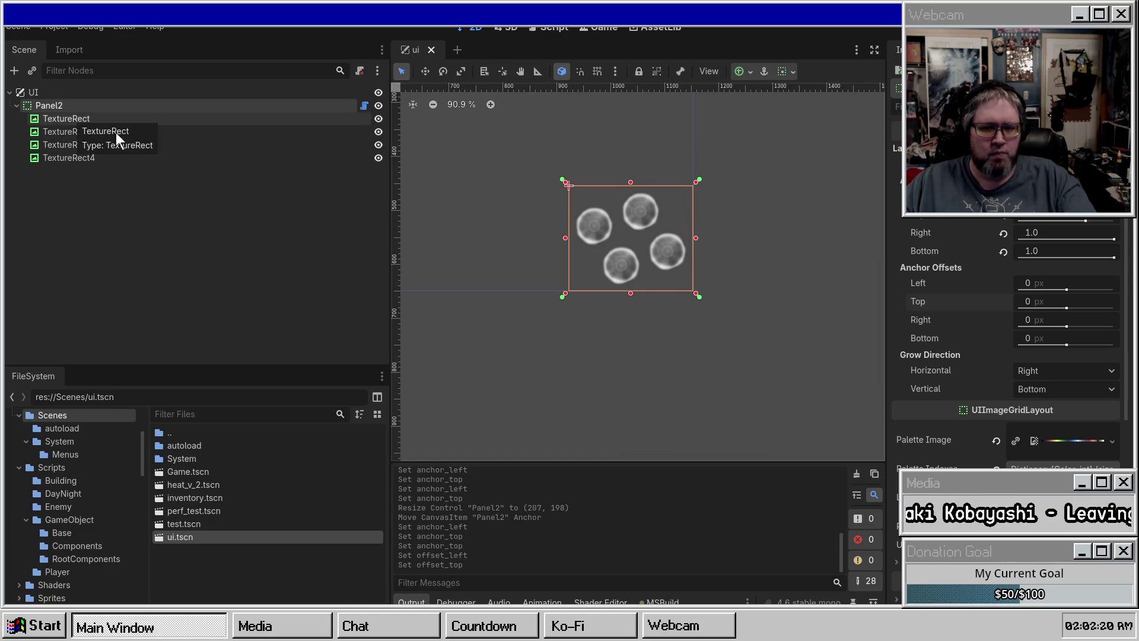
# Step: Tint the first orb, TextureRect, green via its Visibility modulate colour
pyautogui.click(70, 157)
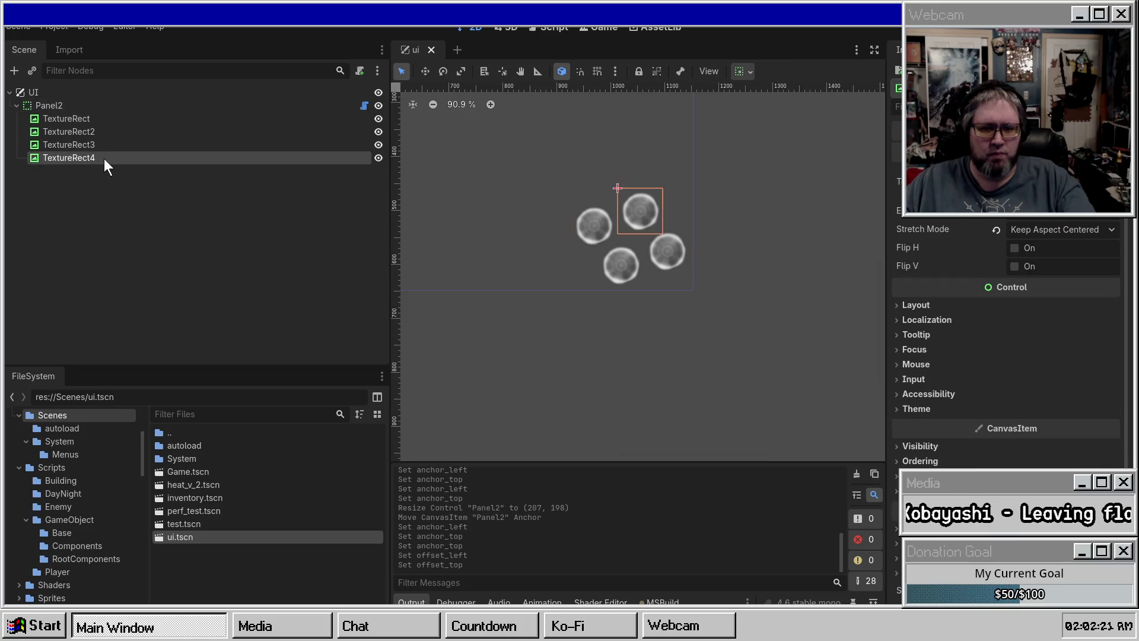
pyautogui.click(80, 120)
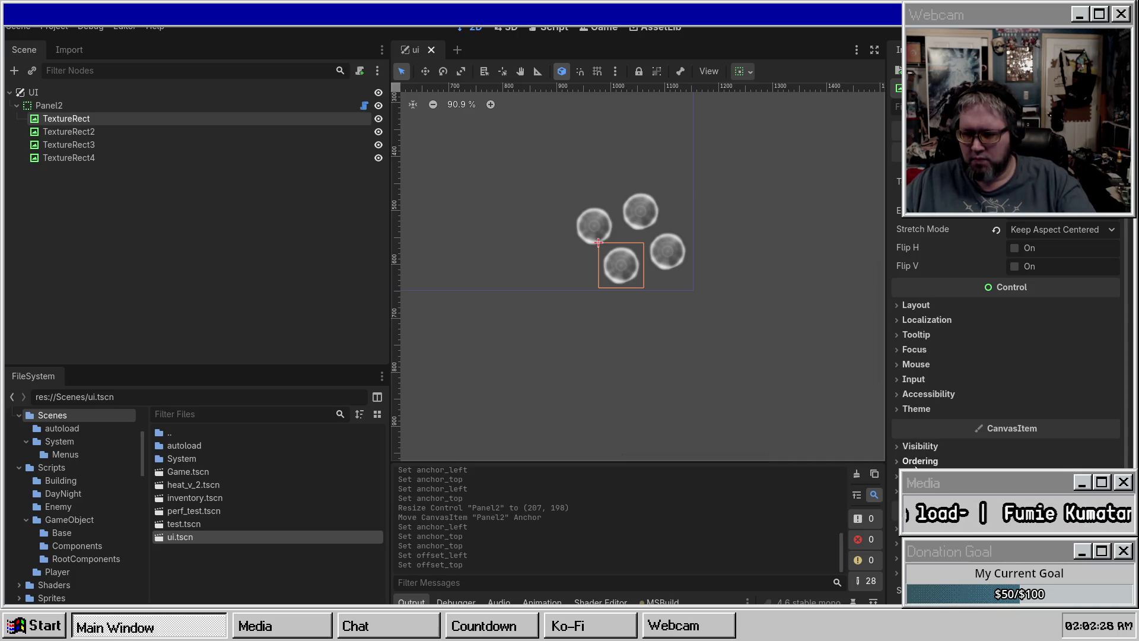
pyautogui.click(919, 446)
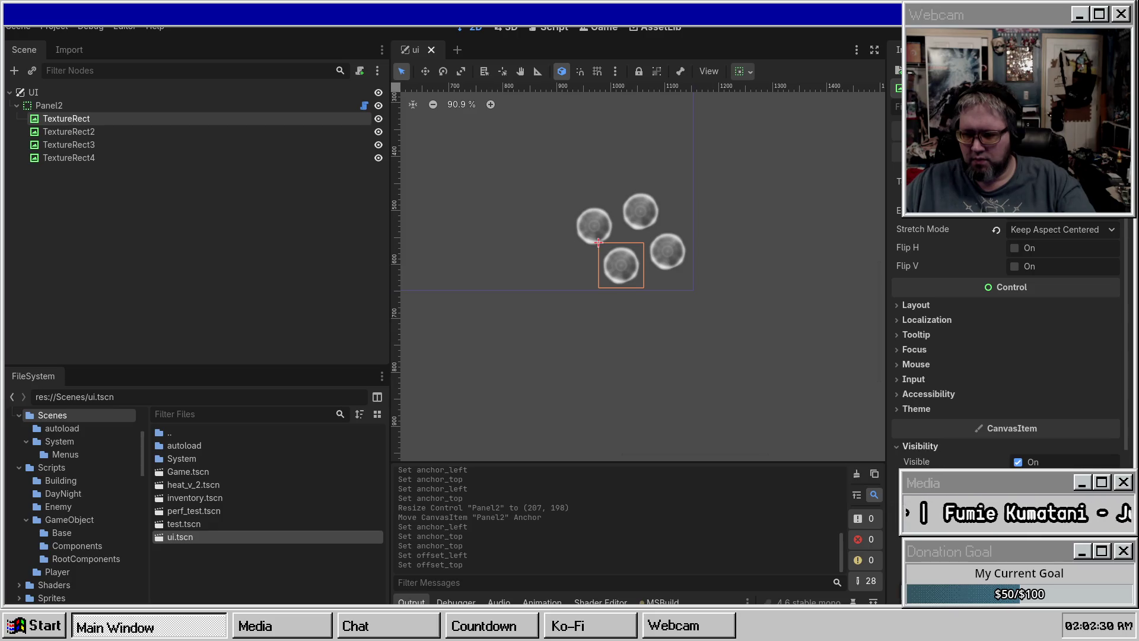
pyautogui.click(1062, 480)
pyautogui.moveTo(1049, 290); pyautogui.dragTo(983, 295)
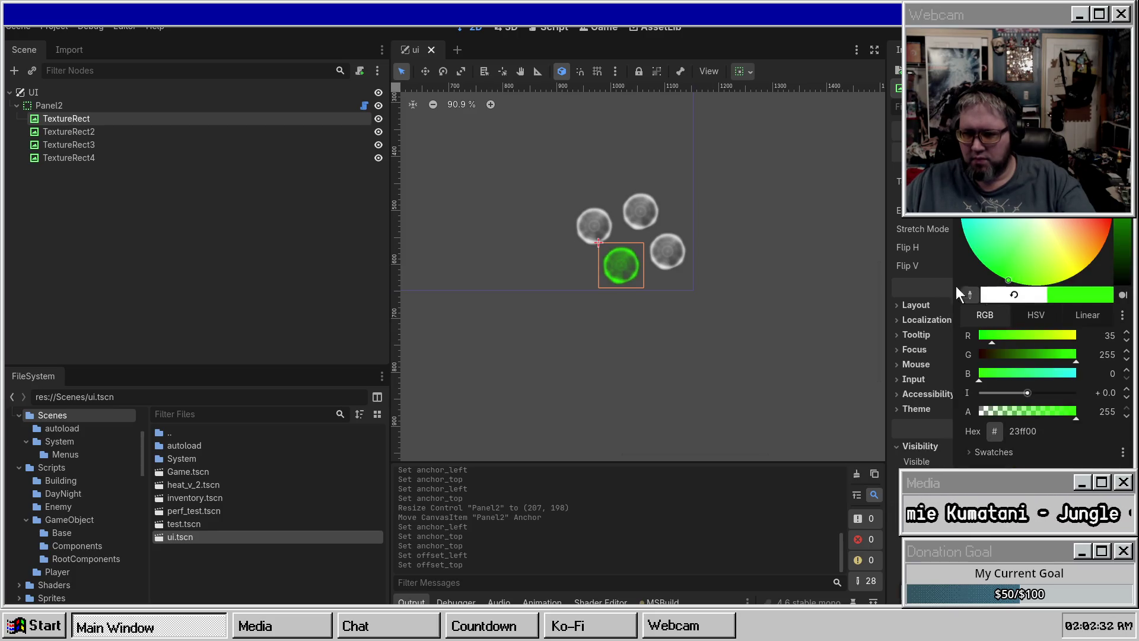
pyautogui.click(673, 246)
# Step: Tint TextureRect2 red
pyautogui.click(125, 131)
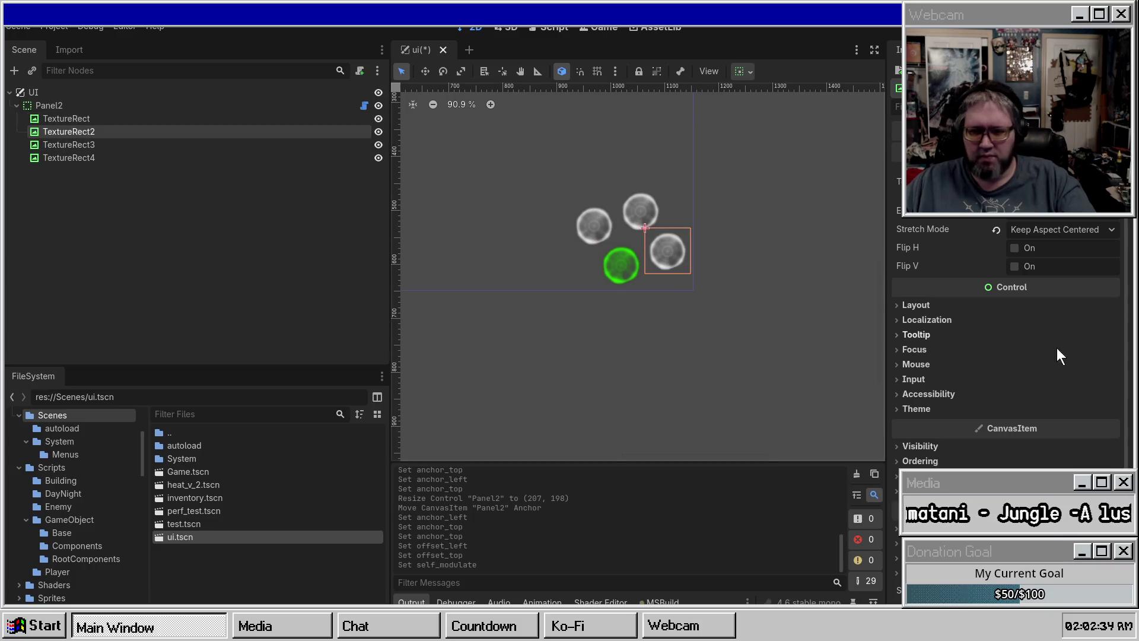
pyautogui.click(944, 447)
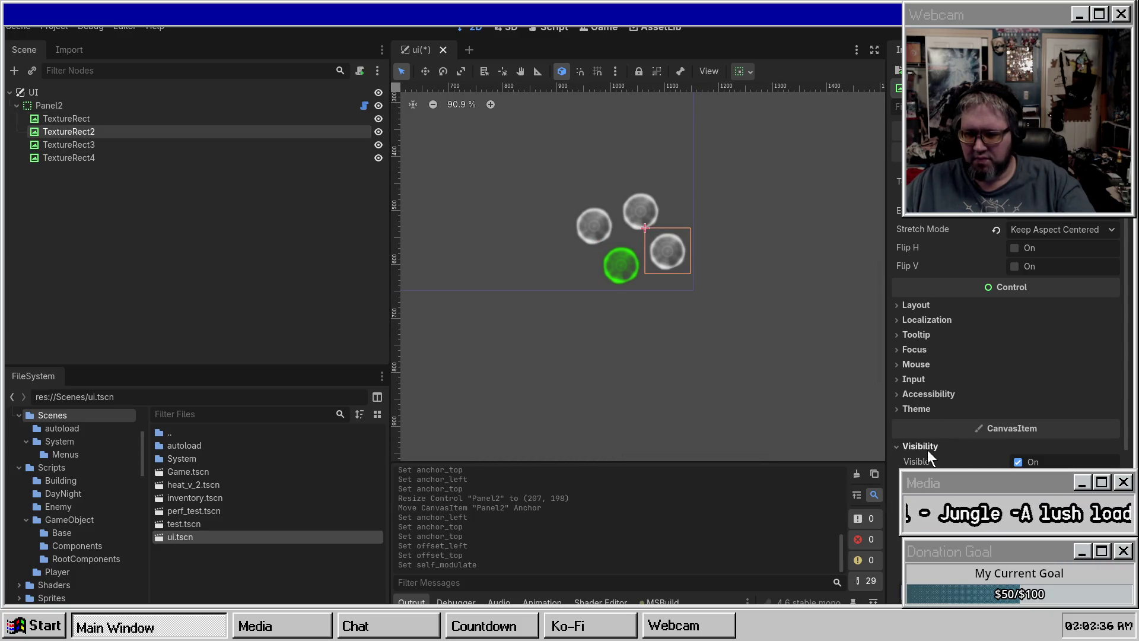
pyautogui.click(1062, 480)
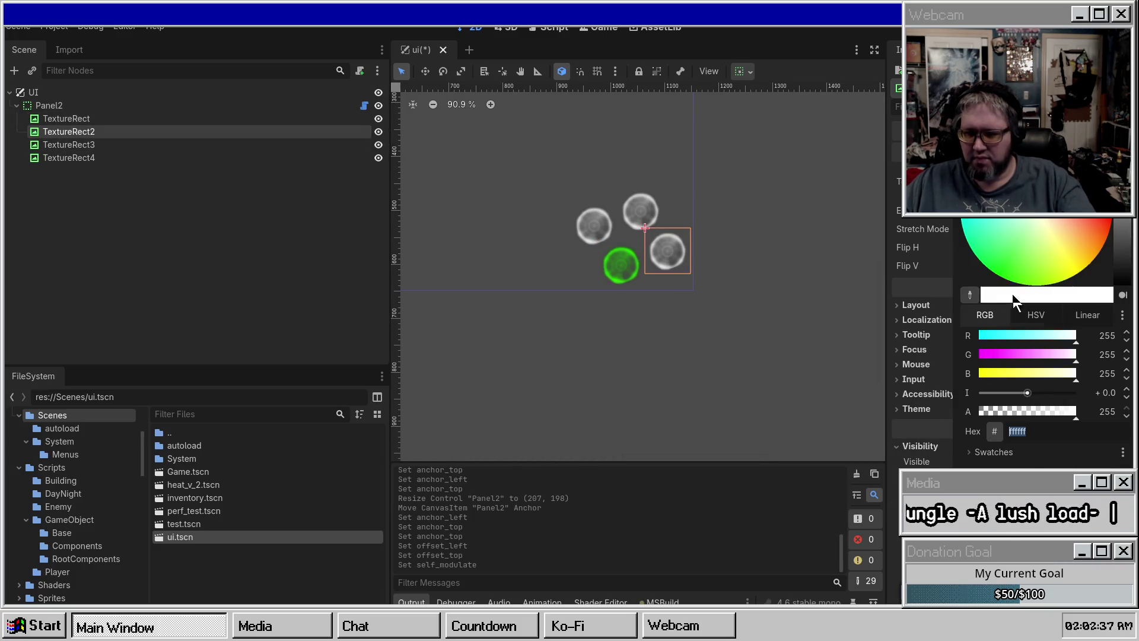
pyautogui.click(1066, 222)
# Step: Tint TextureRect3 blue with hex 000cff, then a deeper blue 0000F
pyautogui.click(96, 145)
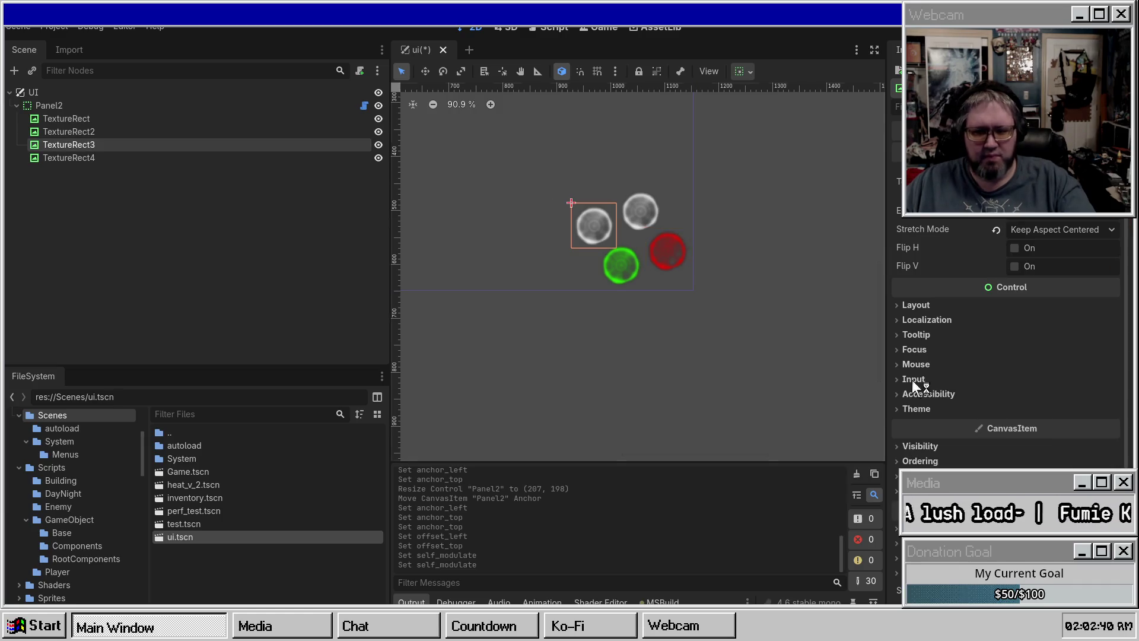
pyautogui.click(943, 447)
pyautogui.click(1062, 480)
pyautogui.write('000cff')
pyautogui.press('Return')
pyautogui.moveTo(987, 148); pyautogui.dragTo(991, 143)
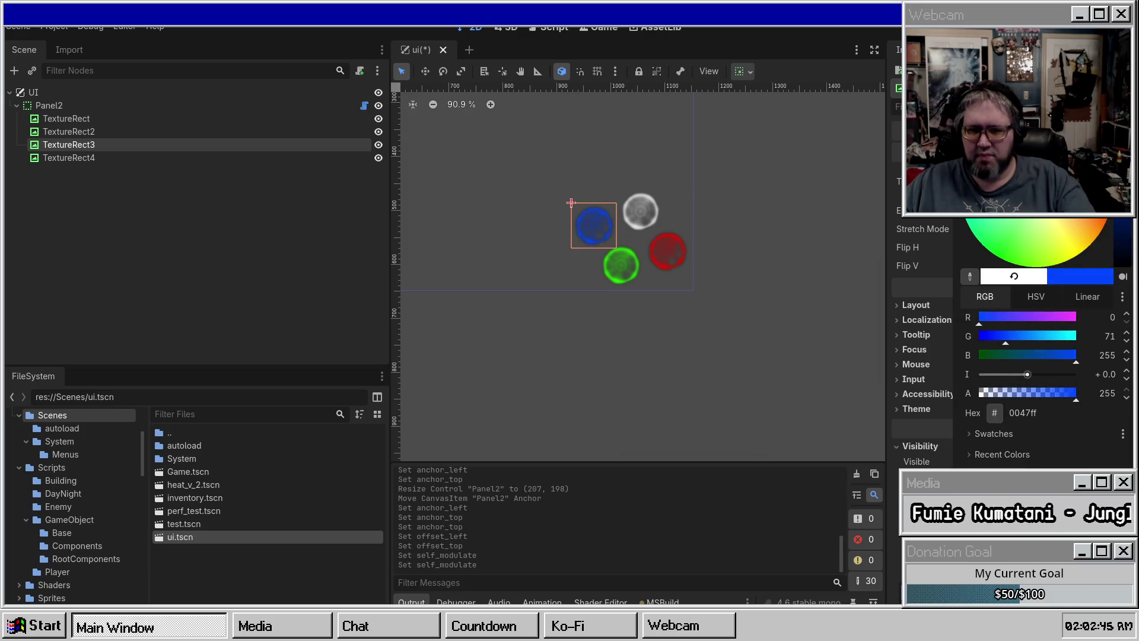
pyautogui.click(83, 159)
pyautogui.click(1062, 480)
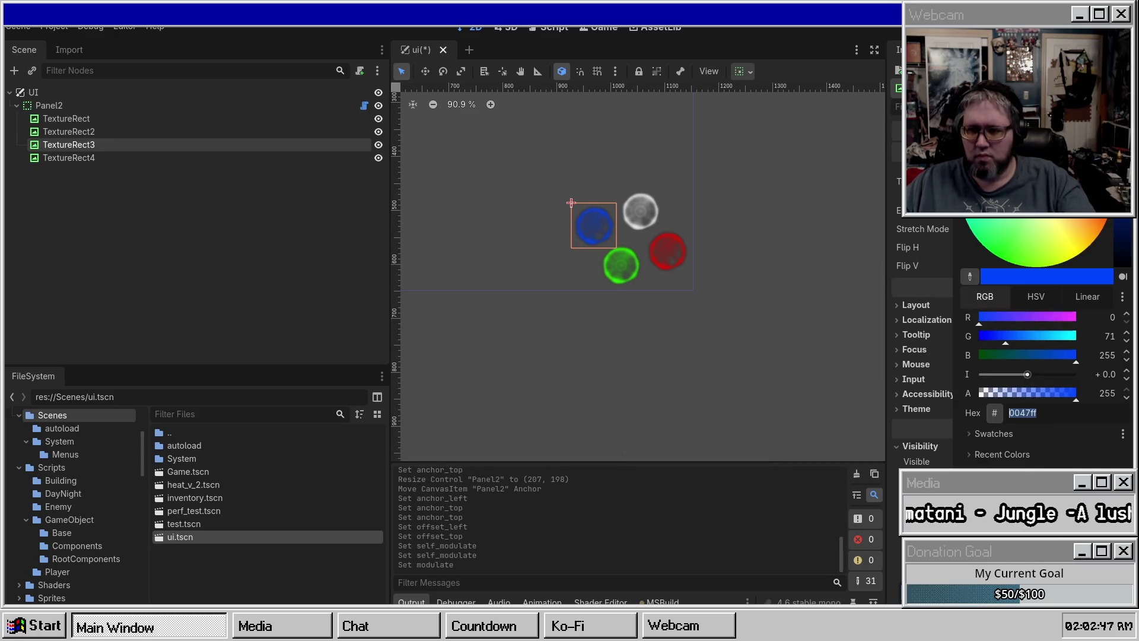
pyautogui.write('0000F')
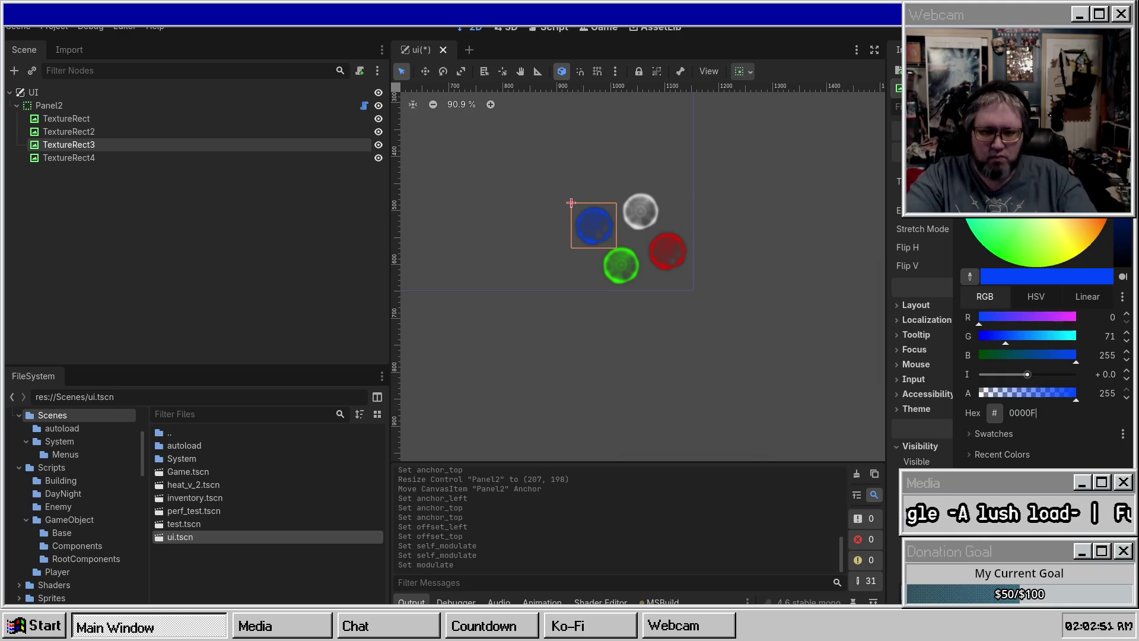
pyautogui.press('Return')
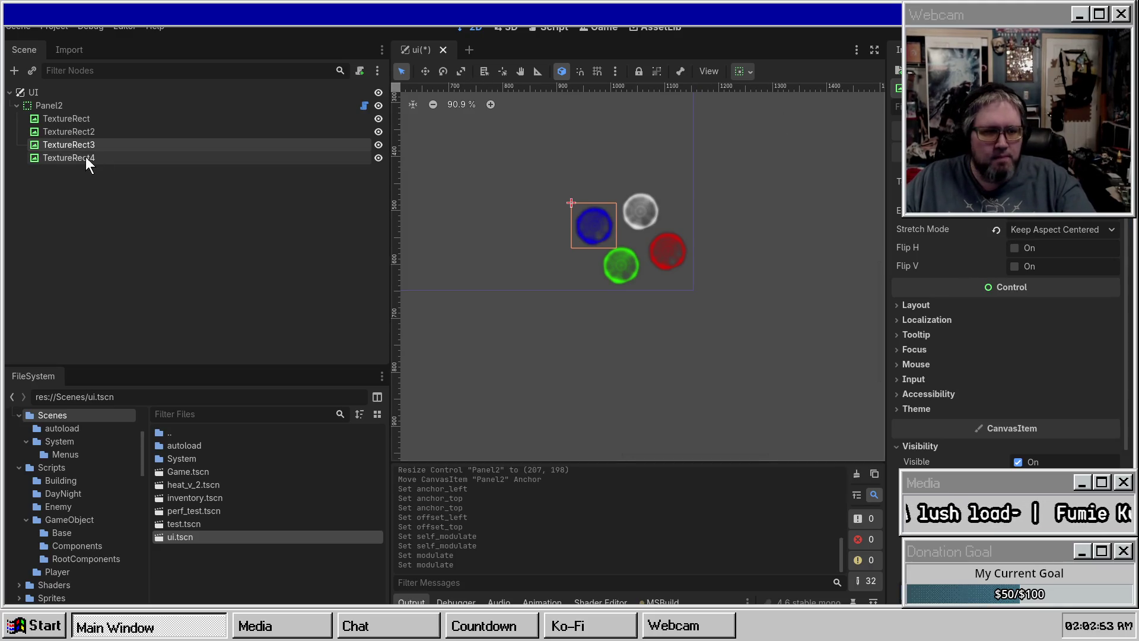
# Step: Tint TextureRect4 yellow with hex ffff00
pyautogui.click(86, 158)
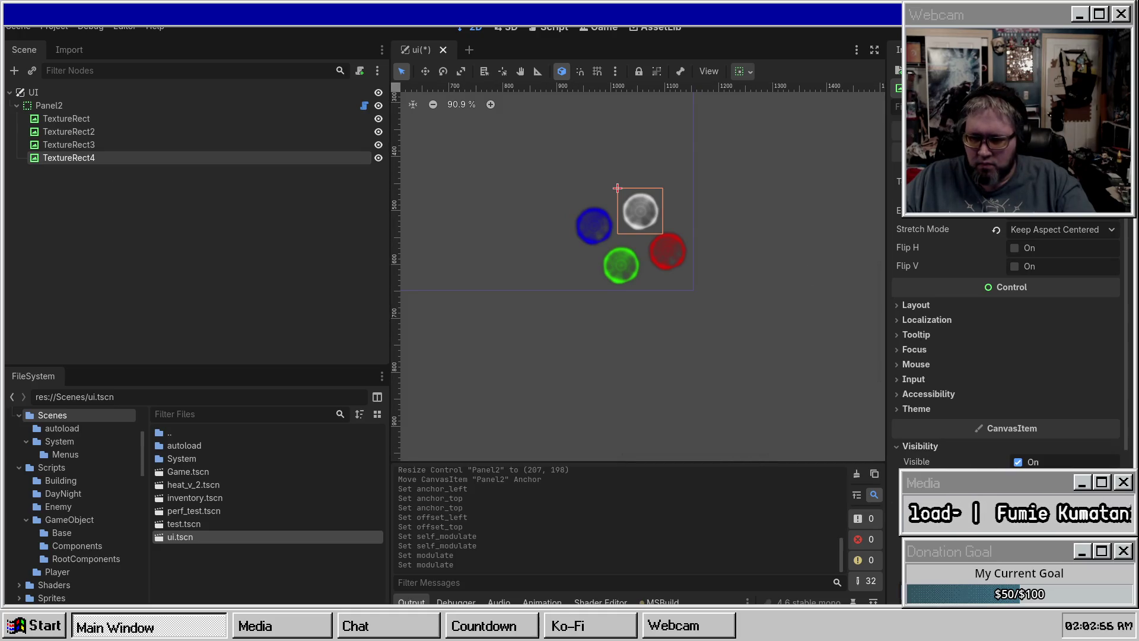
pyautogui.click(1065, 479)
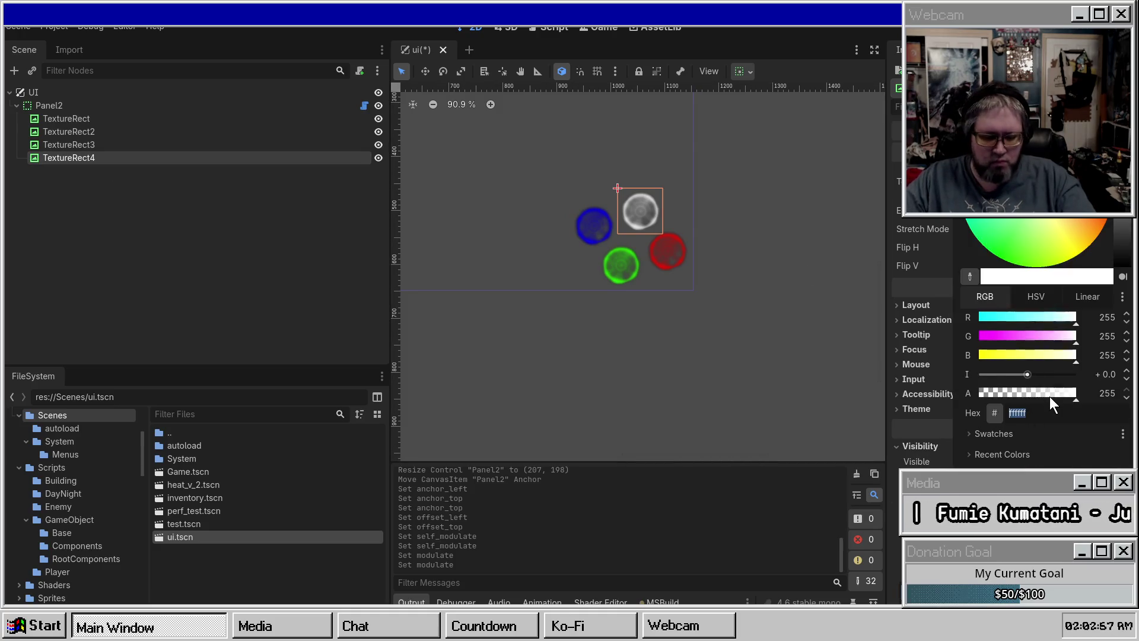
pyautogui.write('ffff00')
pyautogui.press('Return')
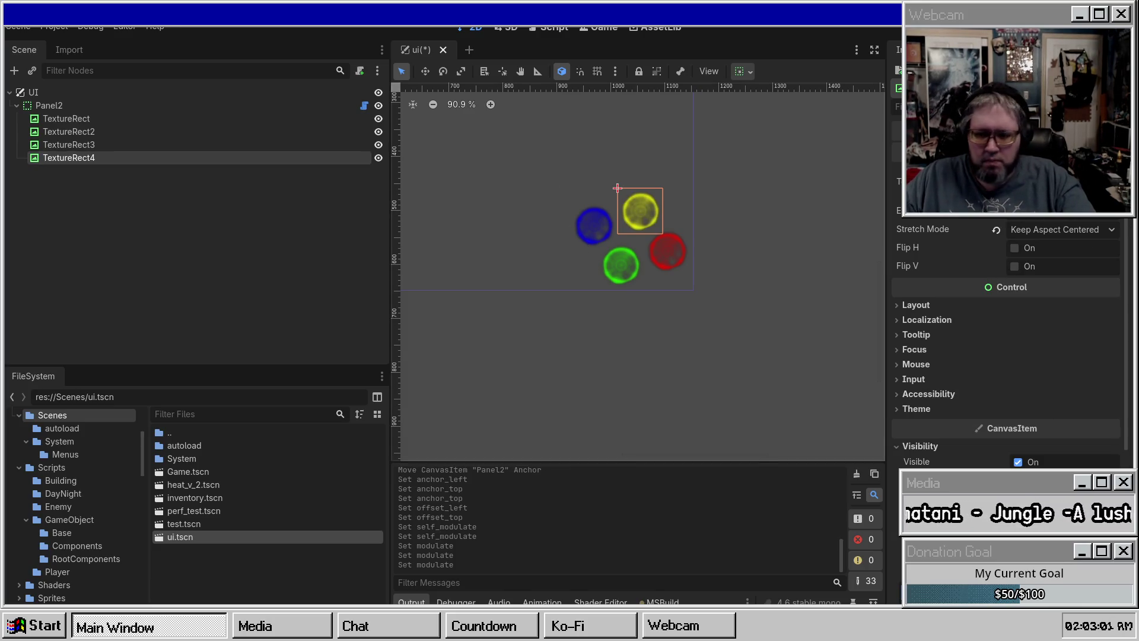
# Step: Change the first orb's tint to pure green, hex 00FF00
pyautogui.click(70, 119)
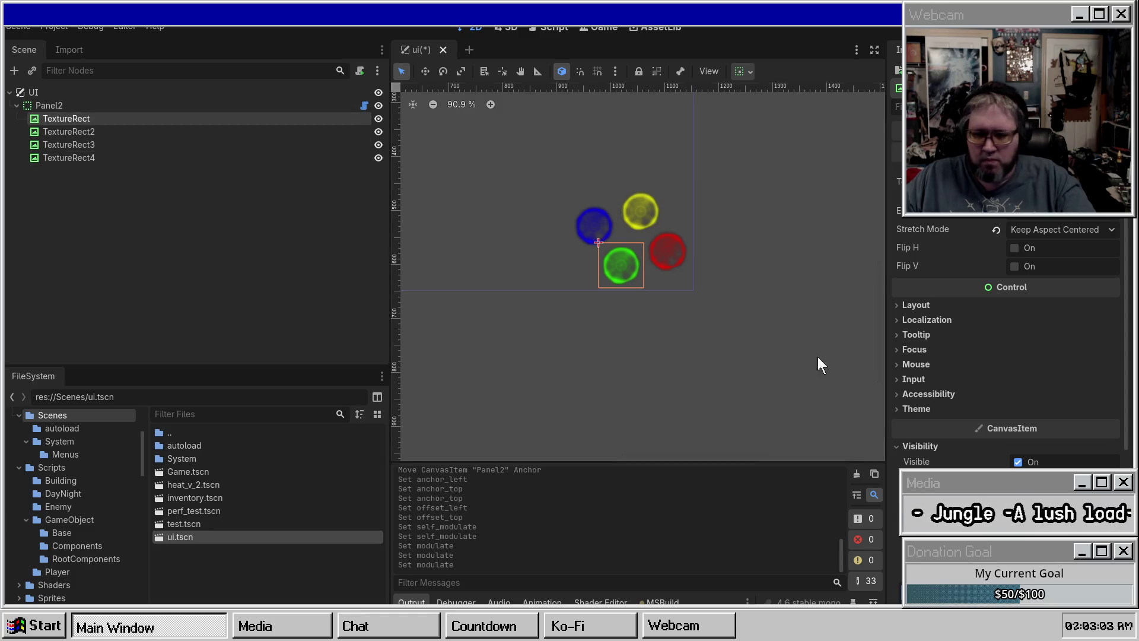
pyautogui.click(1061, 479)
pyautogui.click(1074, 432)
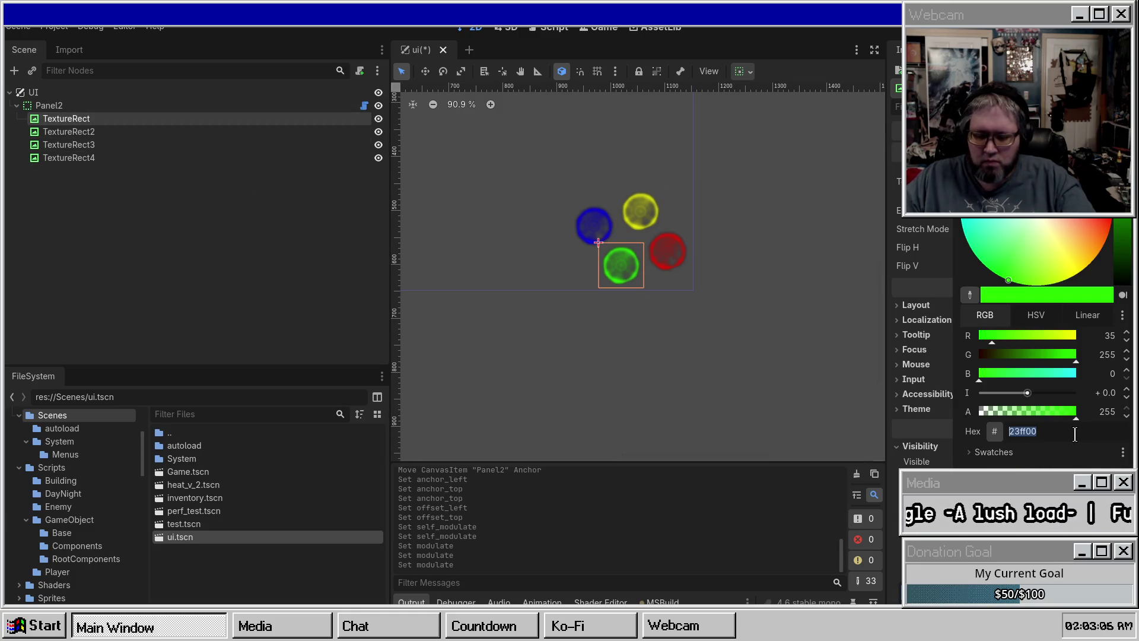
pyautogui.write('00FF')
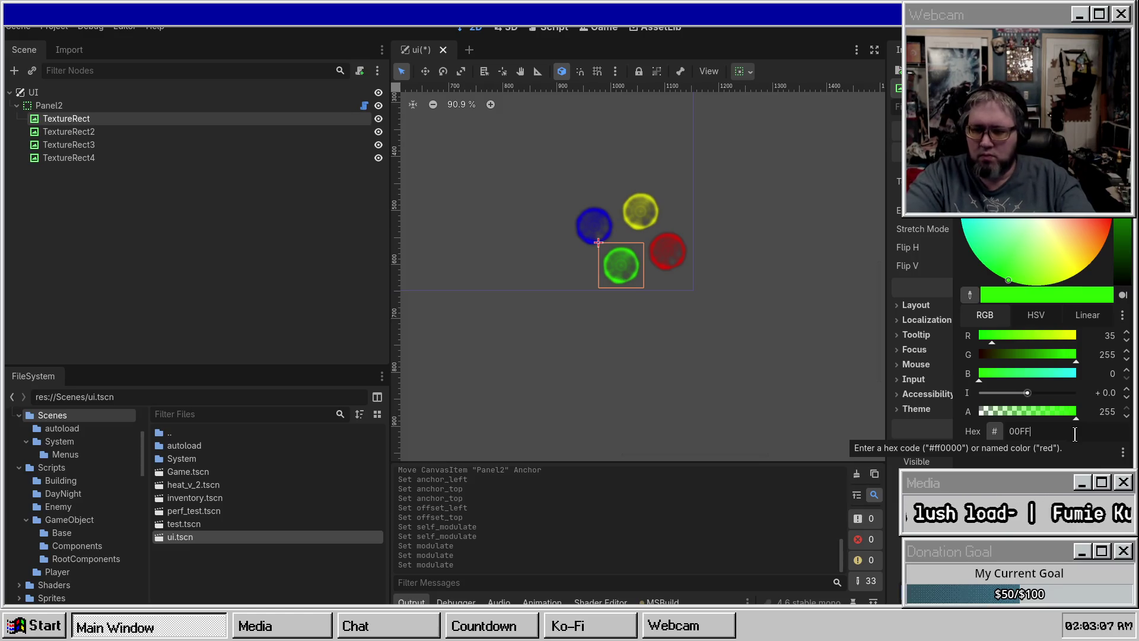
pyautogui.write('00')
pyautogui.press('Return')
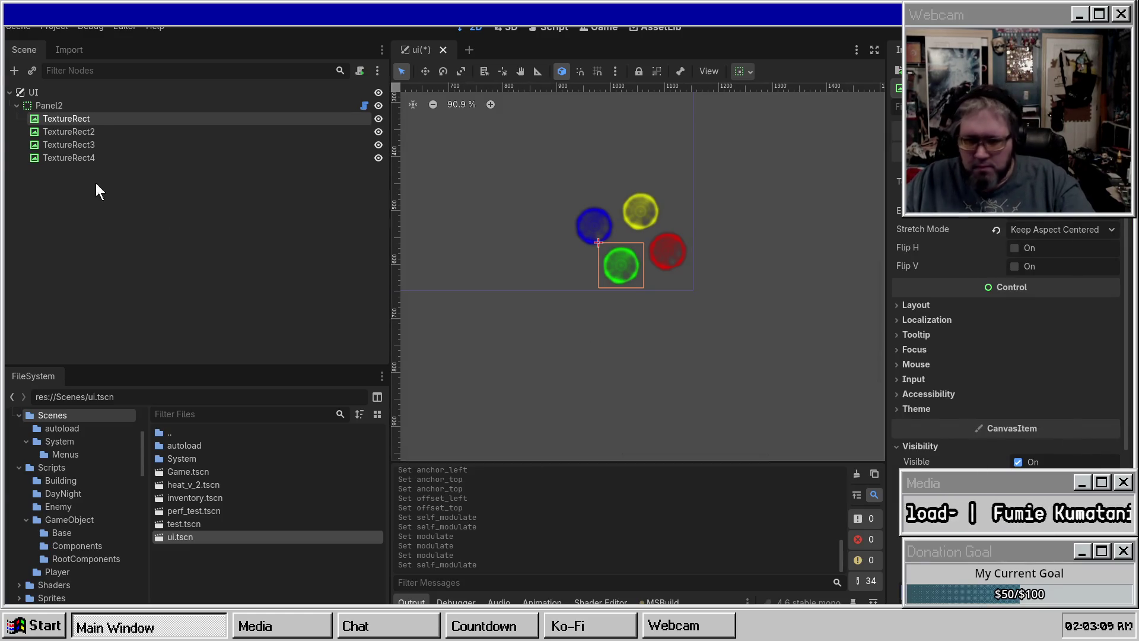
# Step: Touch up the red orb's tint on TextureRect2 and save the ui scene
pyautogui.click(80, 145)
pyautogui.click(78, 132)
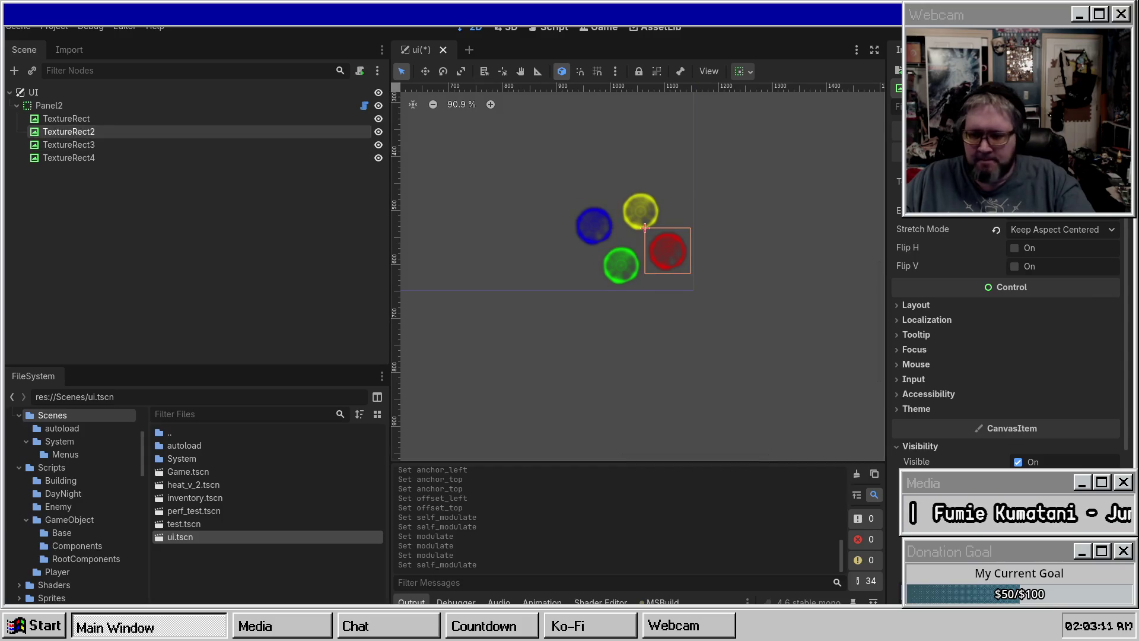
pyautogui.click(1062, 476)
pyautogui.write('FF00')
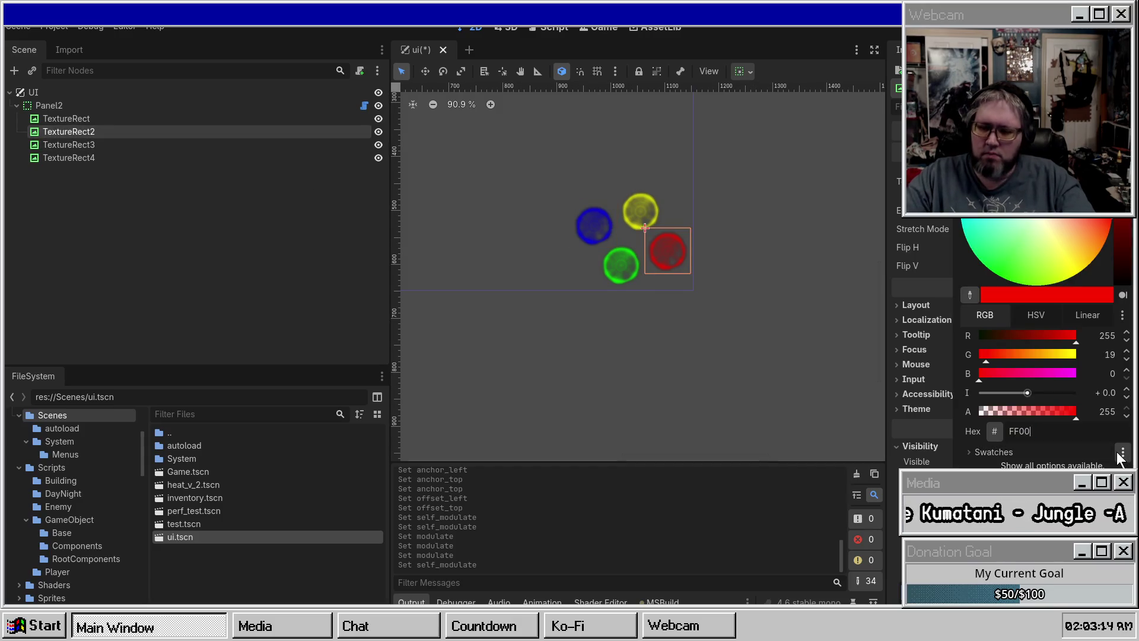
pyautogui.press('Escape')
pyautogui.hotkey('ctrl', 's')
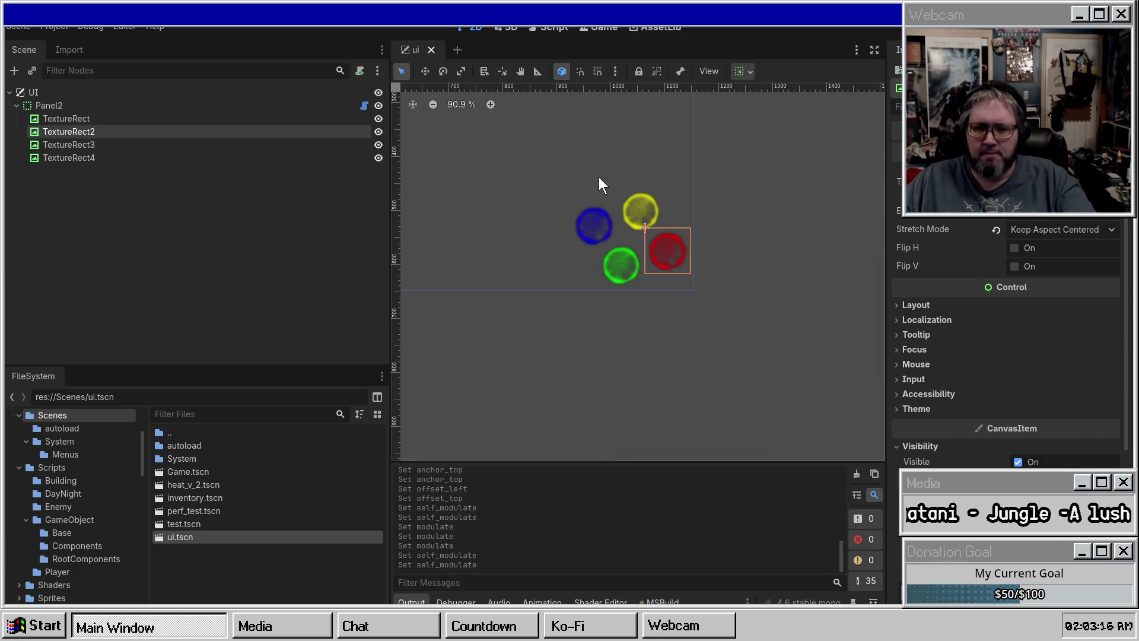
pyautogui.hscroll(-3, 510, 95)
pyautogui.scroll(1, 510, 95)
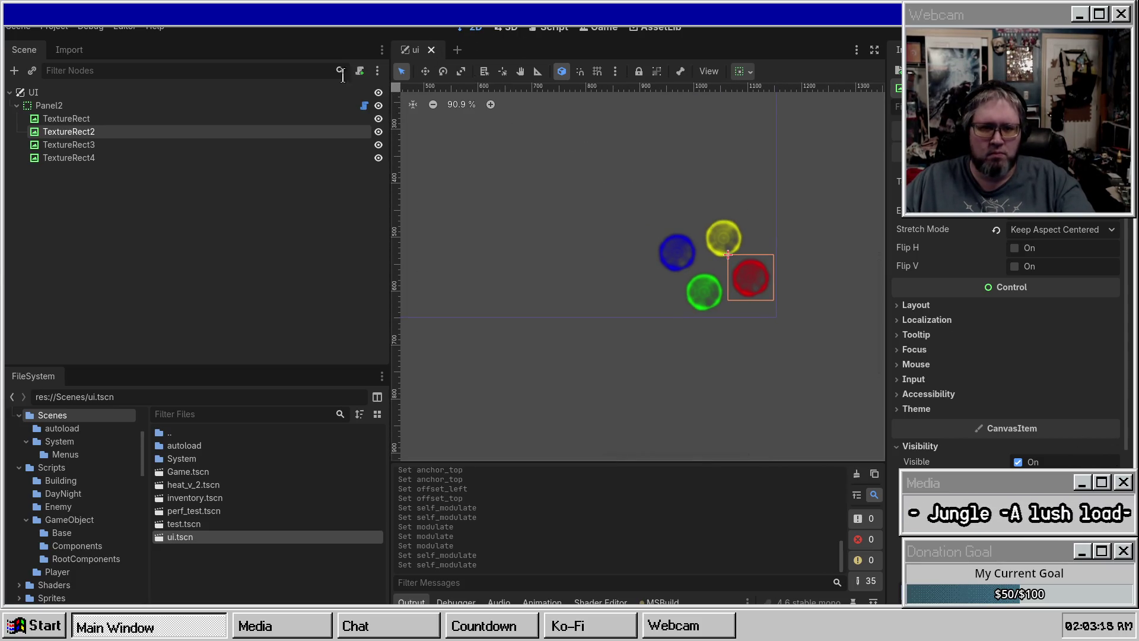
# Step: Open the Game.tscn scene from the FileSystem
pyautogui.click(188, 471)
pyautogui.doubleClick(187, 471)
pyautogui.scroll(-3, 632, 311)
pyautogui.hscroll(-2, 639, 317)
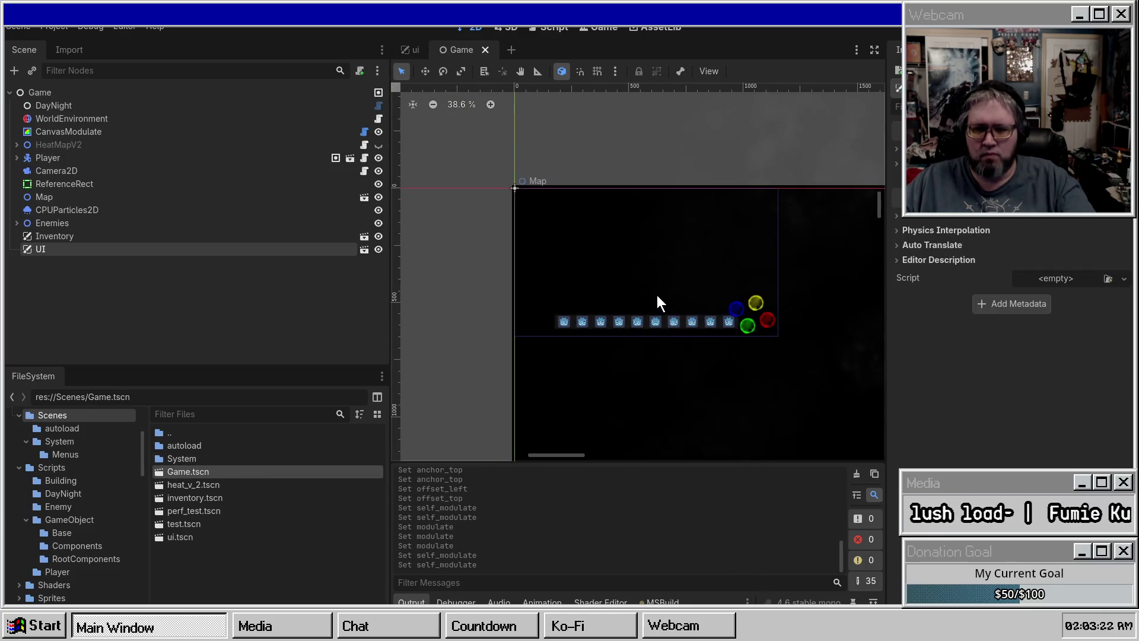
pyautogui.scroll(5, 685, 326)
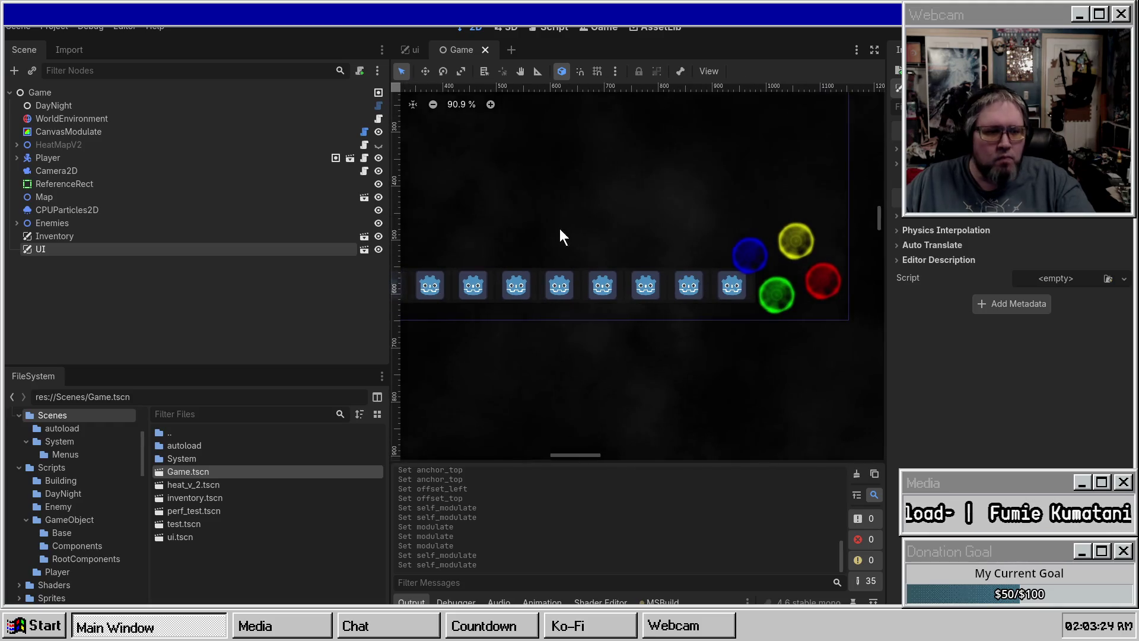
pyautogui.hscroll(3, 560, 229)
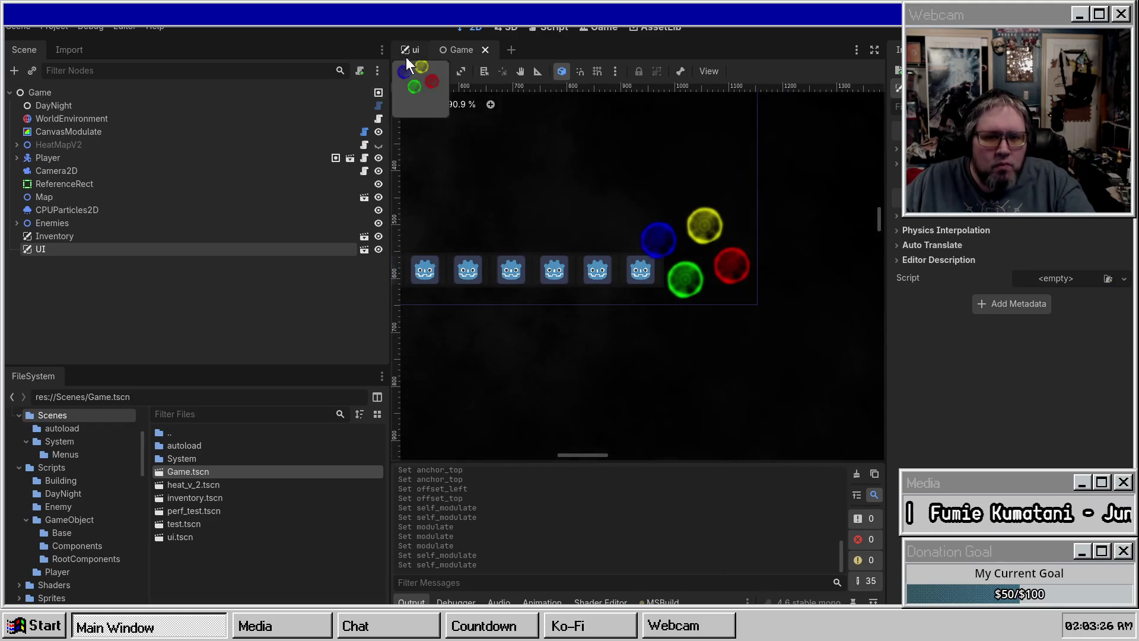
# Step: Cut Panel2 from the ui scene and paste it under Hotbar in the inventory scene
pyautogui.click(405, 54)
pyautogui.scroll(1, 560, 203)
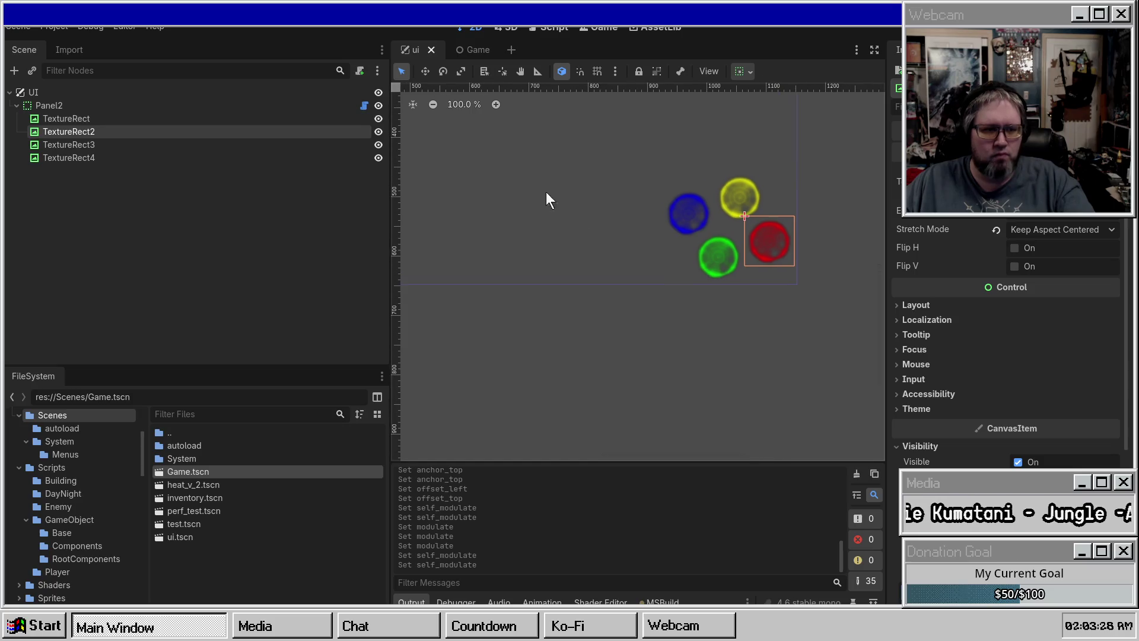
pyautogui.click(59, 106)
pyautogui.hotkey('ctrl', 'x')
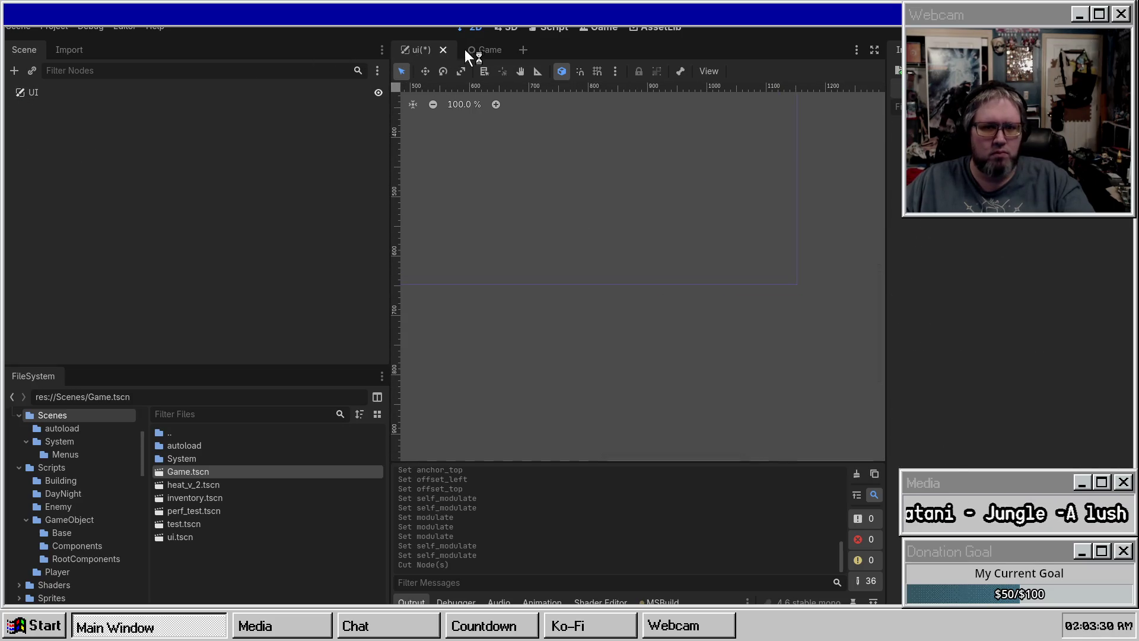
pyautogui.click(472, 50)
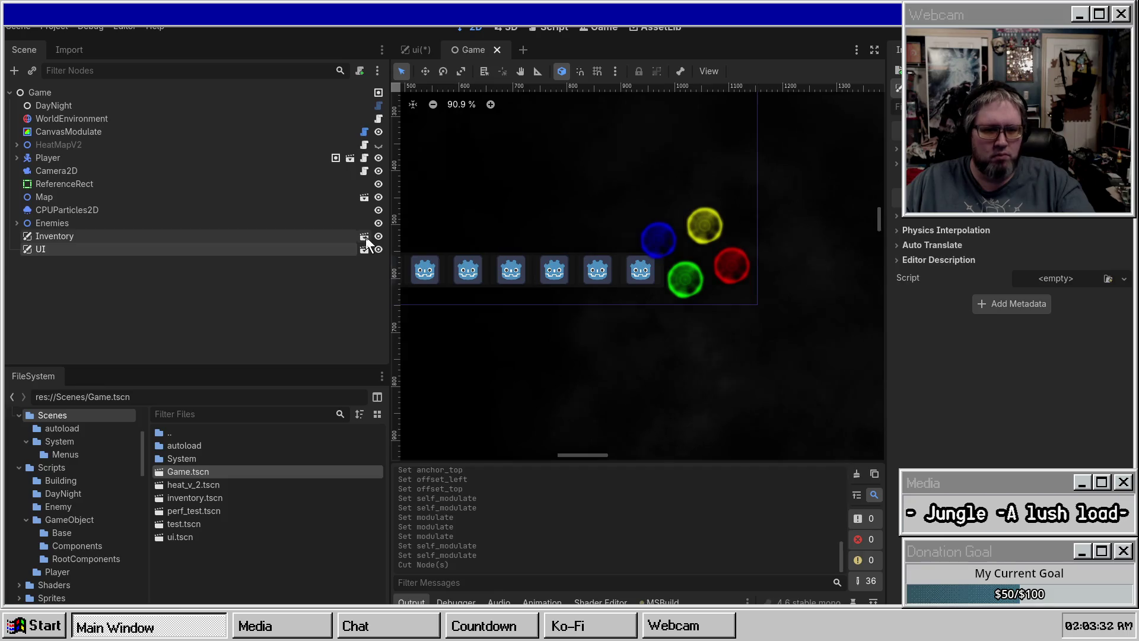
pyautogui.click(364, 236)
pyautogui.hotkey('ctrl', 'v')
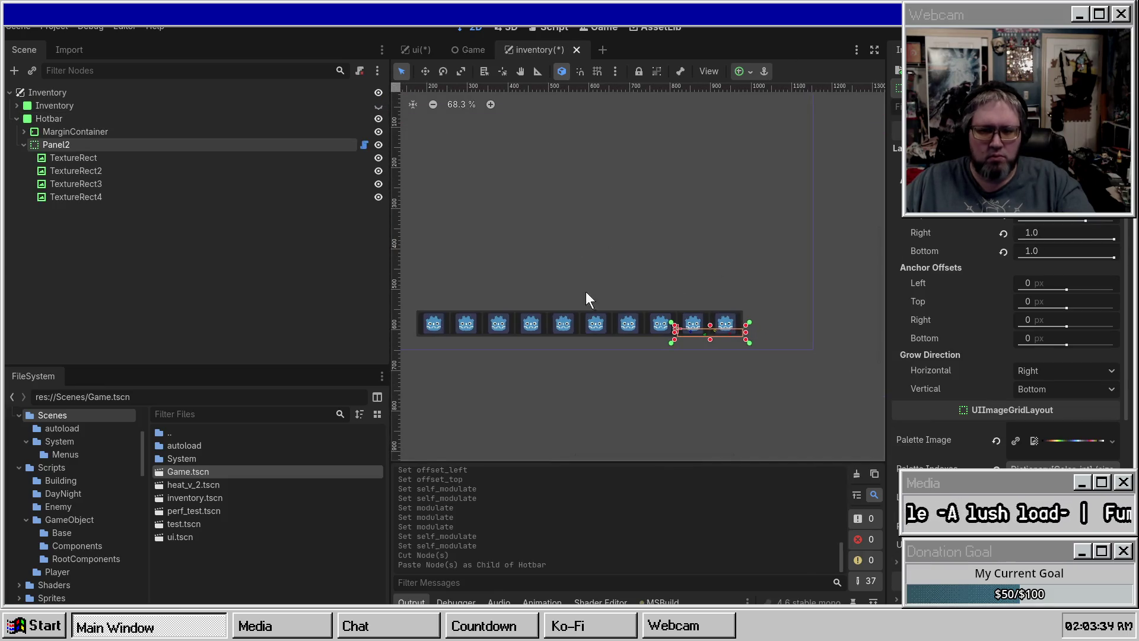
# Step: Undo the Hotbar paste and paste Panel2 under the Inventory root instead
pyautogui.hotkey('ctrl', 'z')
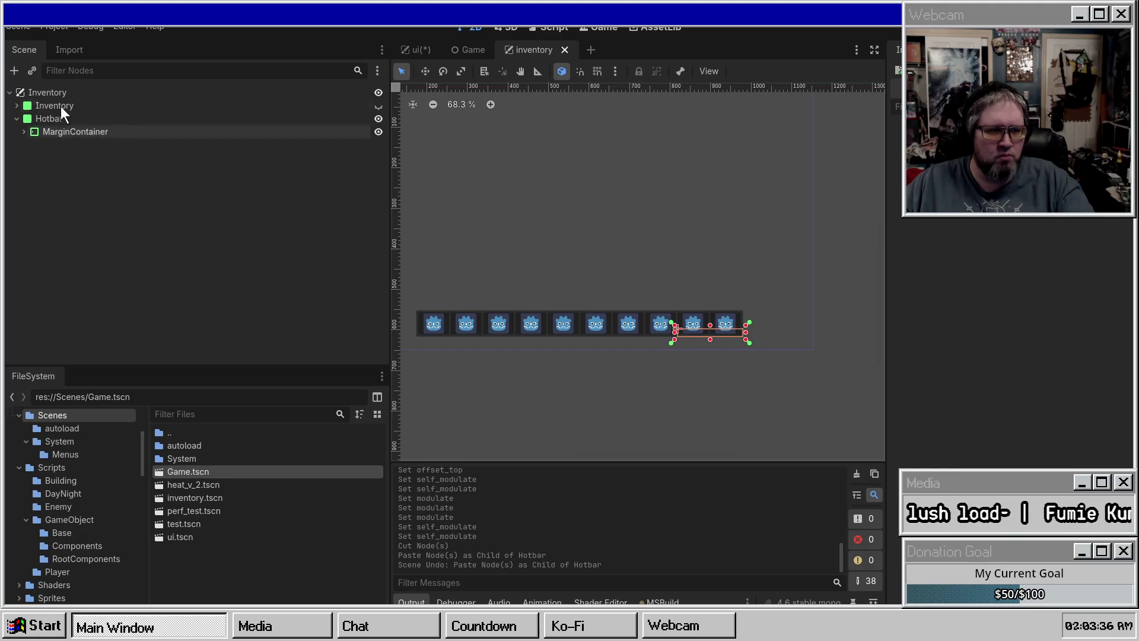
pyautogui.click(83, 91)
pyautogui.hotkey('ctrl', 'v')
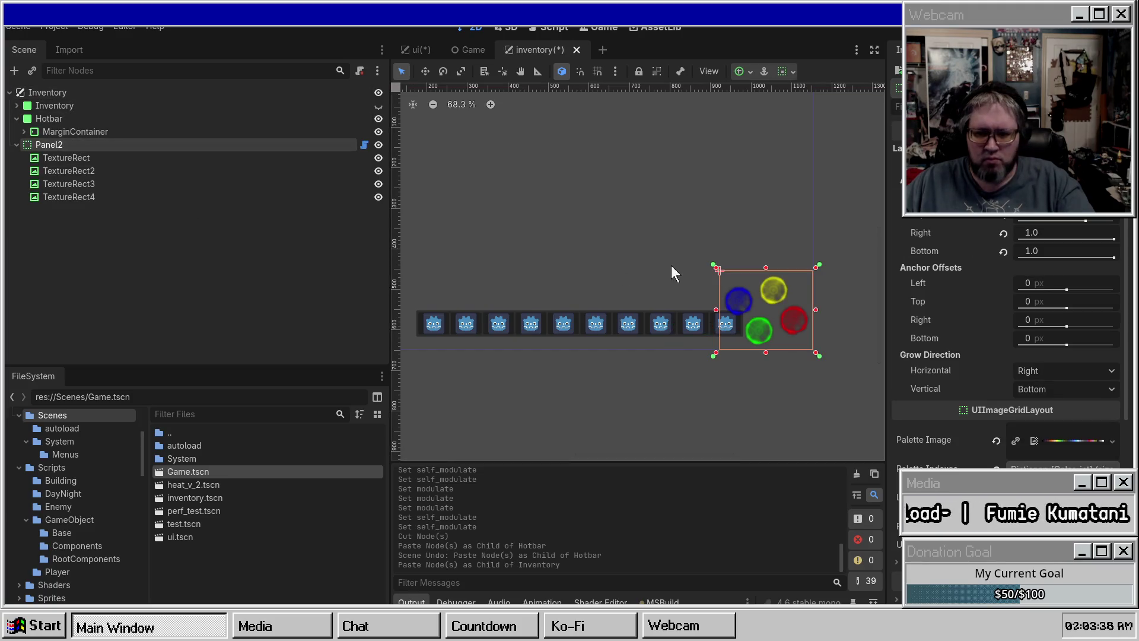
pyautogui.scroll(3, 706, 276)
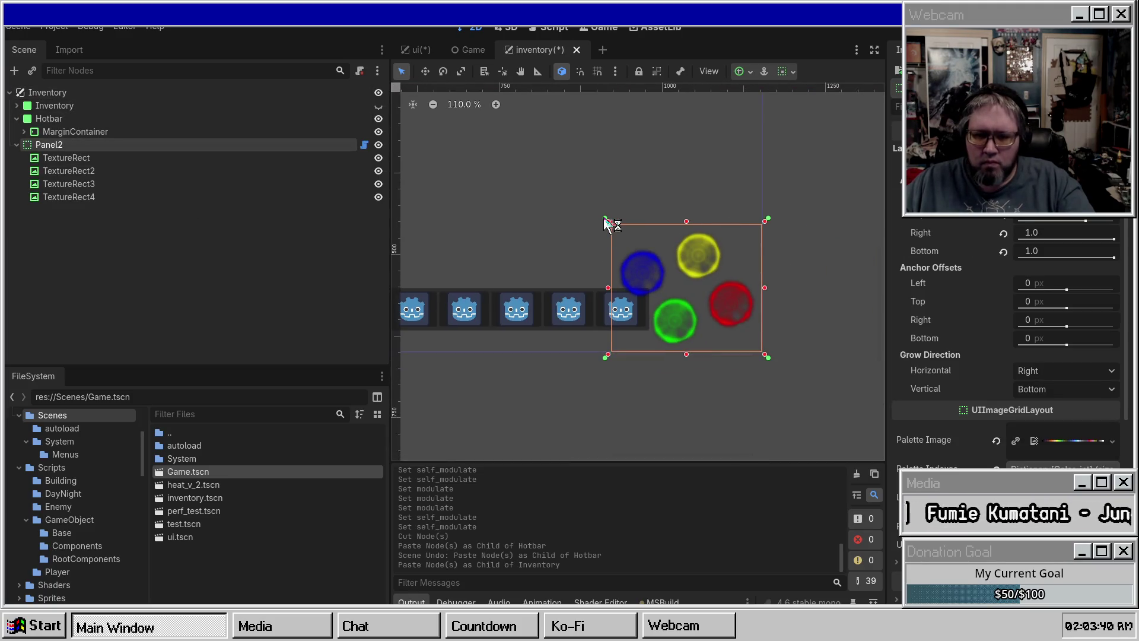
# Step: Anchor Panel2 at the bottom-right and reset its Left and Top anchor offsets to 0
pyautogui.moveTo(605, 218)
pyautogui.mouseDown()
pyautogui.moveTo(660, 223)
pyautogui.moveTo(675, 244)
pyautogui.moveTo(655, 240)
pyautogui.moveTo(667, 255)
pyautogui.mouseUp()
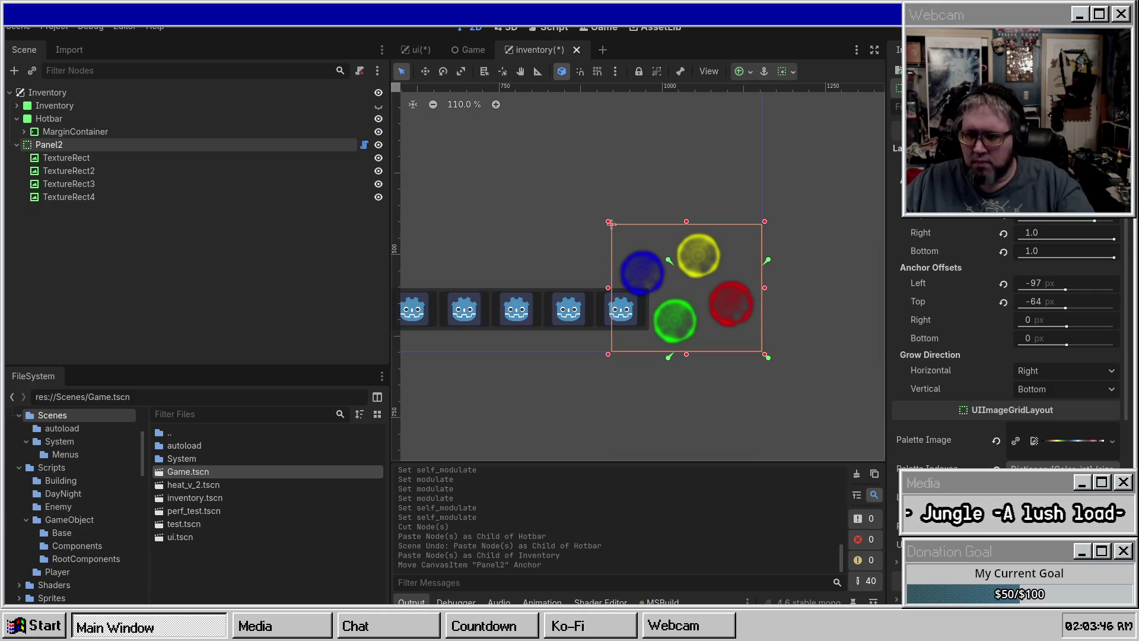
pyautogui.moveTo(611, 224); pyautogui.dragTo(585, 223)
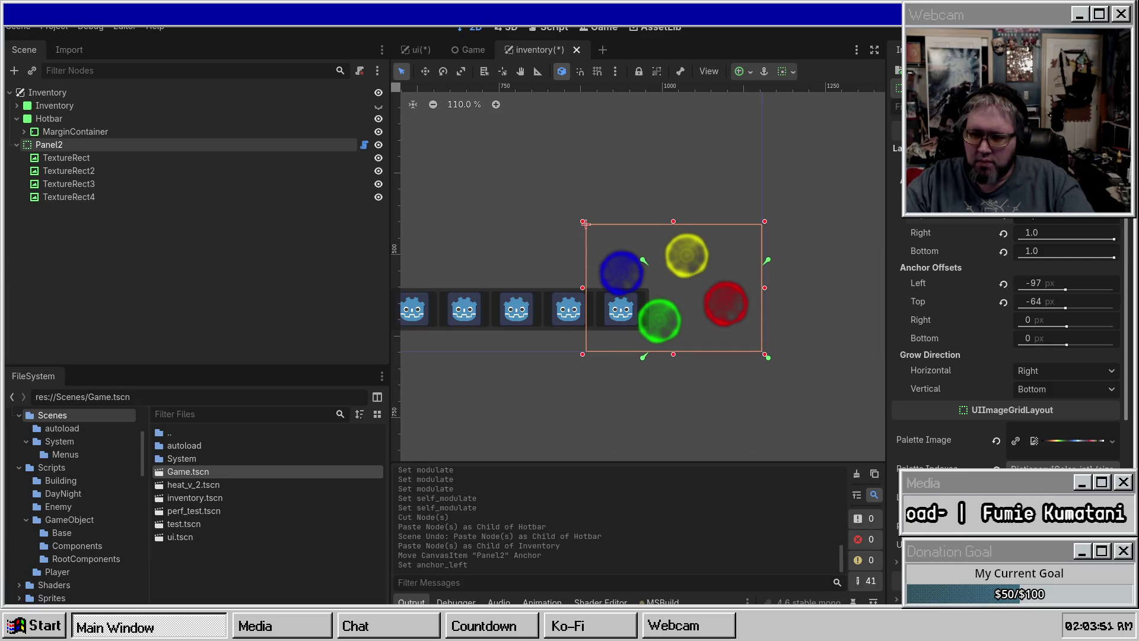
pyautogui.click(586, 223)
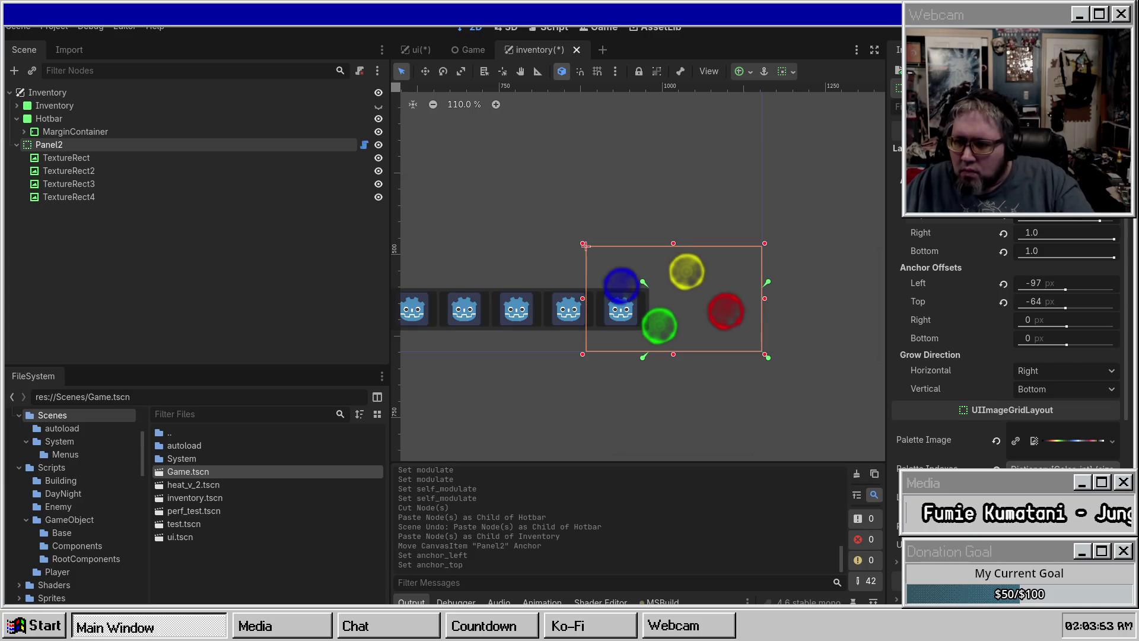
pyautogui.hotkey('ctrl', 'z')
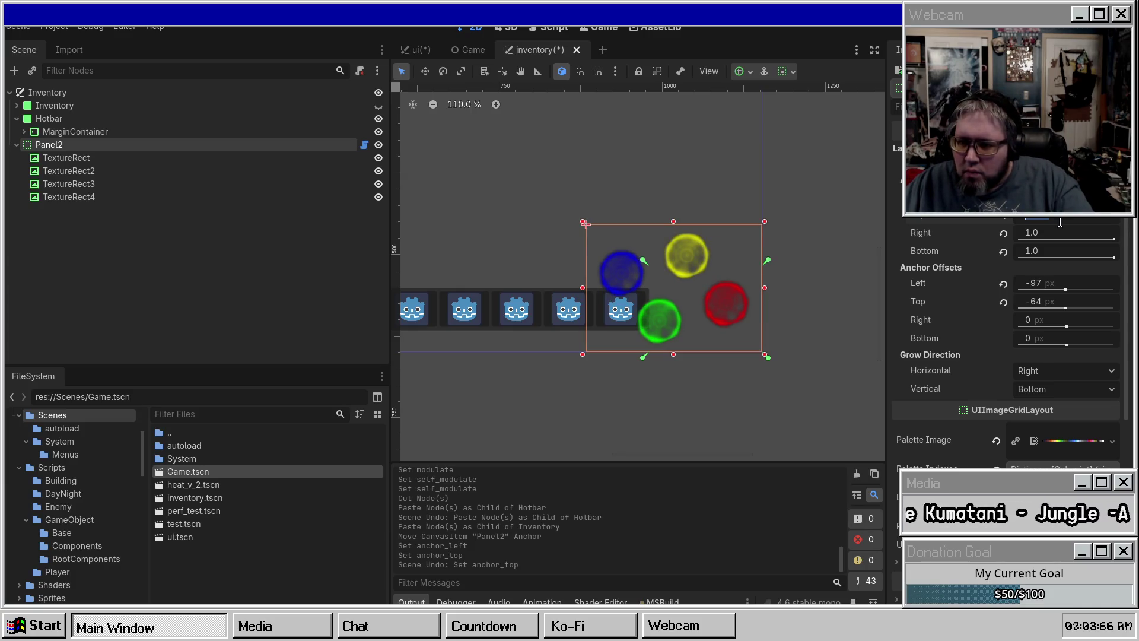
pyautogui.click(1091, 218)
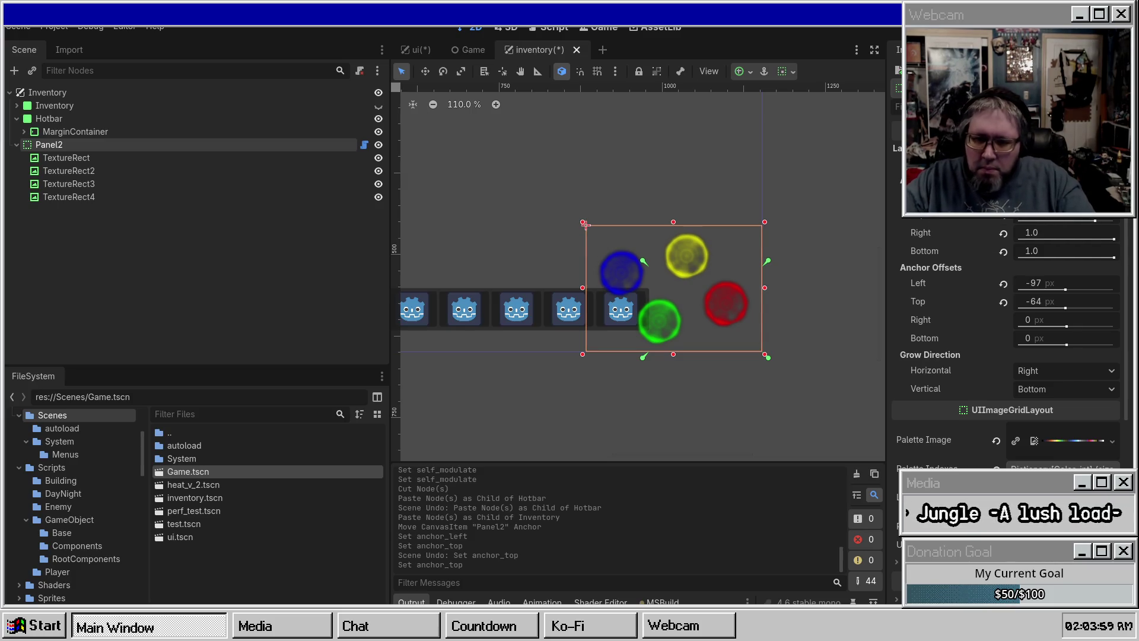
pyautogui.click(1092, 200)
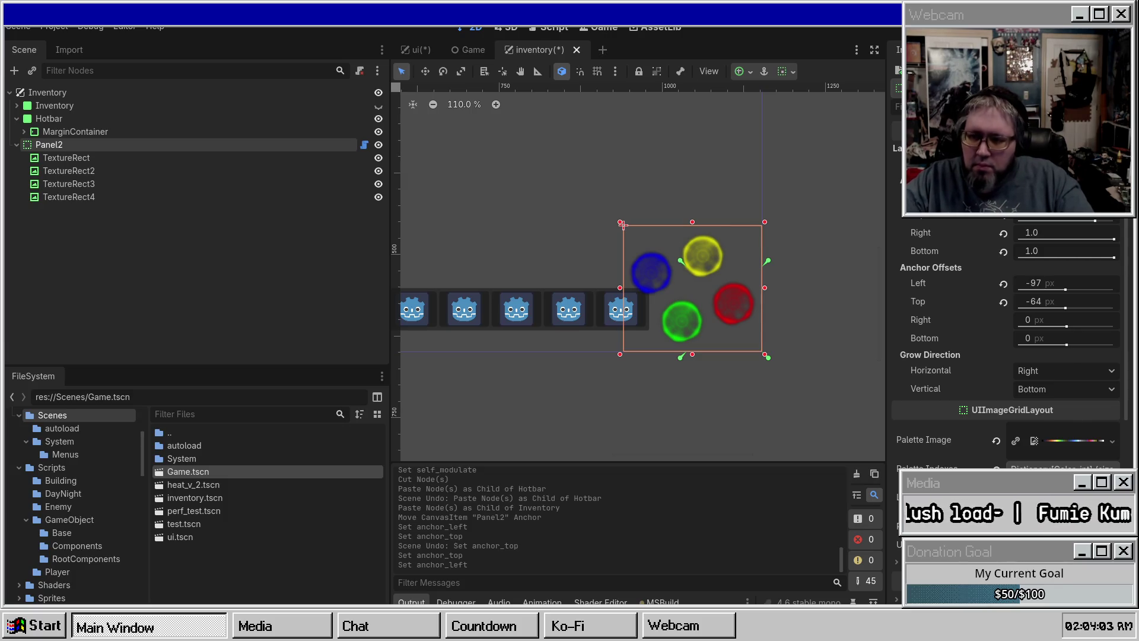
pyautogui.click(1004, 283)
pyautogui.click(1004, 301)
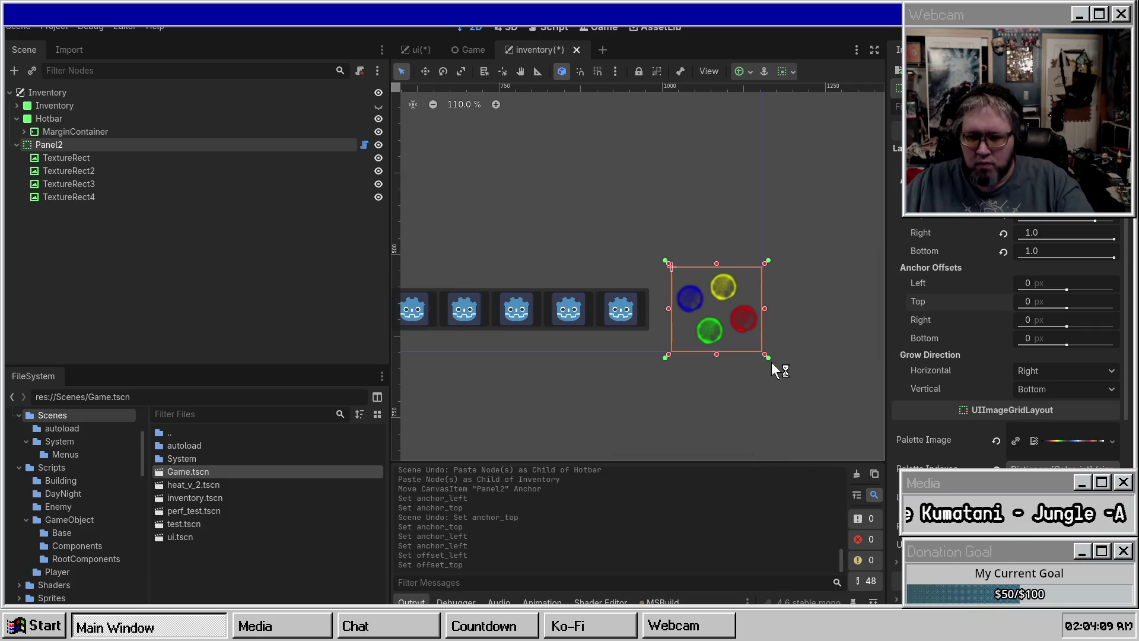
pyautogui.moveTo(1113, 240); pyautogui.dragTo(1120, 248)
# Step: Set Panel2's right anchor to 0.98 in the Inspector's Anchor Points
pyautogui.click(1040, 233)
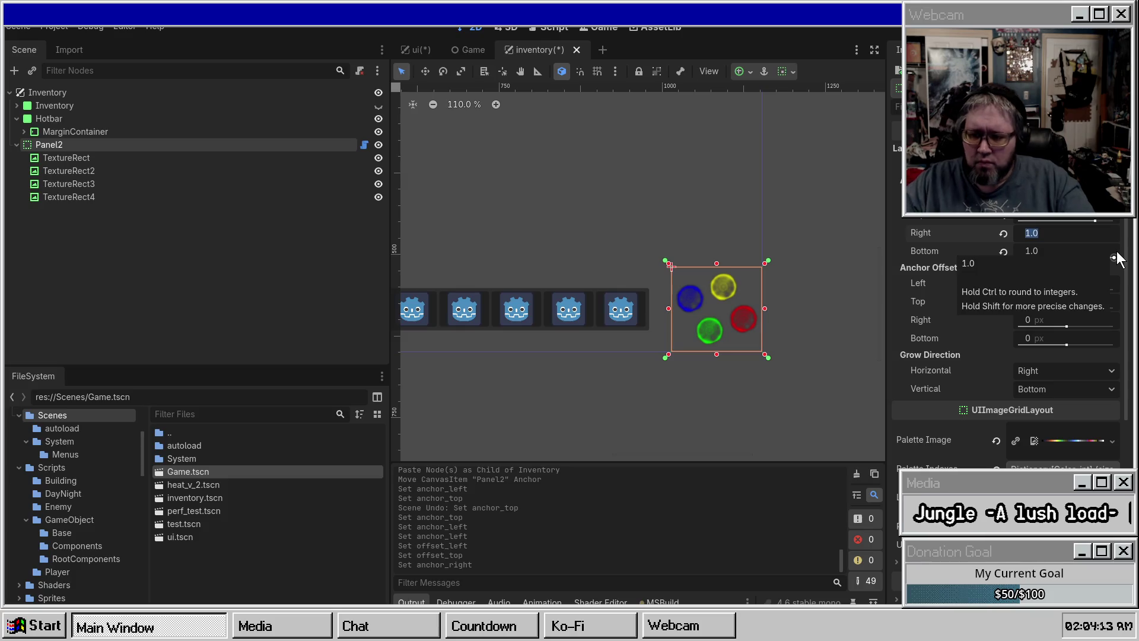
pyautogui.write('.9')
pyautogui.press('Return')
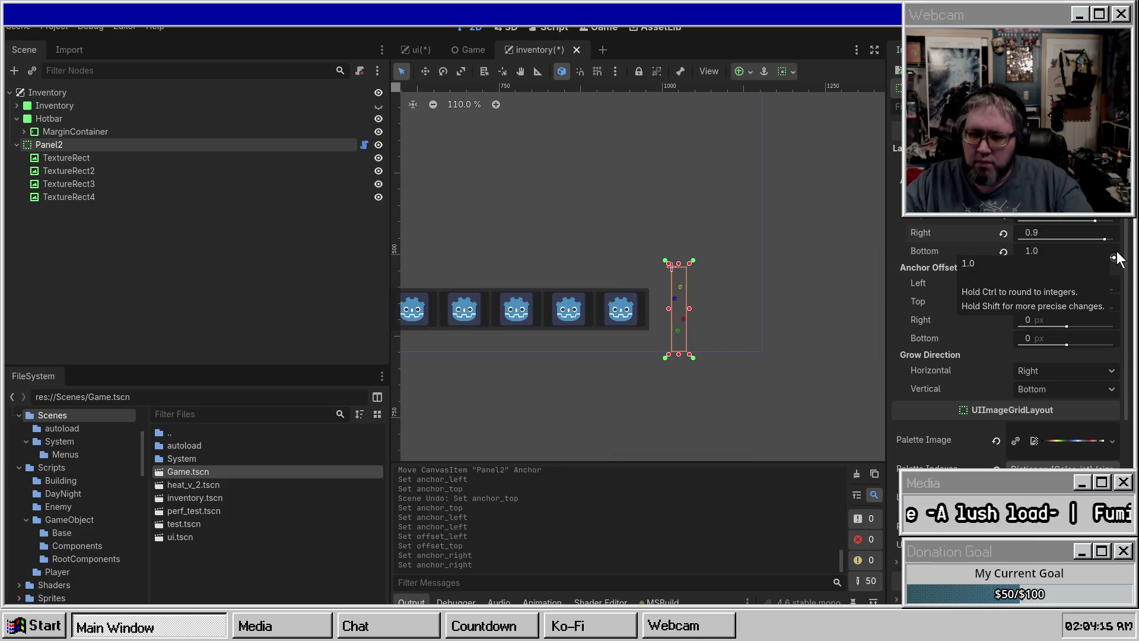
pyautogui.click(1049, 233)
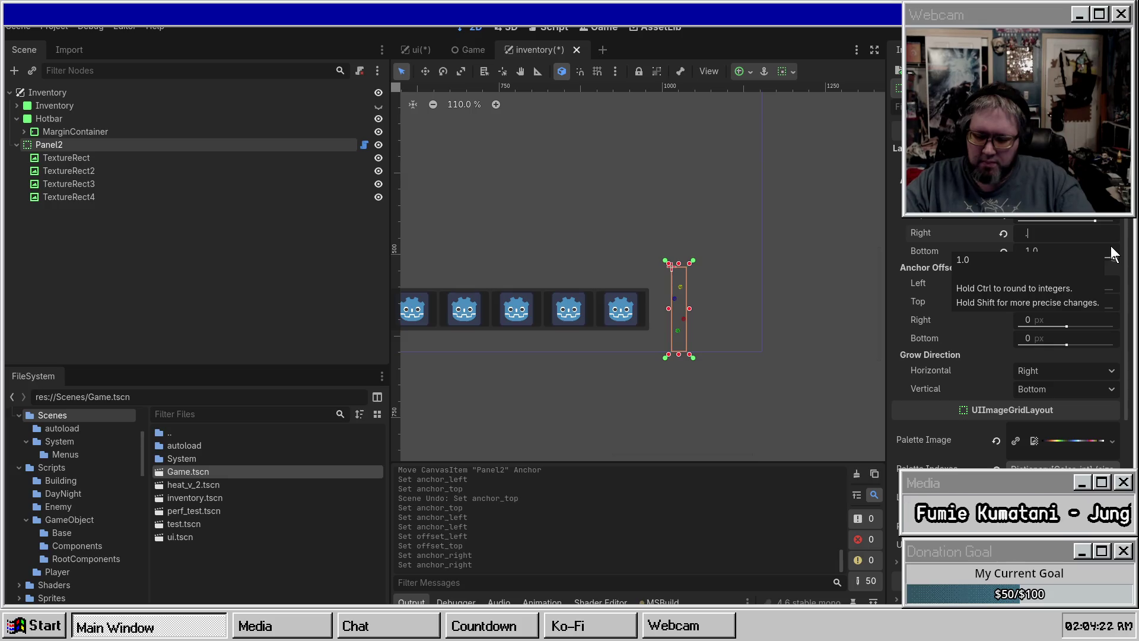
pyautogui.write('98')
pyautogui.press('Return')
# Step: Set Panel2's bottom anchor to 0.98 to match the right anchor
pyautogui.click(1038, 249)
pyautogui.write('.9')
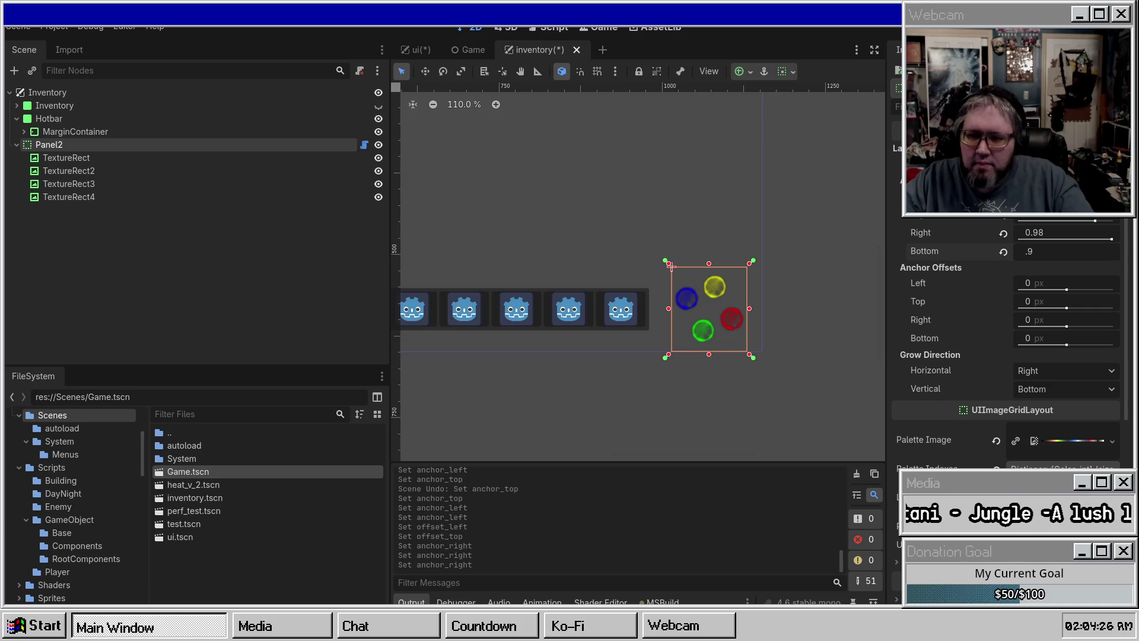
pyautogui.press('Return')
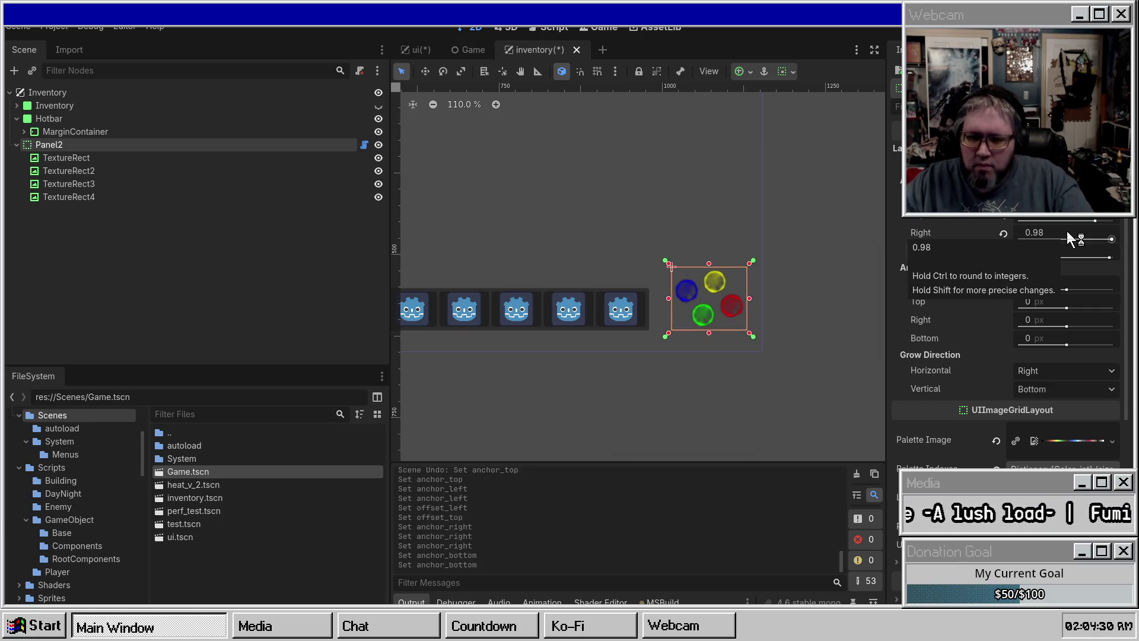
pyautogui.click(1064, 251)
pyautogui.press('Return')
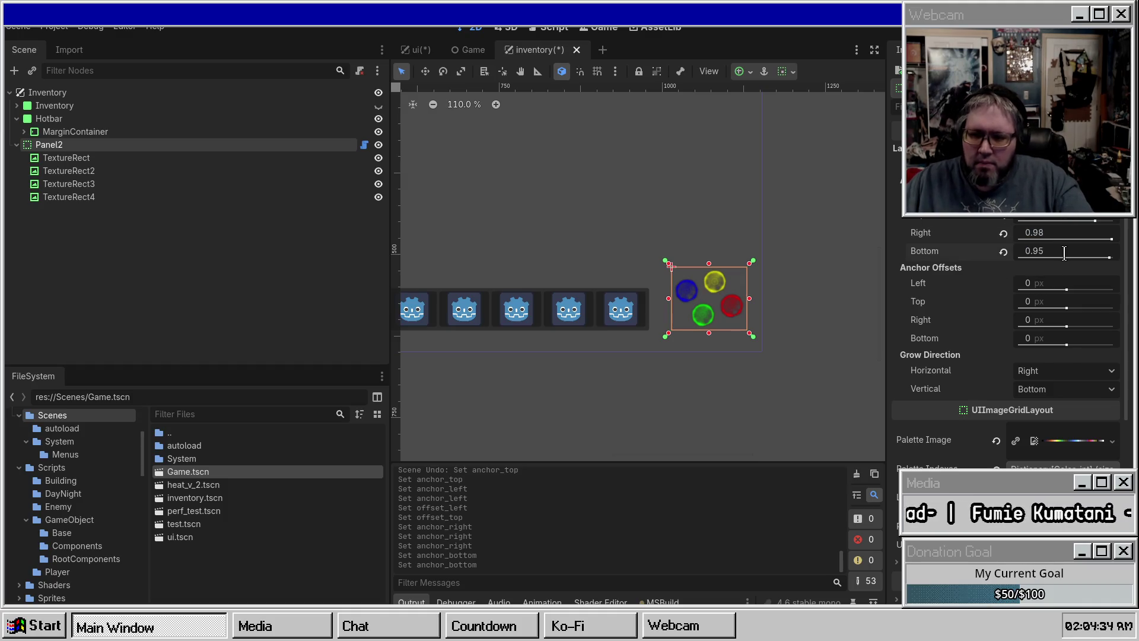
pyautogui.click(1063, 248)
pyautogui.write('.95')
pyautogui.press('BackSpace')
pyautogui.write('8')
pyautogui.press('Return')
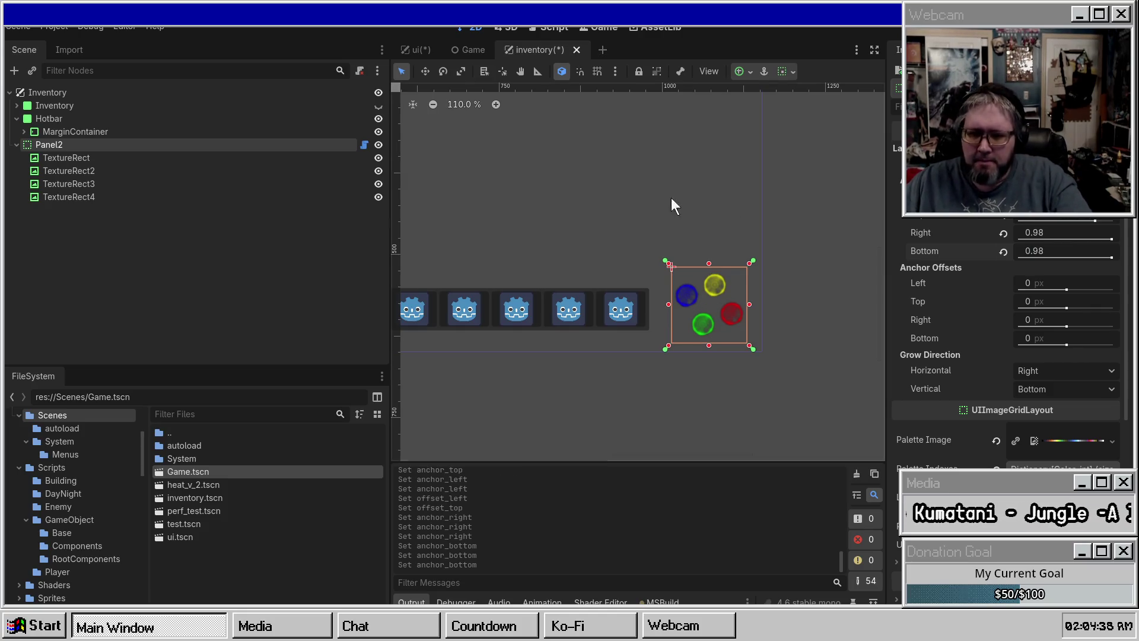
pyautogui.click(789, 193)
# Step: Save the inventory scene and zoom out to view the orb panel beside the hotbar
pyautogui.scroll(2, 792, 179)
pyautogui.hotkey('ctrl', 's')
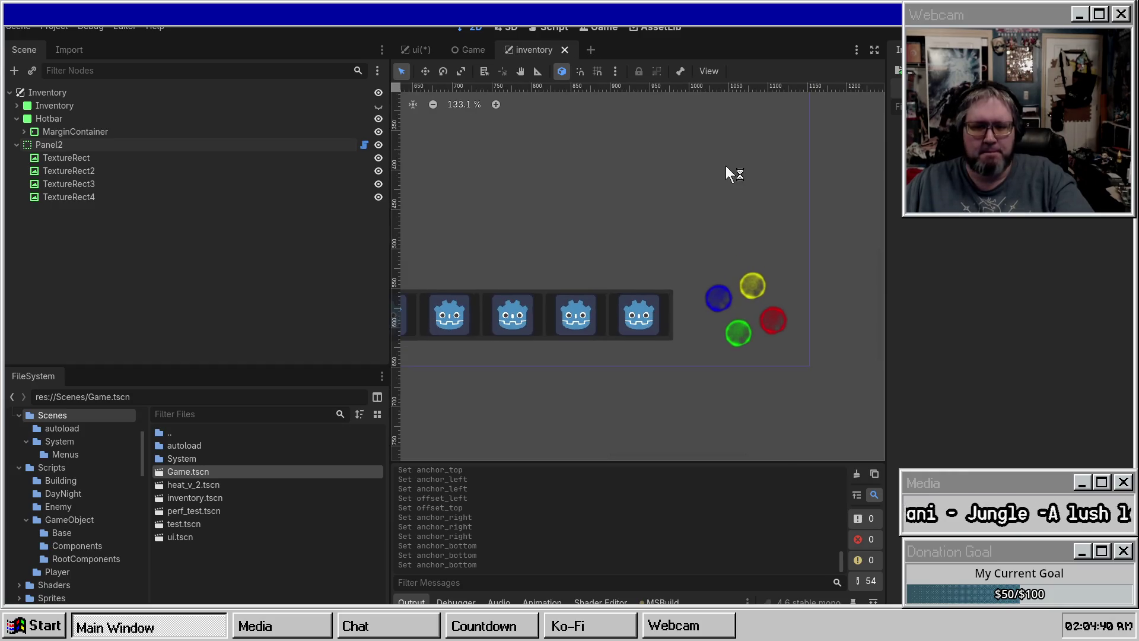
pyautogui.scroll(-7, 569, 195)
pyautogui.scroll(2, 698, 230)
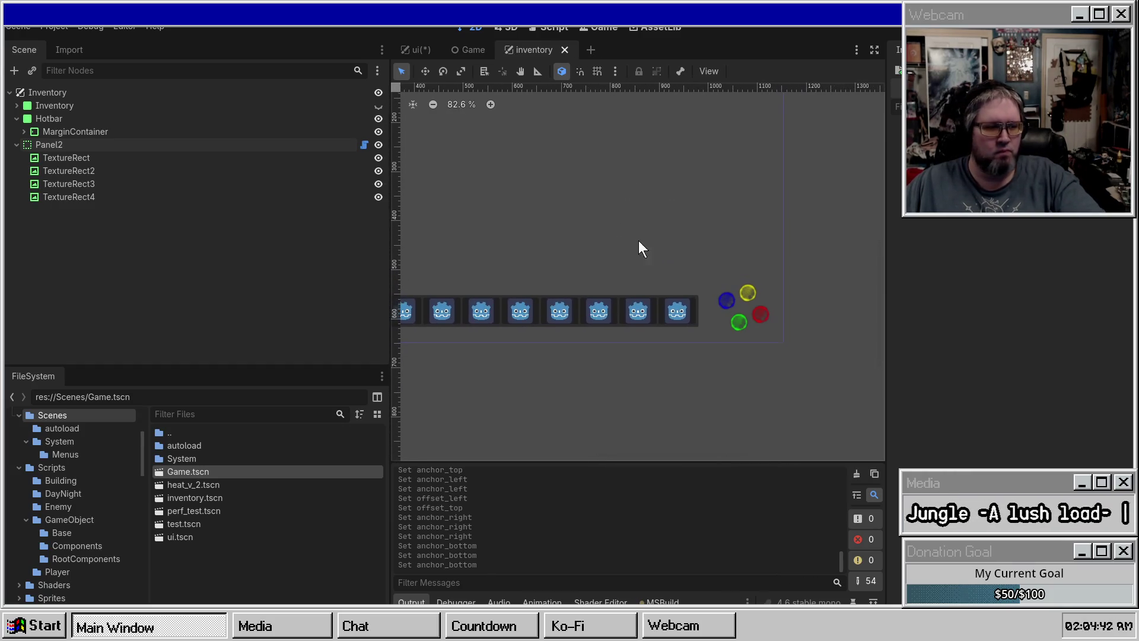
pyautogui.scroll(-1, 605, 211)
pyautogui.moveTo(605, 211)
pyautogui.mouseDown()
pyautogui.moveTo(690, 262)
pyautogui.moveTo(664, 247)
pyautogui.mouseUp()
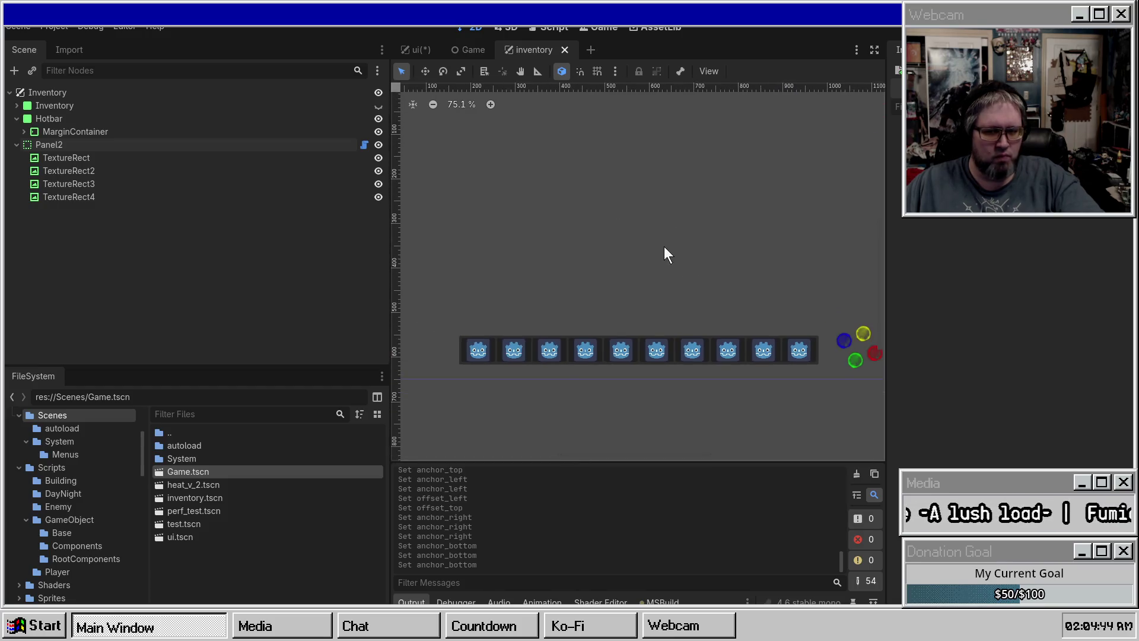
pyautogui.scroll(-1, 666, 246)
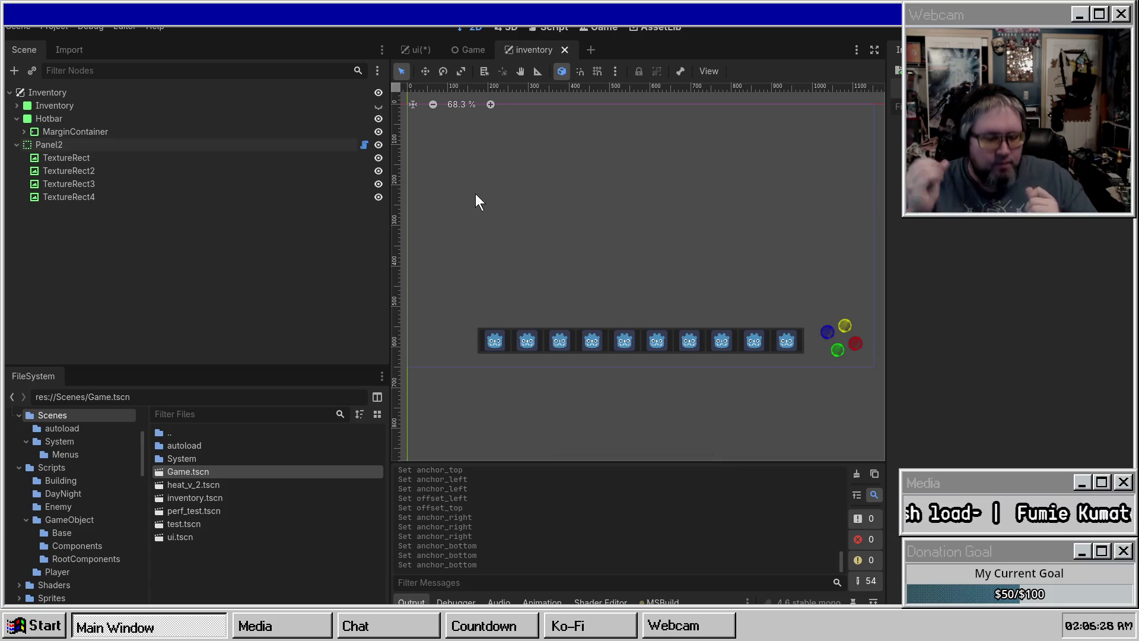
# Step: Move the Hotbar to the top by setting its anchors to Top 0.05 and Bottom 0.15
pyautogui.click(47, 120)
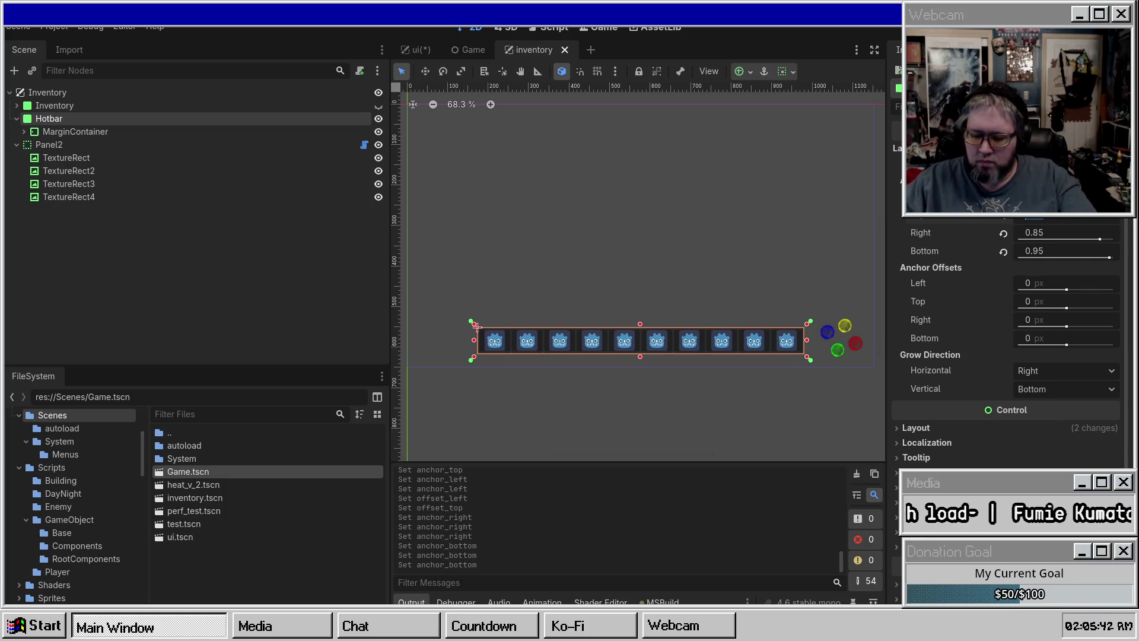
pyautogui.write('0.05')
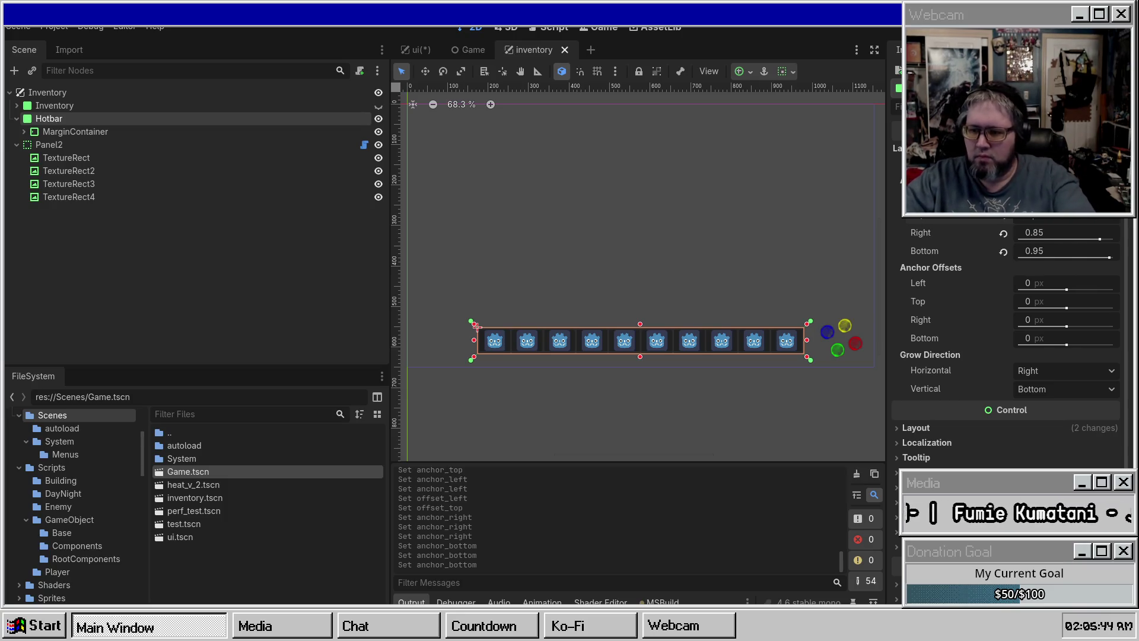
pyautogui.press('Tab')
pyautogui.press('Tab')
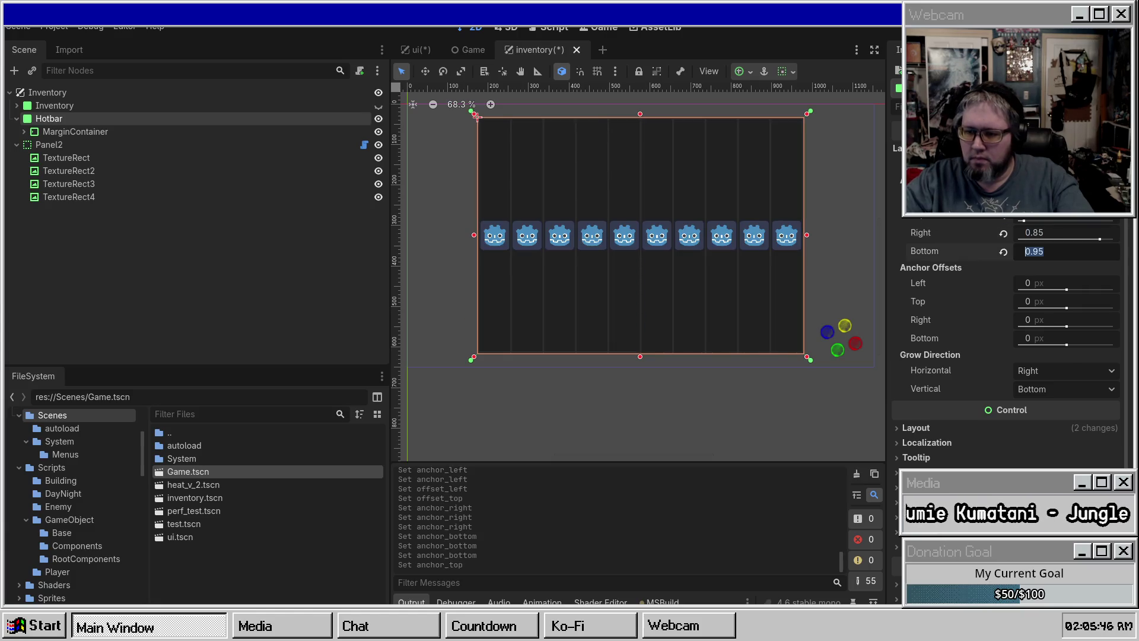
pyautogui.write('0.15')
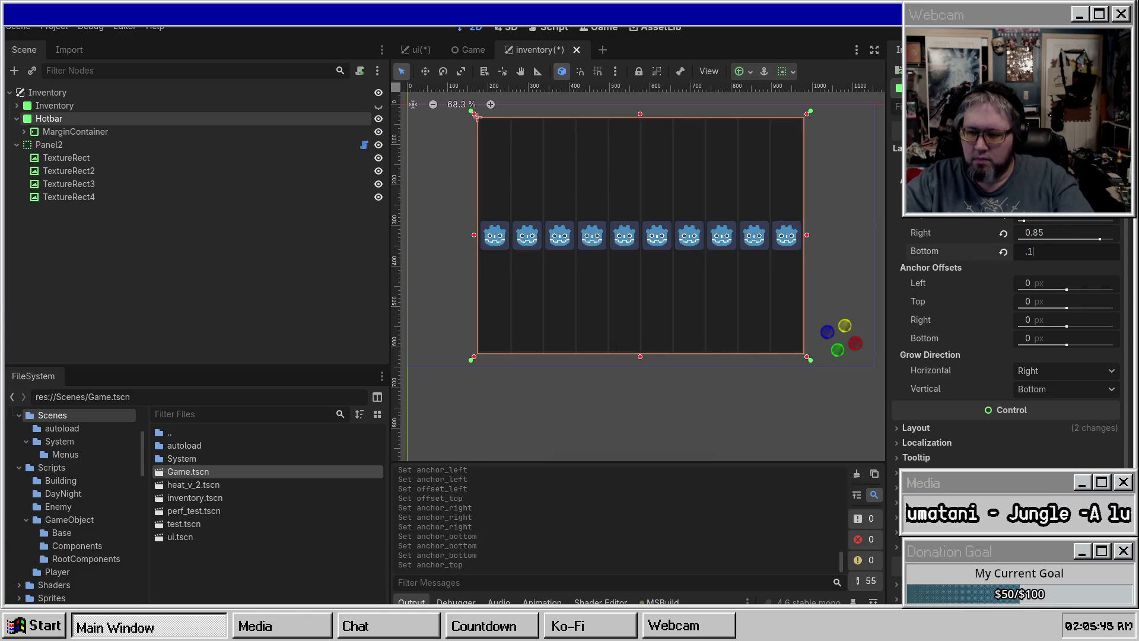
pyautogui.press('Return')
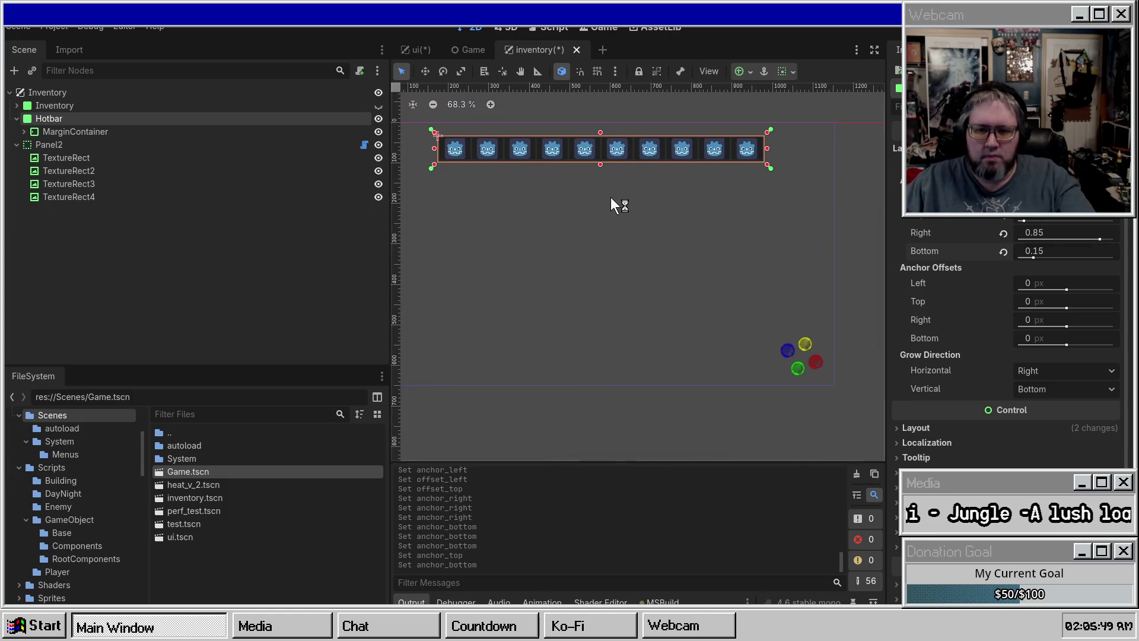
# Step: Save the scene, make the Inventory grid visible again, and save once more
pyautogui.hotkey('ctrl', 's')
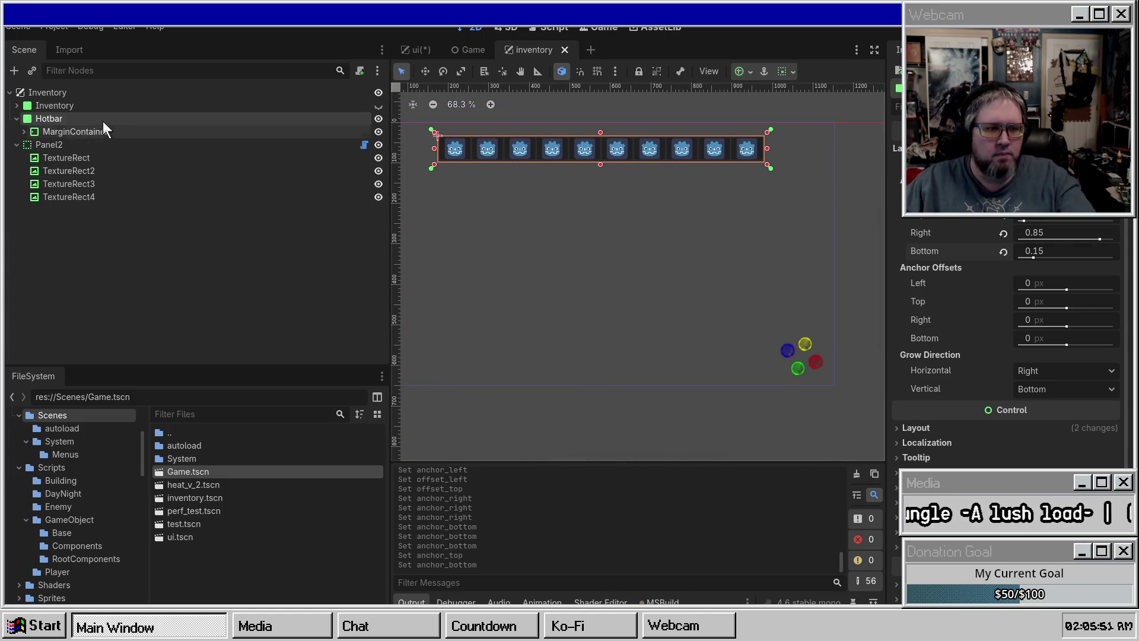
pyautogui.click(378, 105)
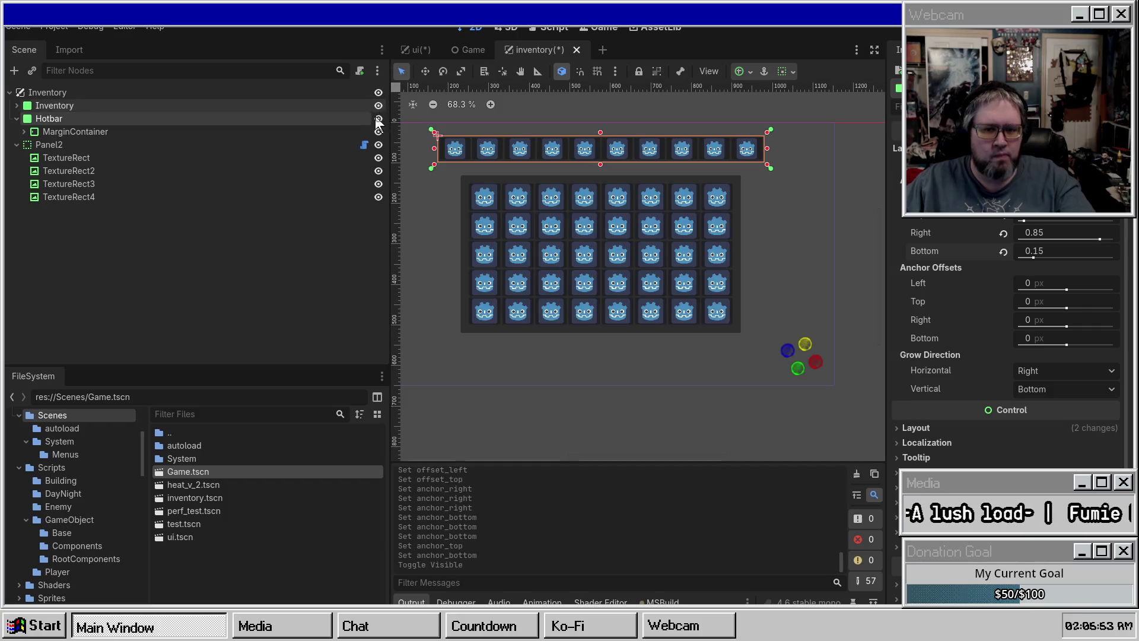
pyautogui.hotkey('ctrl', 's')
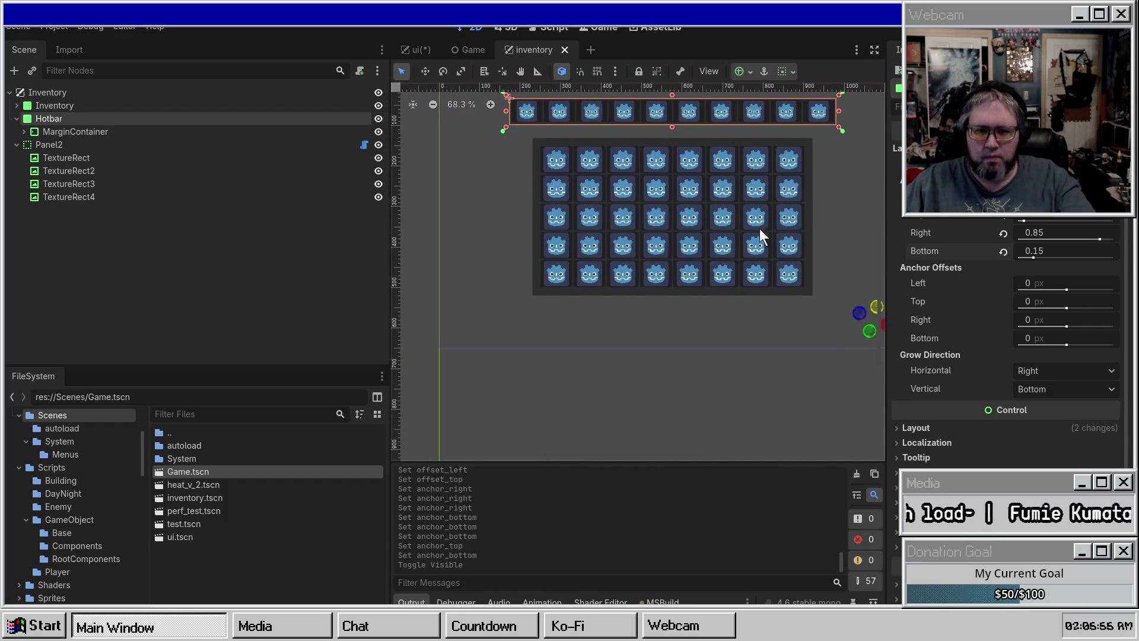
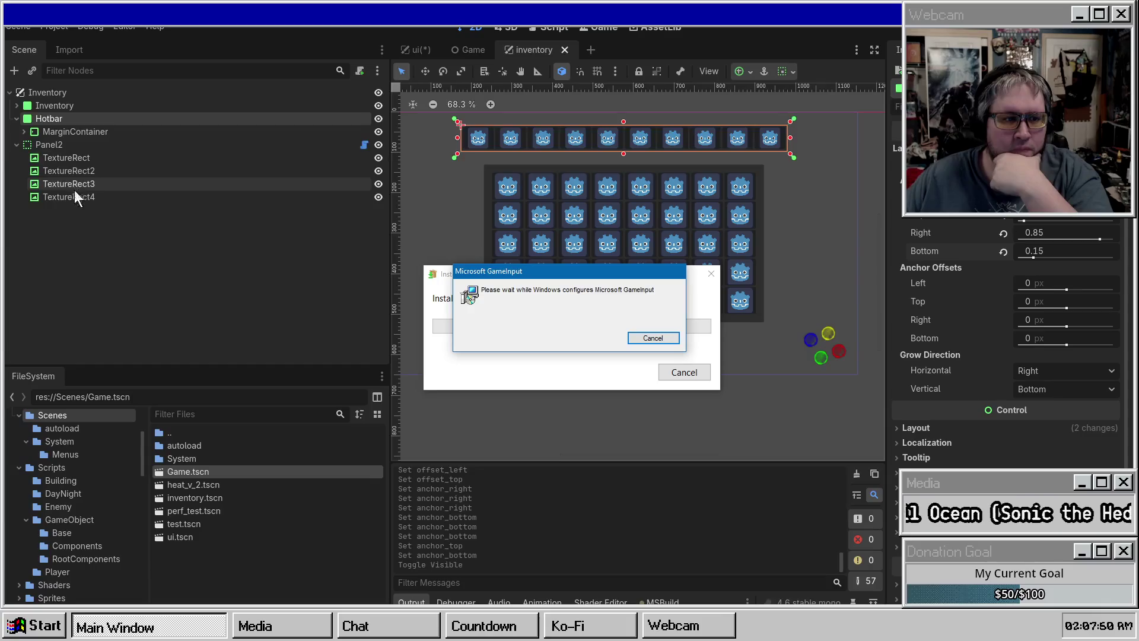
# Step: Collapse the Panel2 and Hotbar branches in the inventory scene tree
pyautogui.click(20, 145)
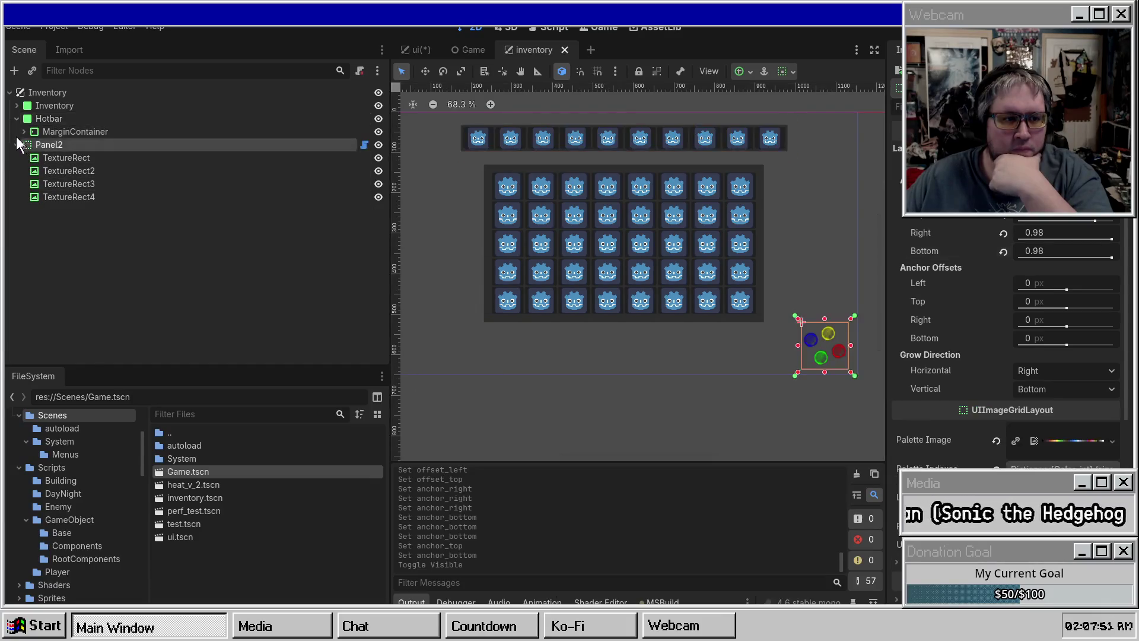
pyautogui.click(17, 118)
pyautogui.click(14, 132)
pyautogui.click(37, 166)
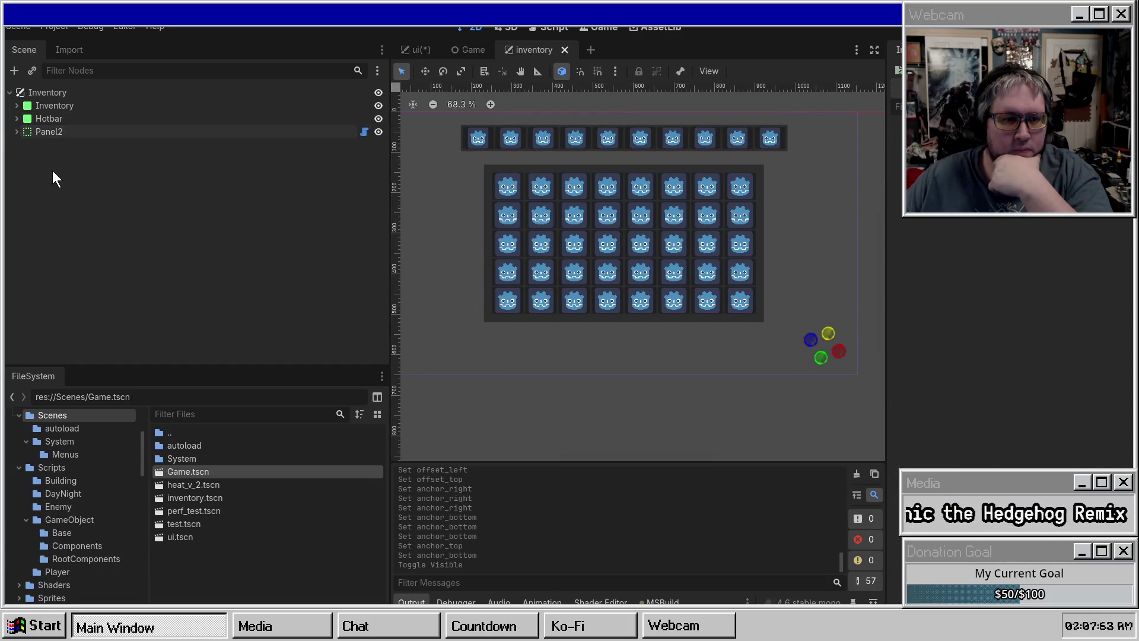
# Step: Save the ui scene, then switch to the Game scene and save it
pyautogui.click(412, 48)
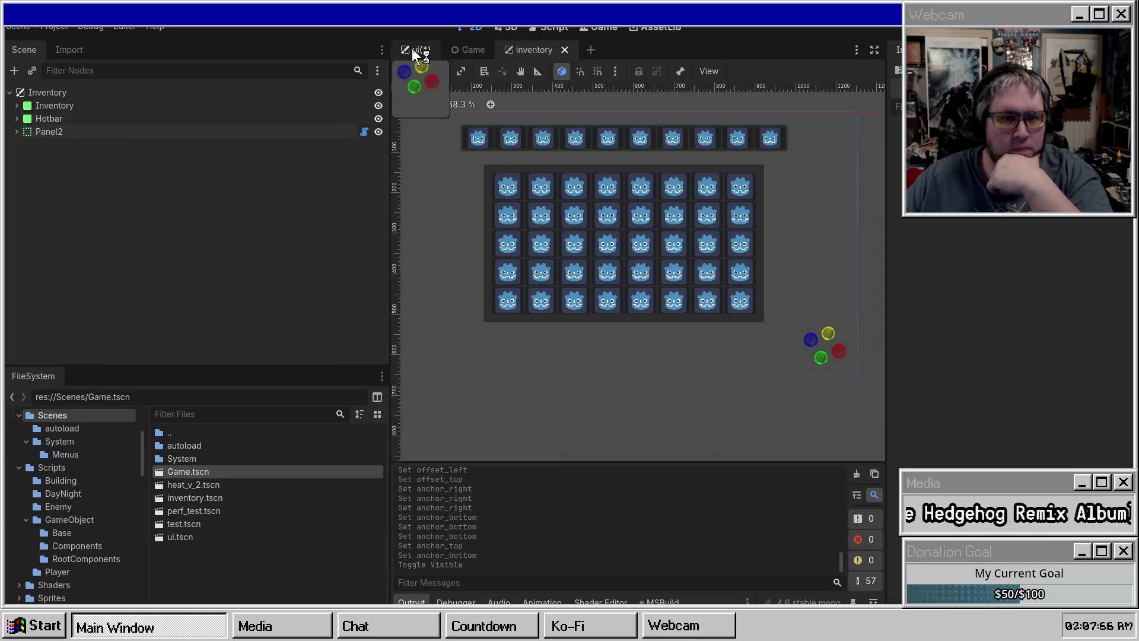
pyautogui.hotkey('ctrl', 's')
pyautogui.click(465, 51)
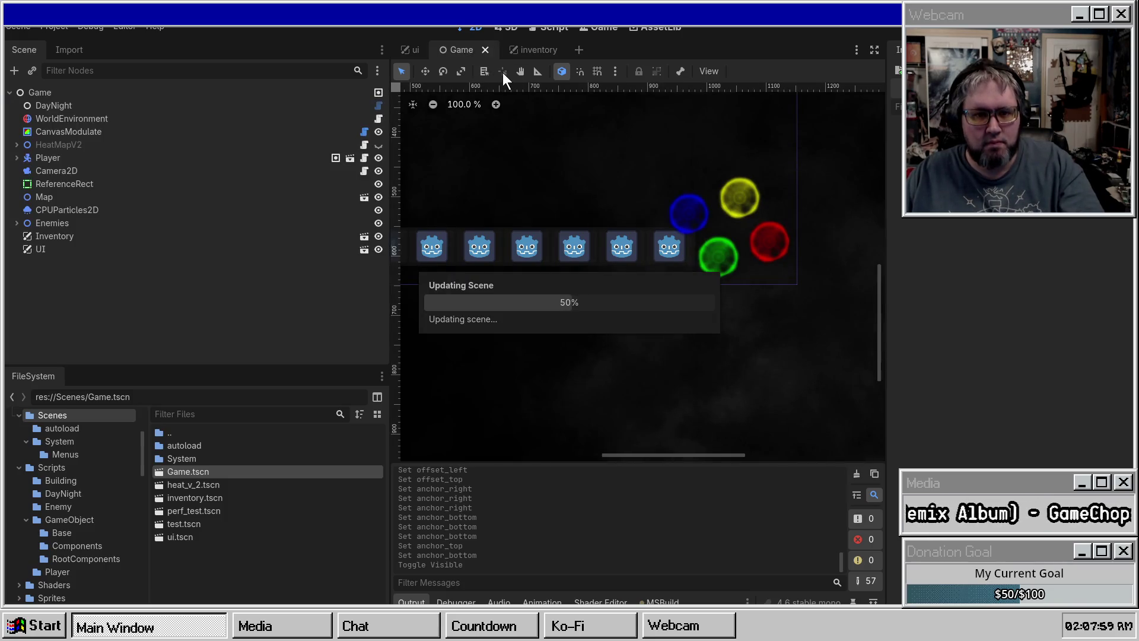
pyautogui.hotkey('ctrl', 's')
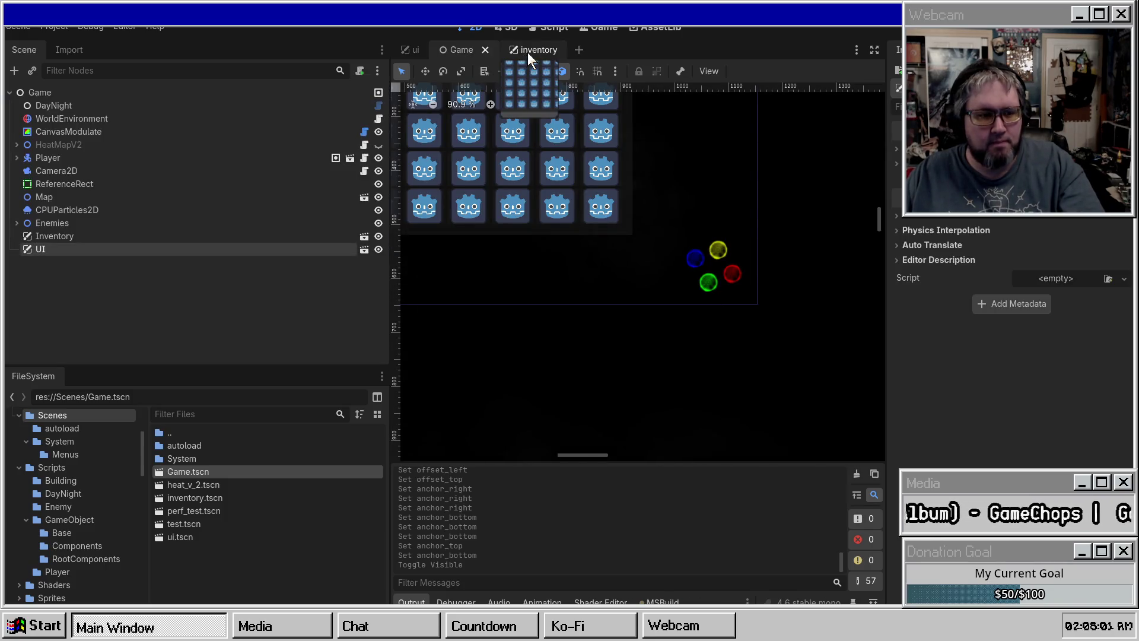
# Step: Hide the UI node in the Game scene, save, and return to the inventory scene
pyautogui.click(378, 250)
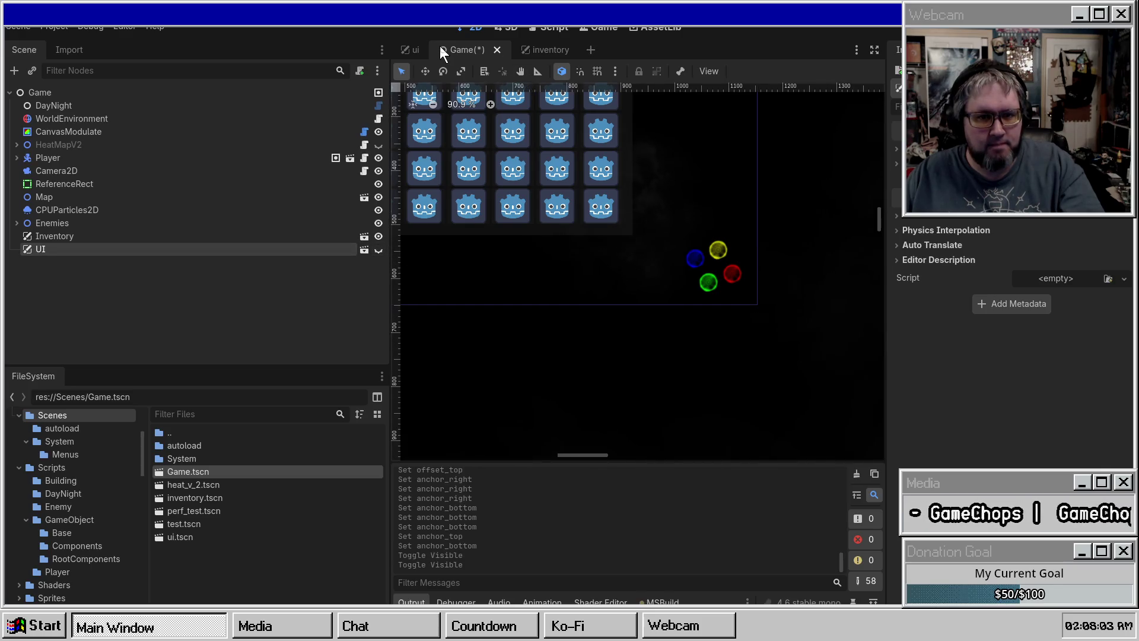
pyautogui.hotkey('ctrl', 's')
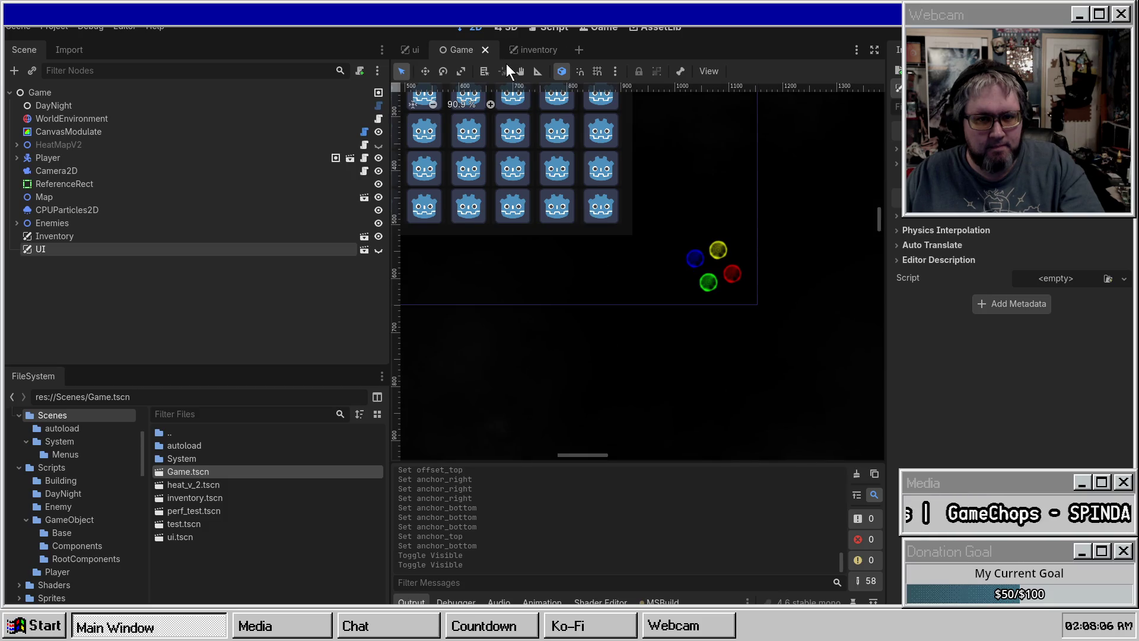
pyautogui.click(526, 49)
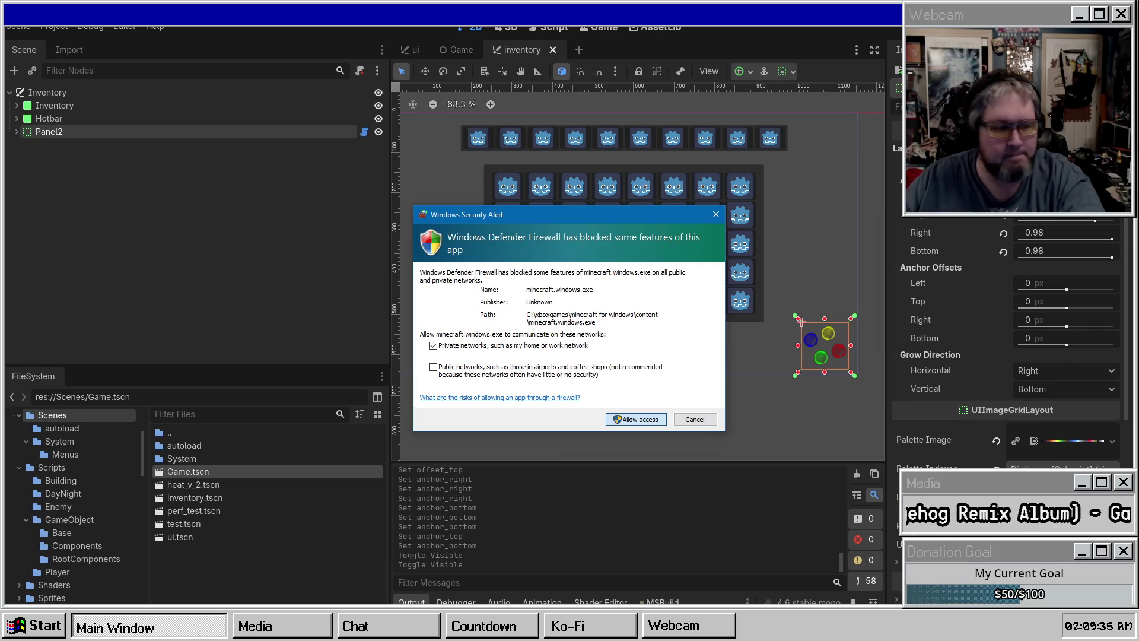
# Step: Dismiss the firewall alert and expand Panel2 to reveal its four TextureRect children
pyautogui.press('Escape')
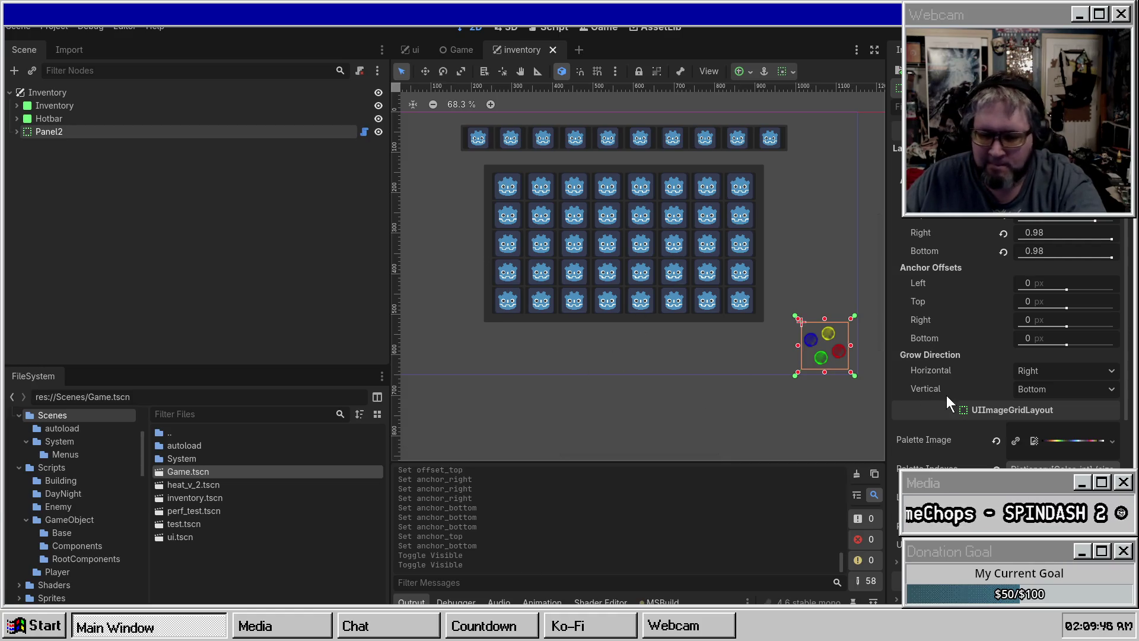
pyautogui.click(102, 176)
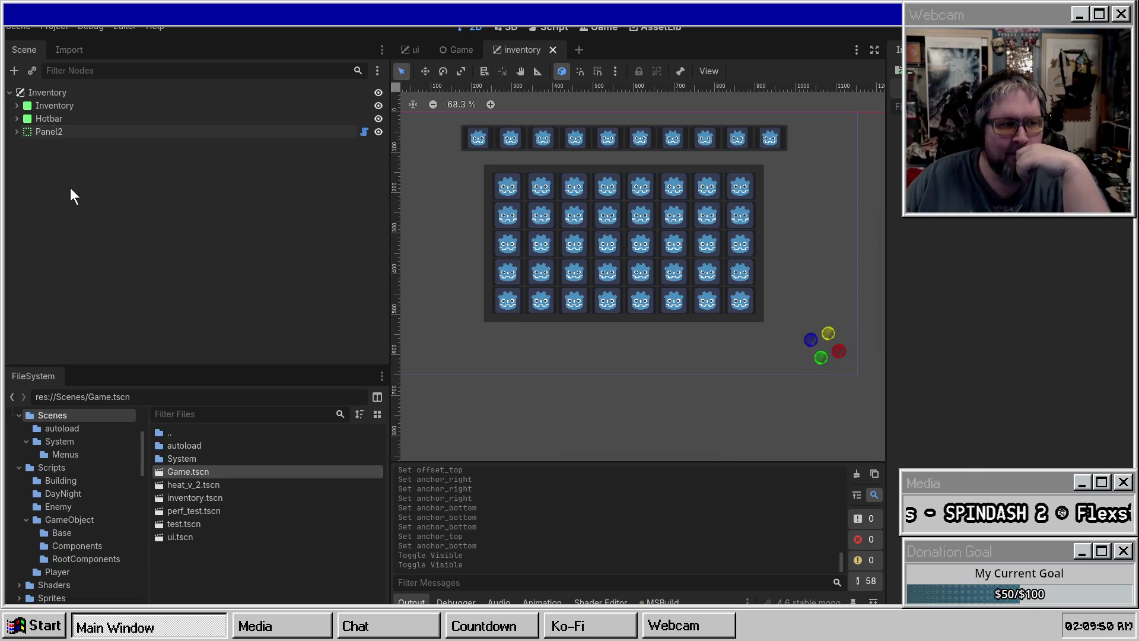
pyautogui.click(17, 131)
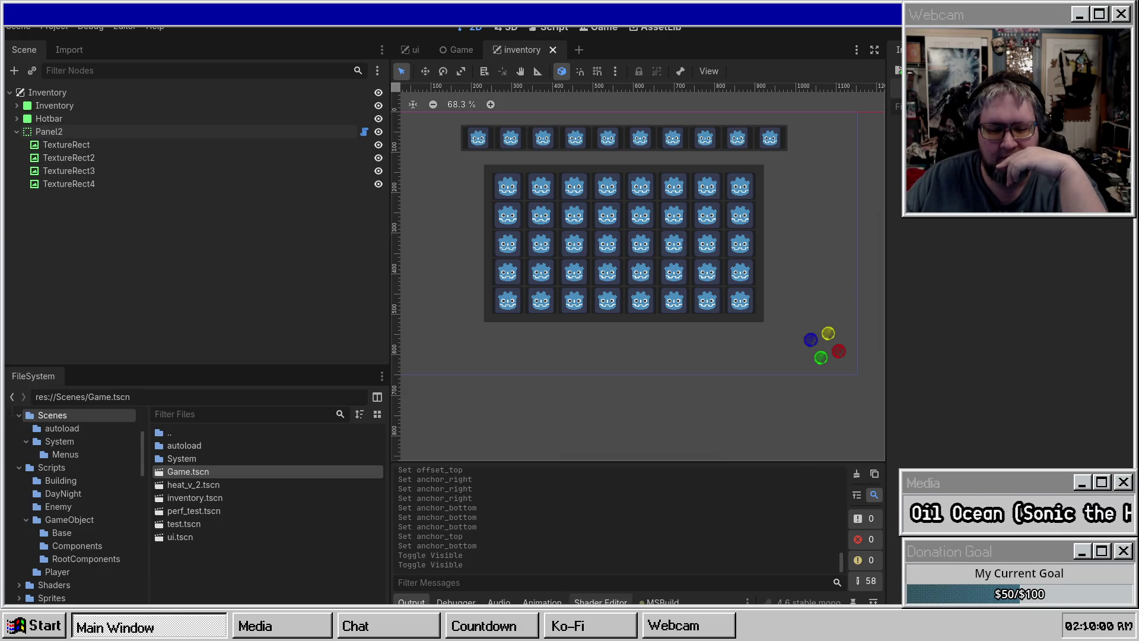
pyautogui.moveTo(452, 630)
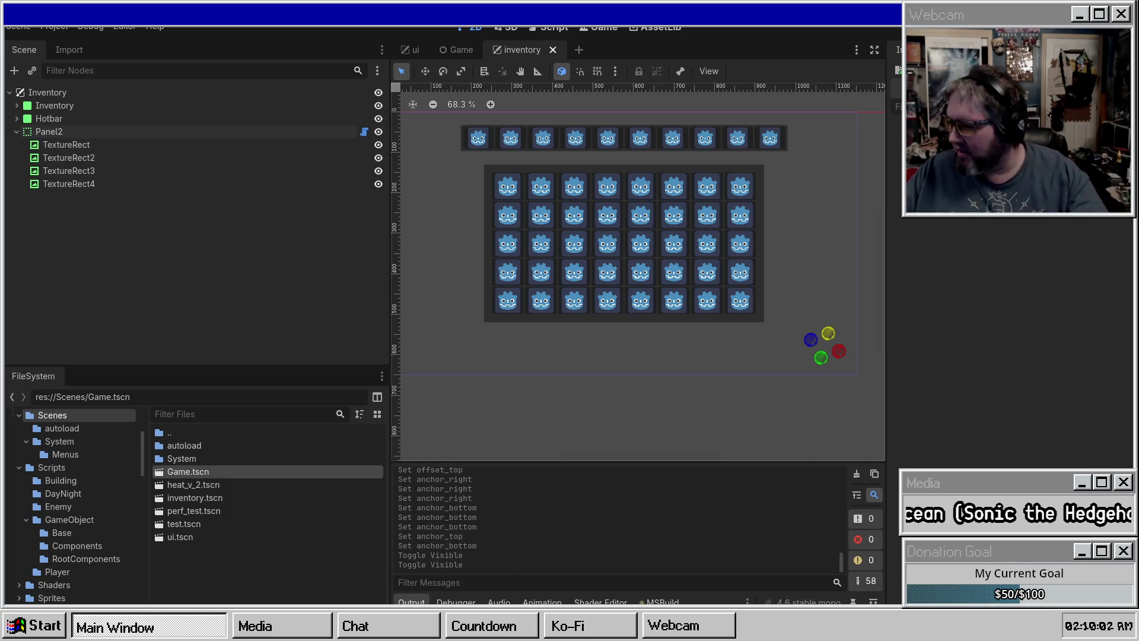